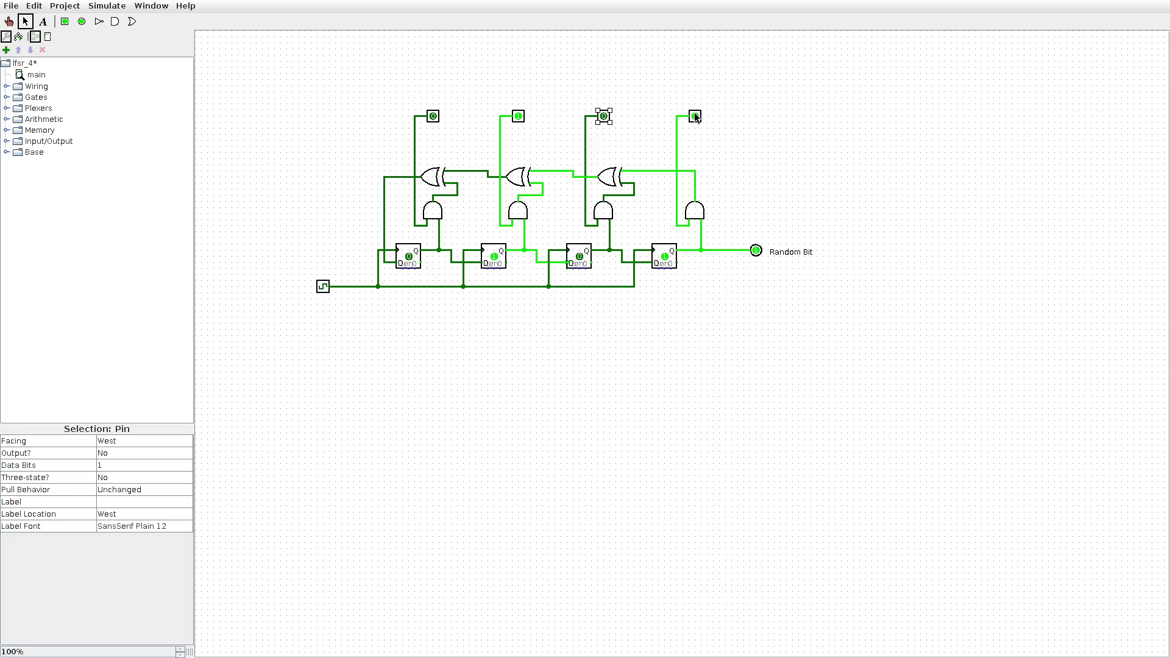
# Box-select the whole LFSR circuit twice, clearing the selection each time.
pyautogui.click(725, 318)
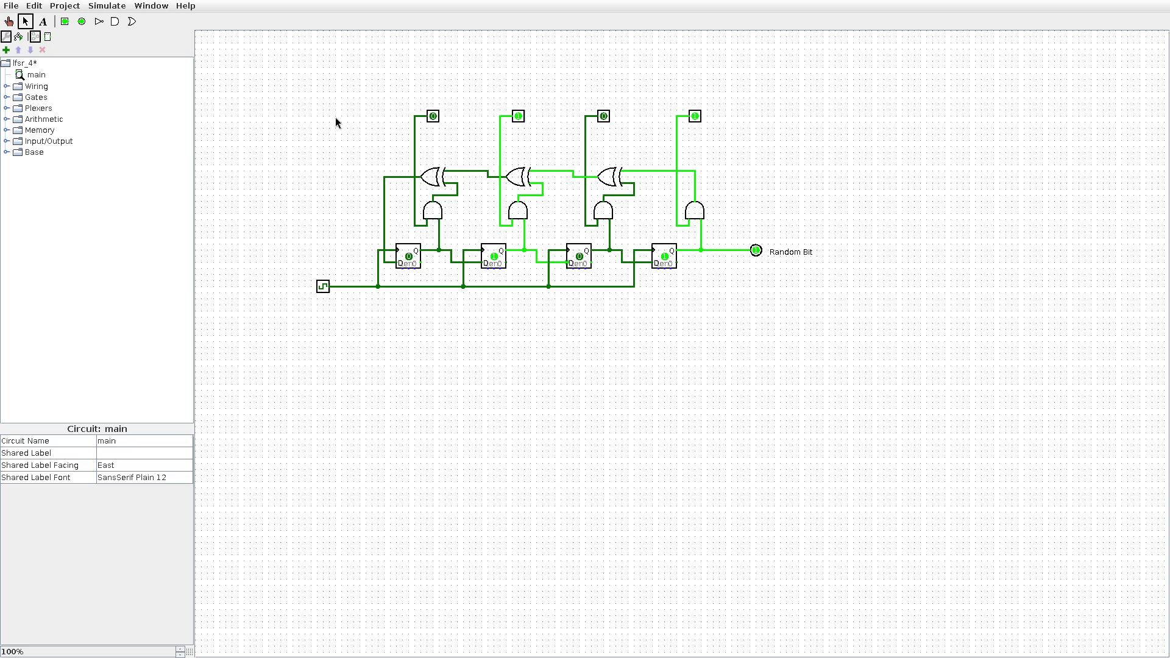
pyautogui.moveTo(250, 83)
pyautogui.mouseDown()
pyautogui.moveTo(812, 392)
pyautogui.moveTo(870, 405)
pyautogui.mouseUp()
pyautogui.click(332, 302)
pyautogui.moveTo(268, 79)
pyautogui.mouseDown()
pyautogui.moveTo(788, 303)
pyautogui.moveTo(863, 365)
pyautogui.mouseUp()
pyautogui.click(459, 133)
# Glance at the Help menu, tile Logisim beside the browser, and check the File menu.
pyautogui.click(188, 11)
pyautogui.click(283, 140)
pyautogui.press('super+f')
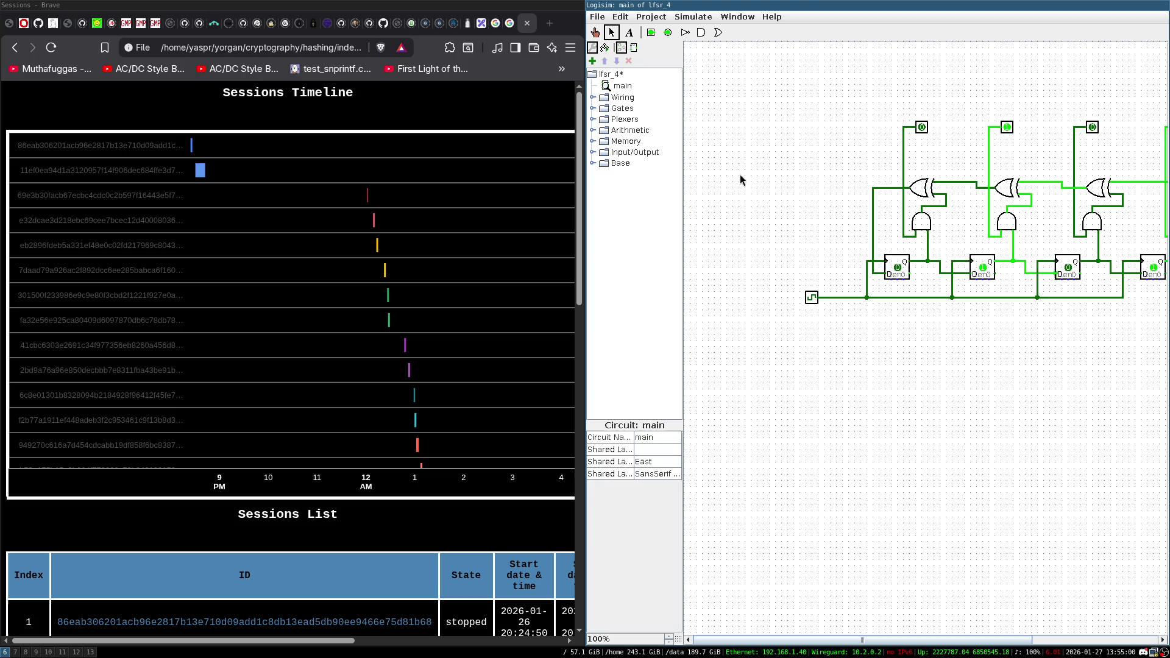
pyautogui.click(598, 17)
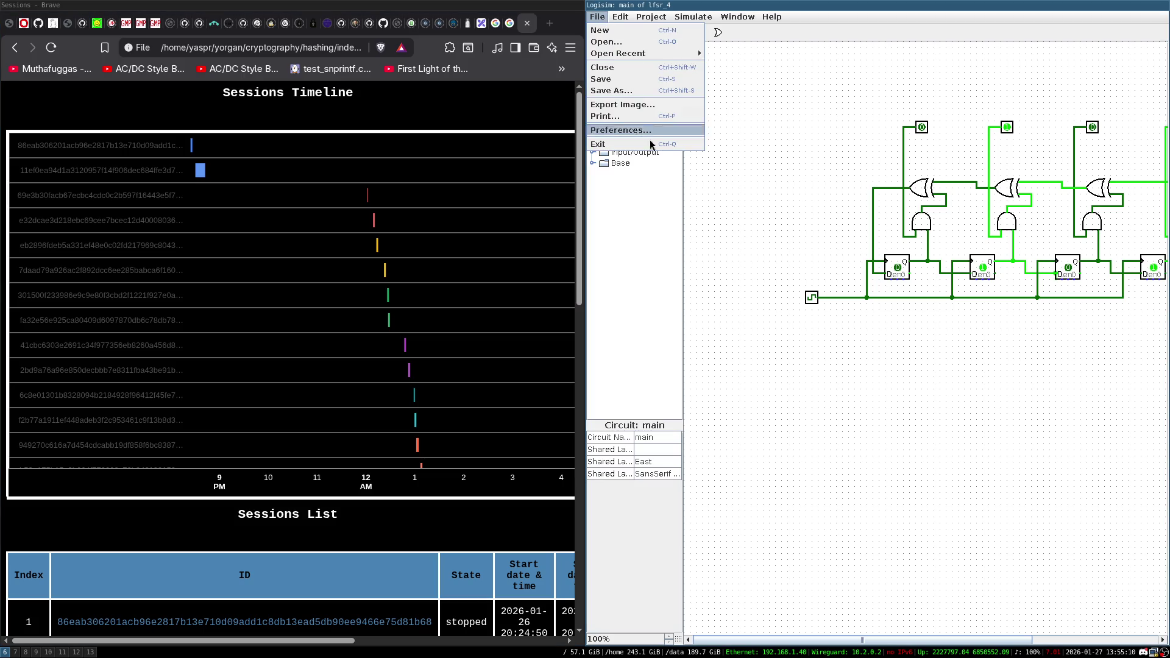
pyautogui.press('Escape')
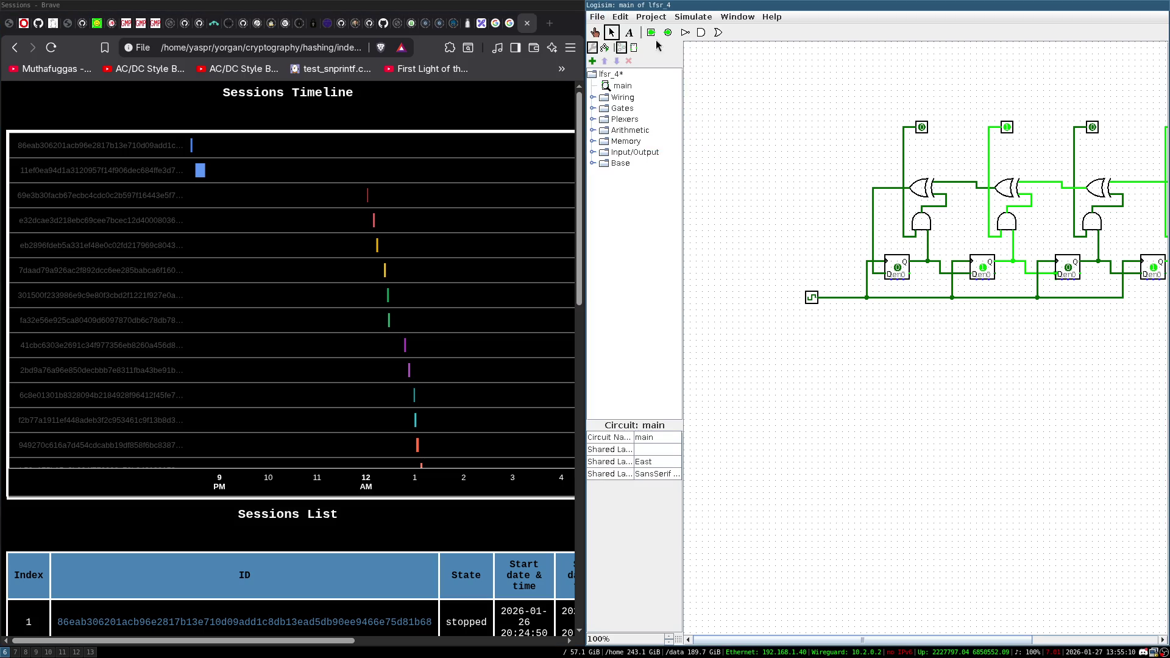
# Return Logisim to full screen and expand the Gates library to list NOT, AND, OR, XOR.
pyautogui.click(598, 17)
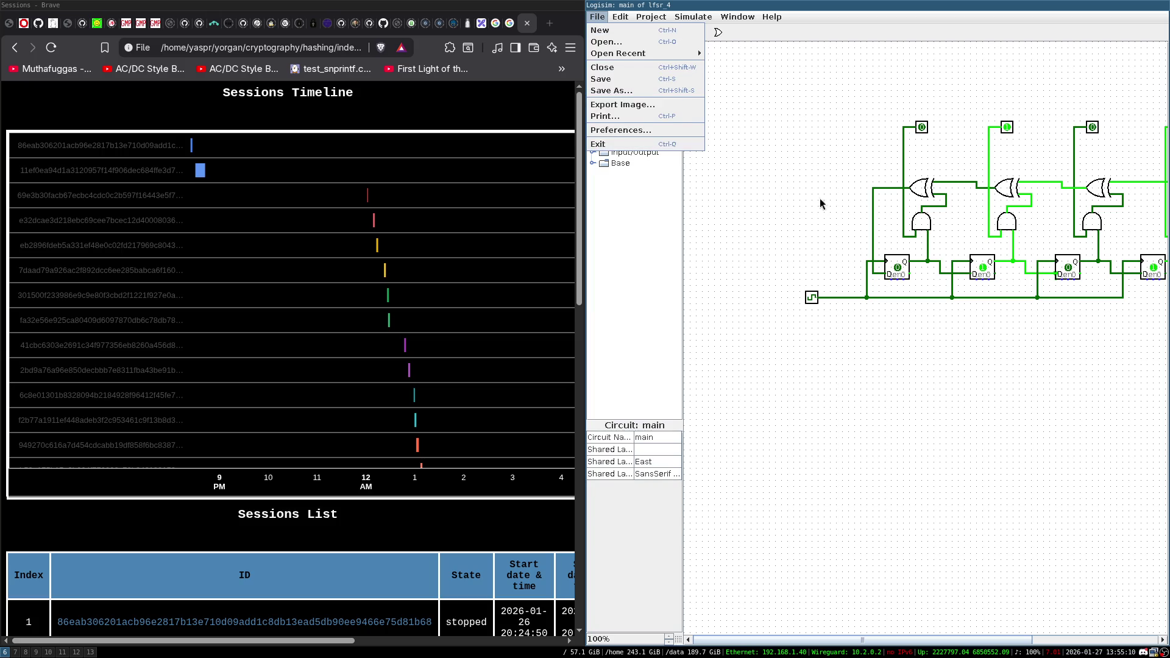
pyautogui.click(802, 194)
pyautogui.press('super+f')
pyautogui.doubleClick(42, 98)
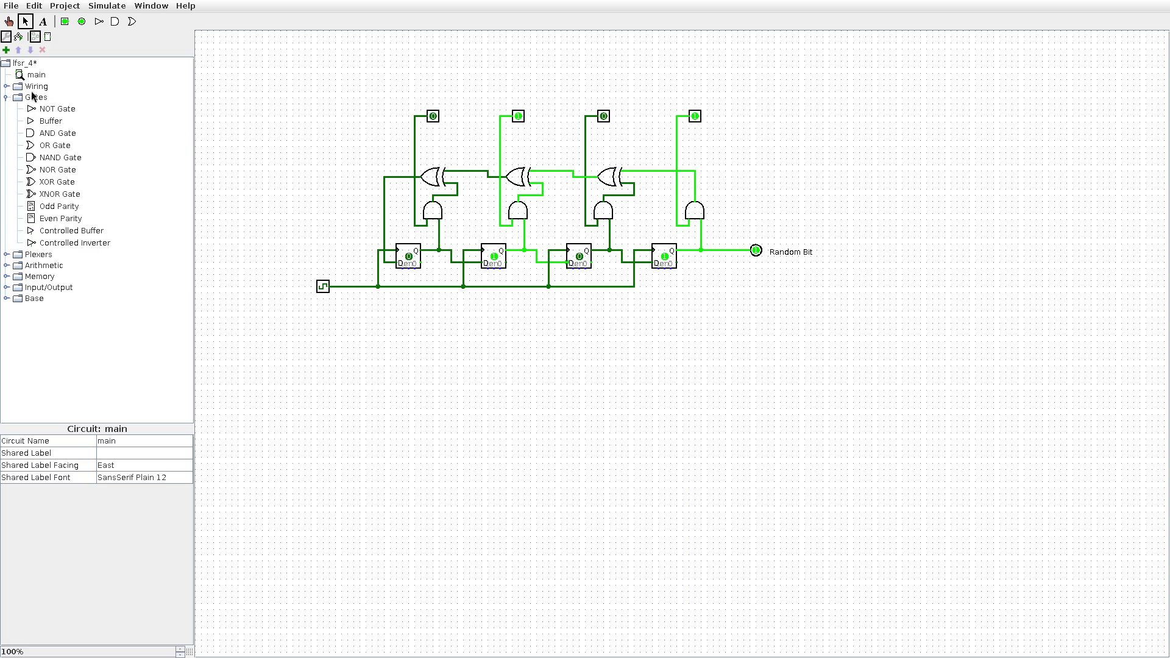
# Expand the Wiring library, scroll its list, and box-select then deselect the LFSR circuit.
pyautogui.doubleClick(40, 87)
pyautogui.scroll(-2, 68, 175)
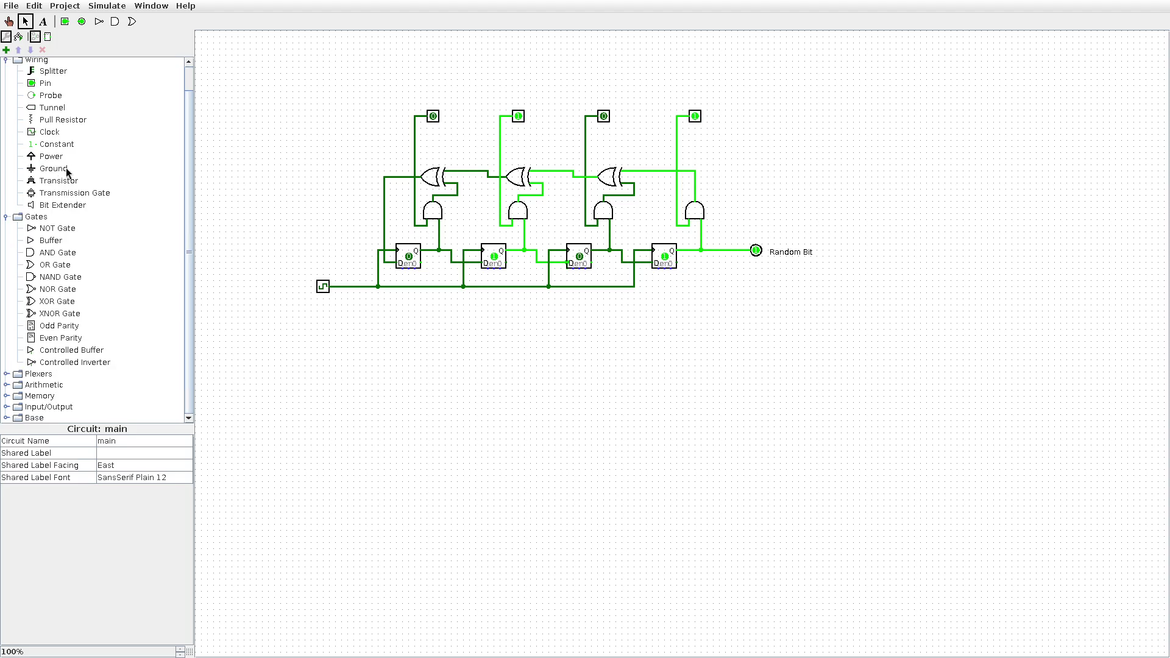
pyautogui.scroll(2, 68, 251)
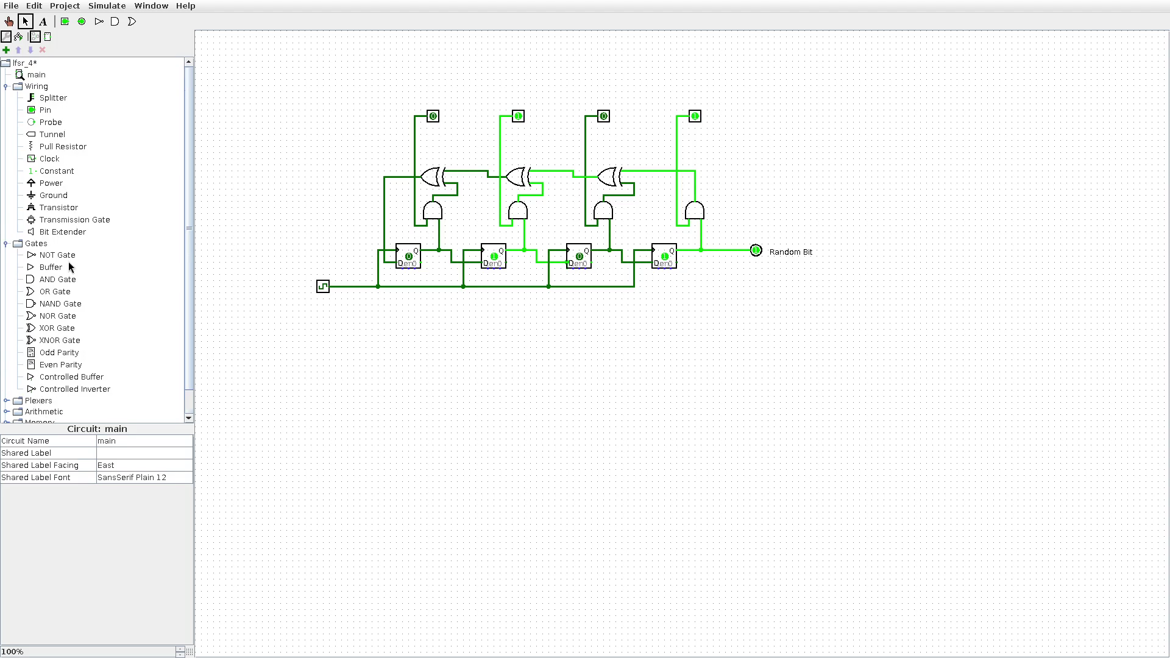
pyautogui.scroll(-2, 71, 177)
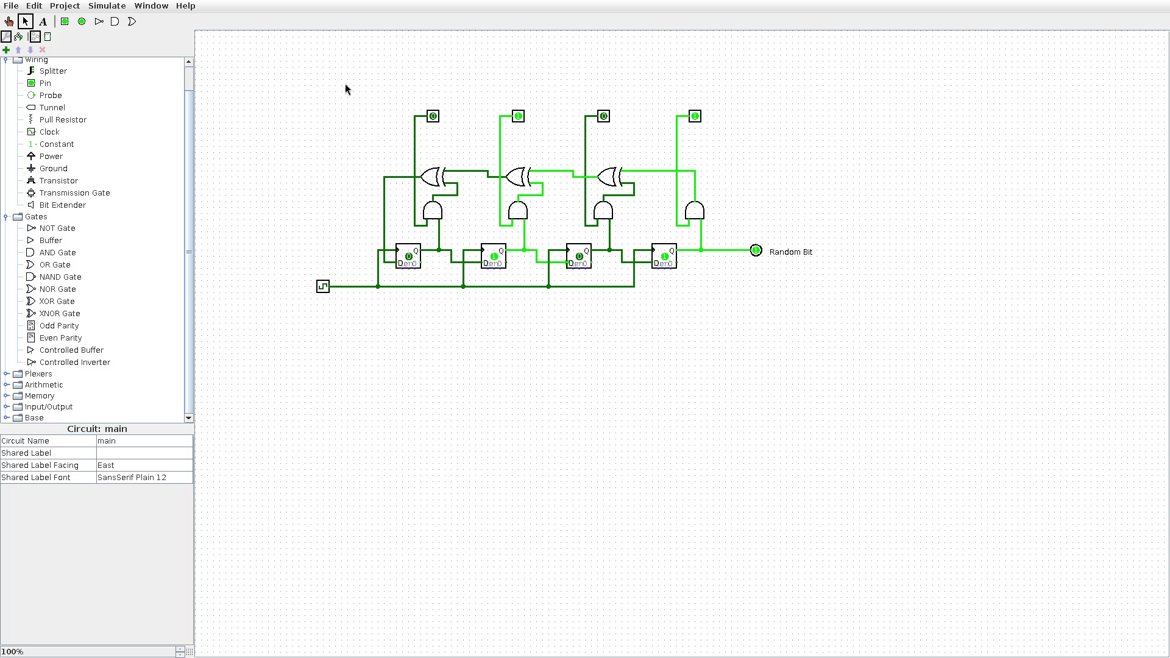
pyautogui.moveTo(291, 71)
pyautogui.mouseDown()
pyautogui.moveTo(350, 75)
pyautogui.moveTo(851, 324)
pyautogui.moveTo(876, 352)
pyautogui.mouseUp()
pyautogui.click(650, 372)
# Box-select and deselect the LFSR circuit again, then show File > Open Recent's circuit list.
pyautogui.scroll(1, 142, 192)
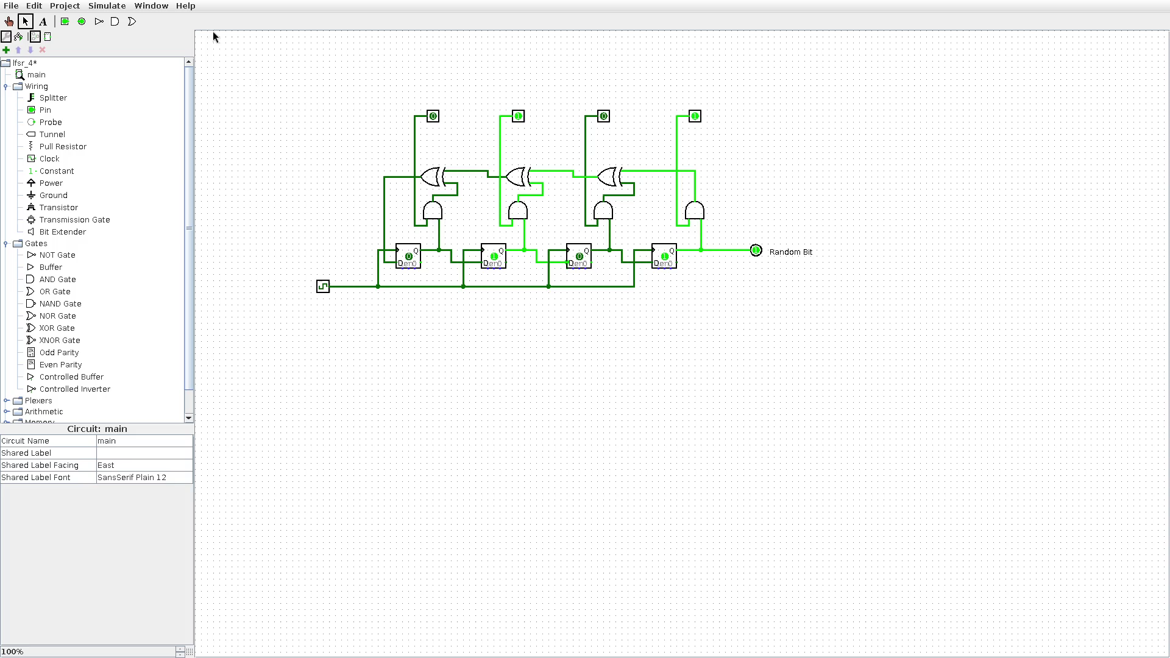
pyautogui.moveTo(272, 78); pyautogui.dragTo(874, 372)
pyautogui.click(873, 372)
pyautogui.click(11, 6)
pyautogui.moveTo(54, 45)
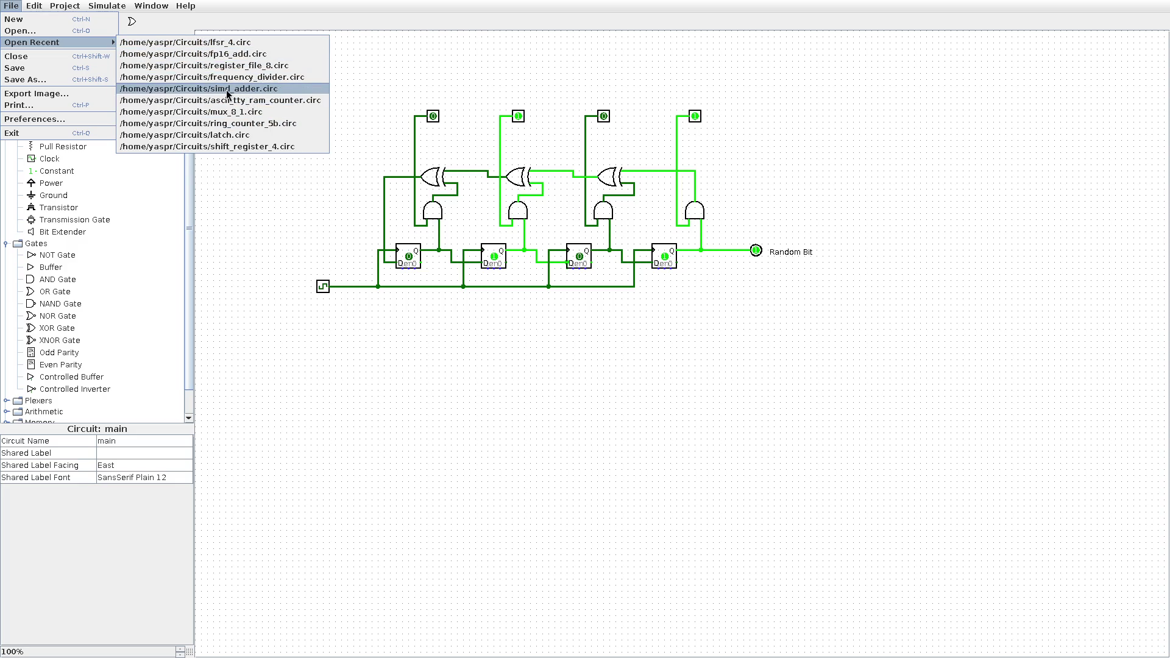
# Close lfsr_4 discarding its unsaved changes, and maximize the simd_adder window.
pyautogui.click(320, 148)
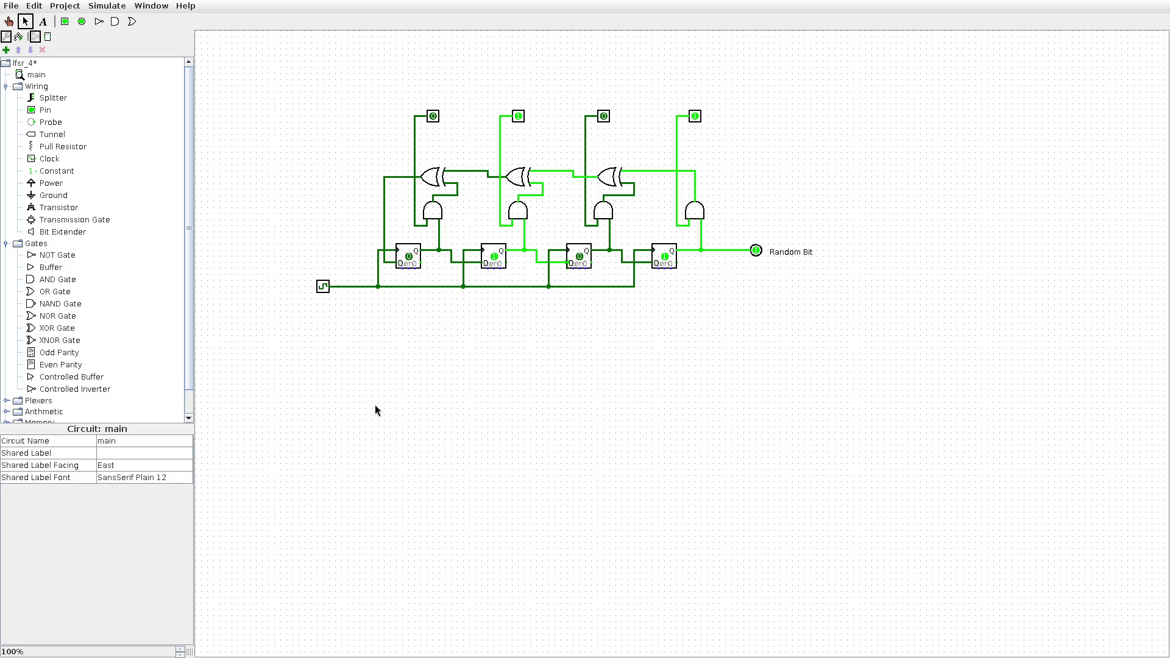
pyautogui.hotkey('ctrl', 'w')
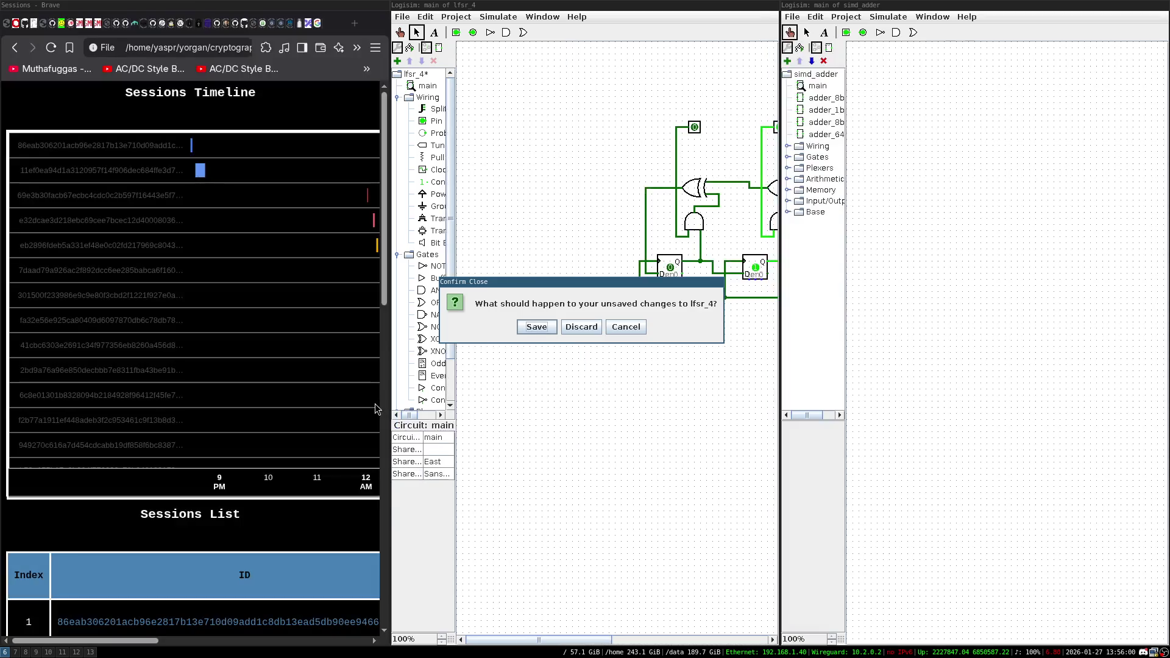
pyautogui.click(586, 328)
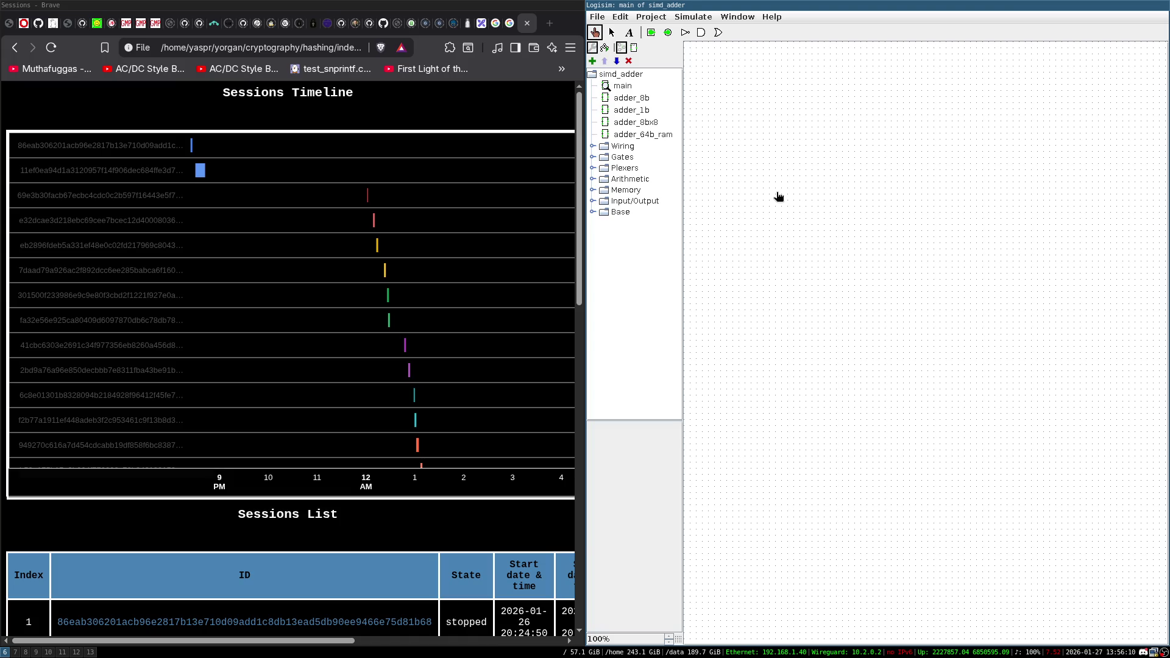
pyautogui.press('super+f')
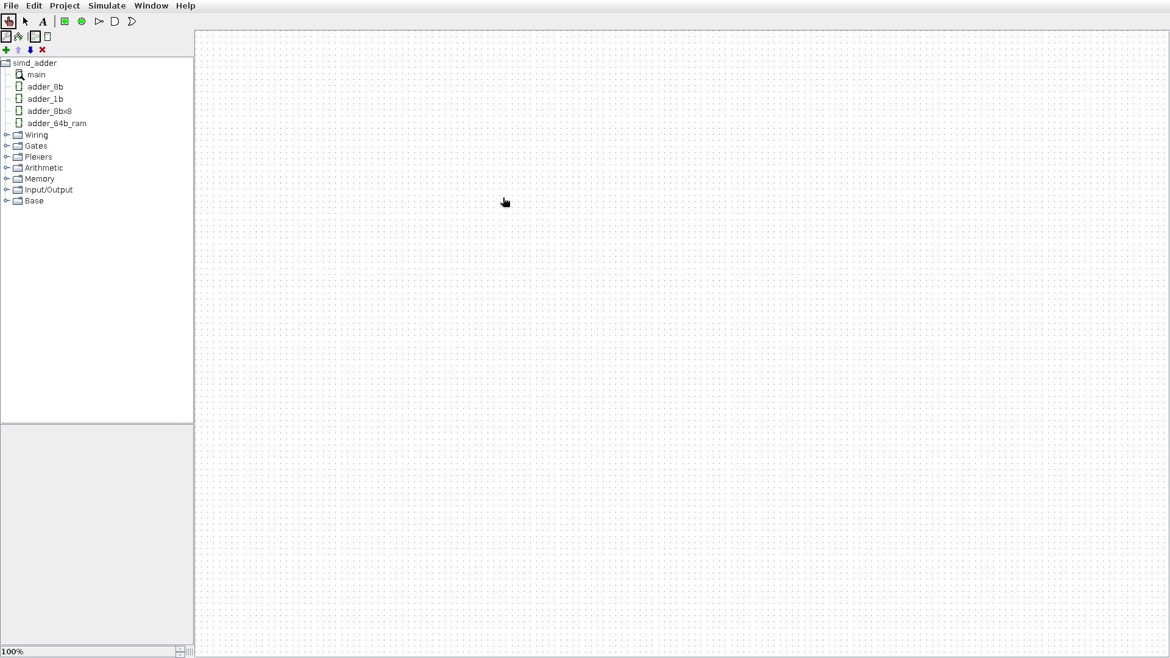
pyautogui.click(35, 6)
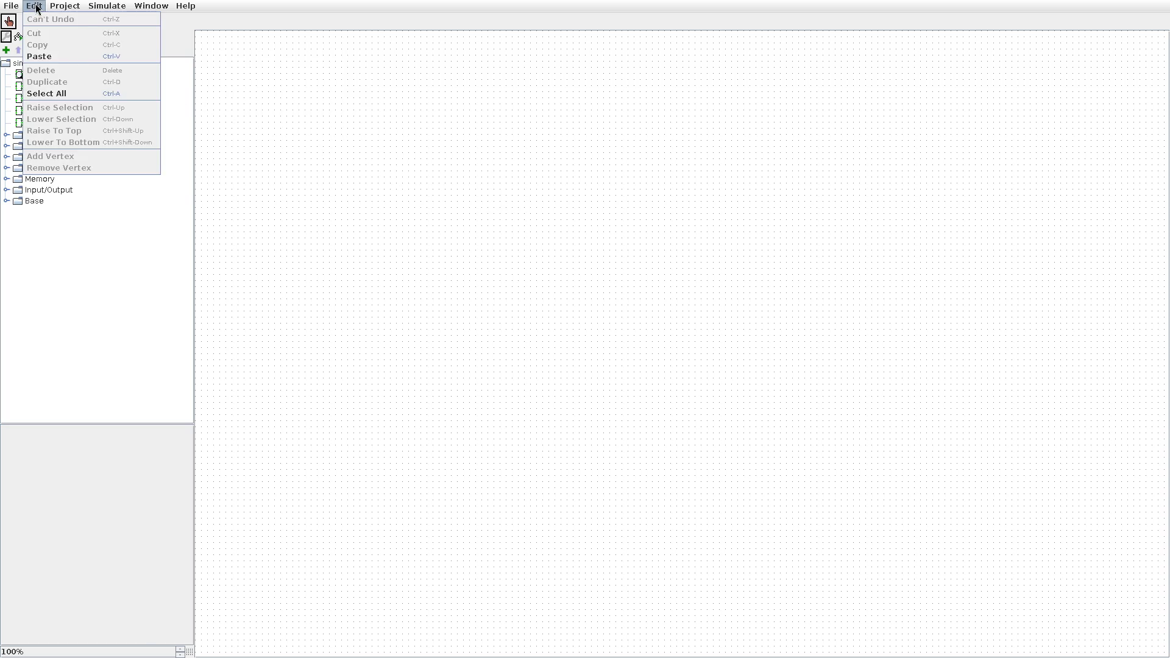
pyautogui.moveTo(64, 6)
pyautogui.click(157, 277)
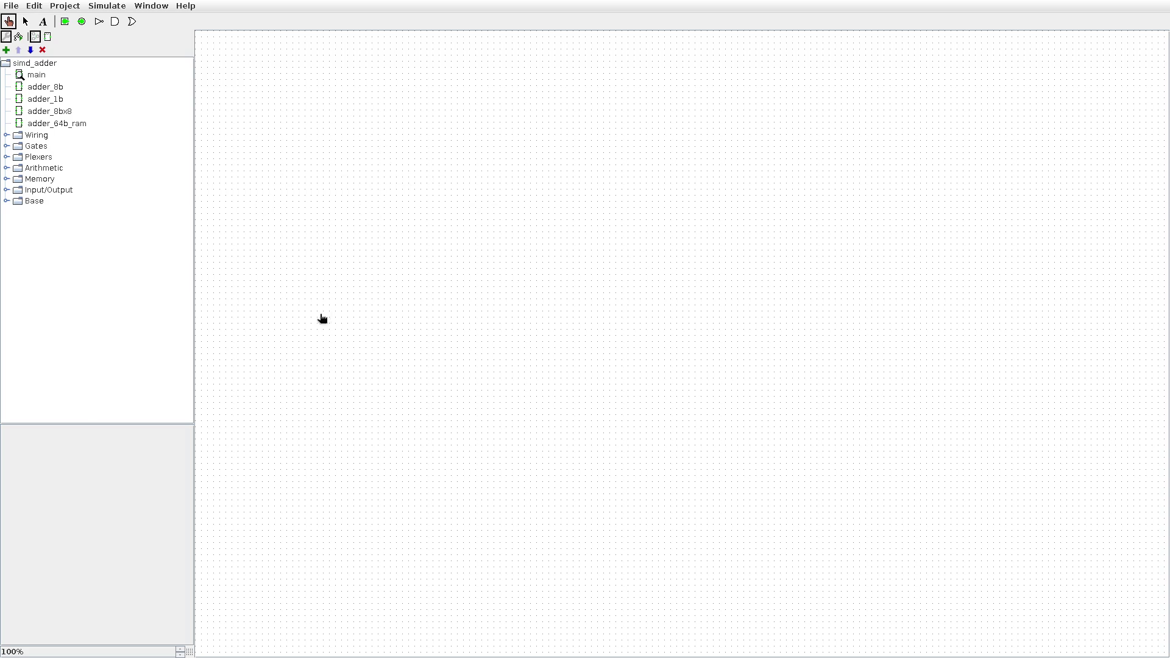
# Open adder_8b, then the adder_1b full adder, then return to adder_8b.
pyautogui.doubleClick(45, 87)
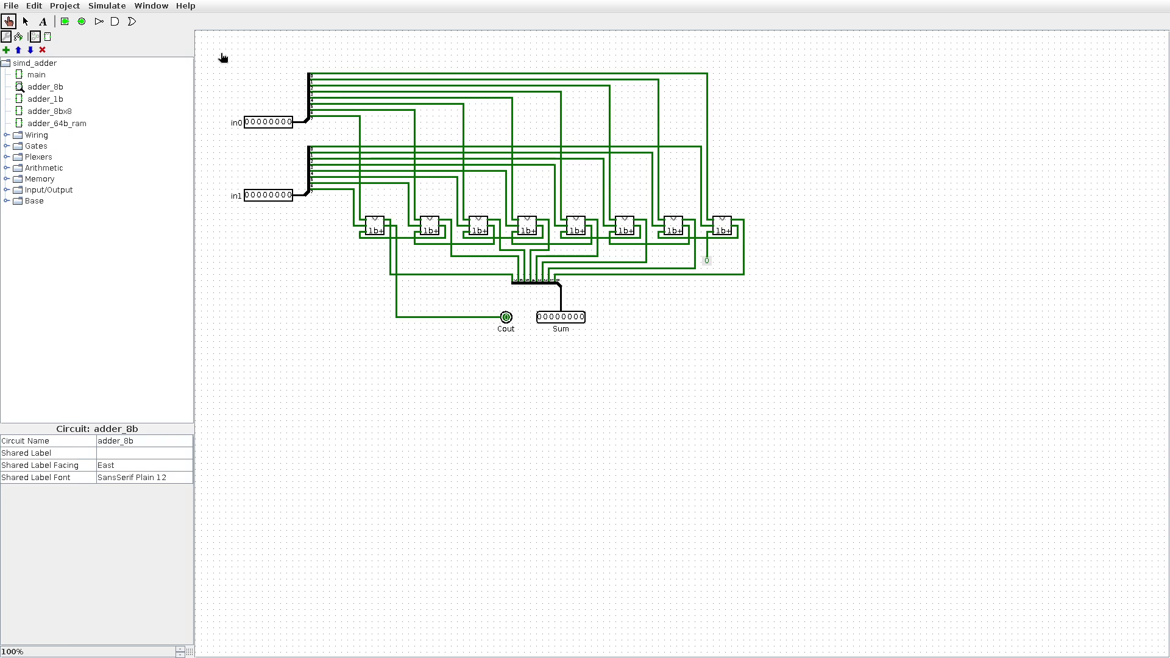
pyautogui.doubleClick(45, 98)
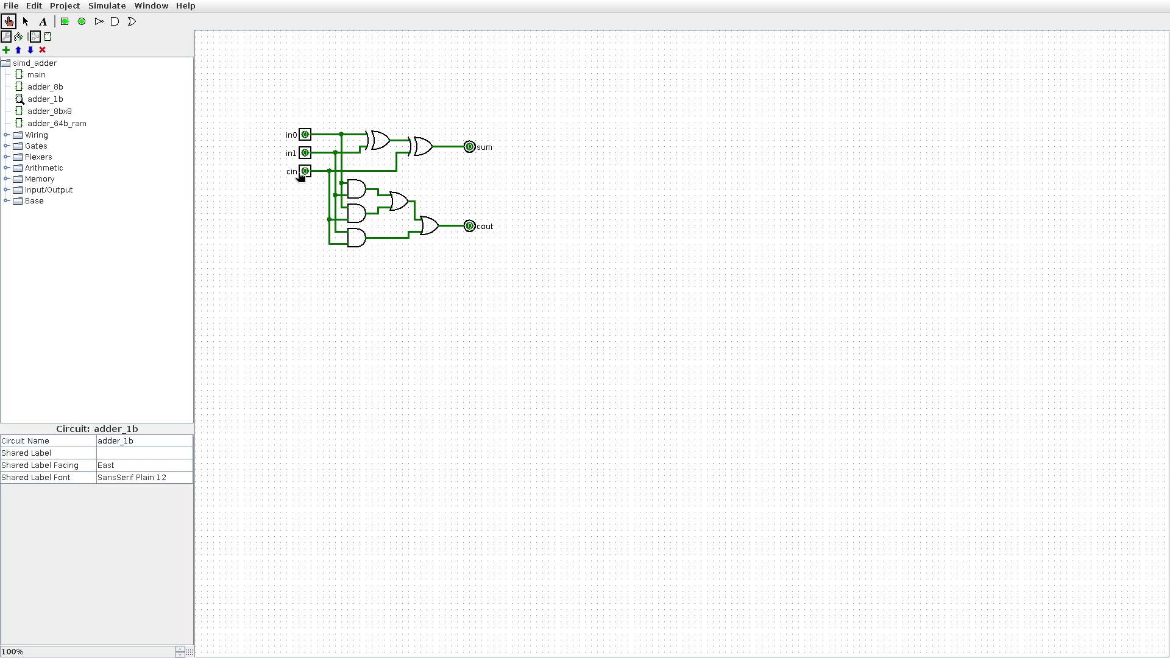
pyautogui.click(58, 91)
pyautogui.doubleClick(57, 89)
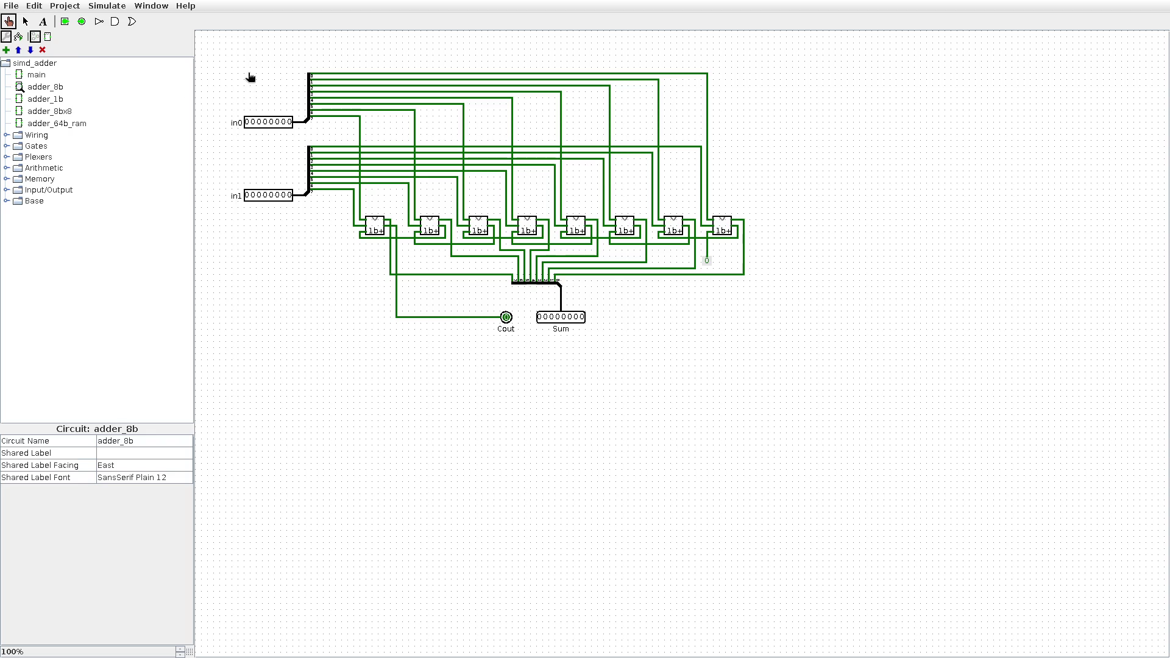
# Poke in0 to 00000001 and in1 to 00000010 so Sum shows 00000011.
pyautogui.click(289, 122)
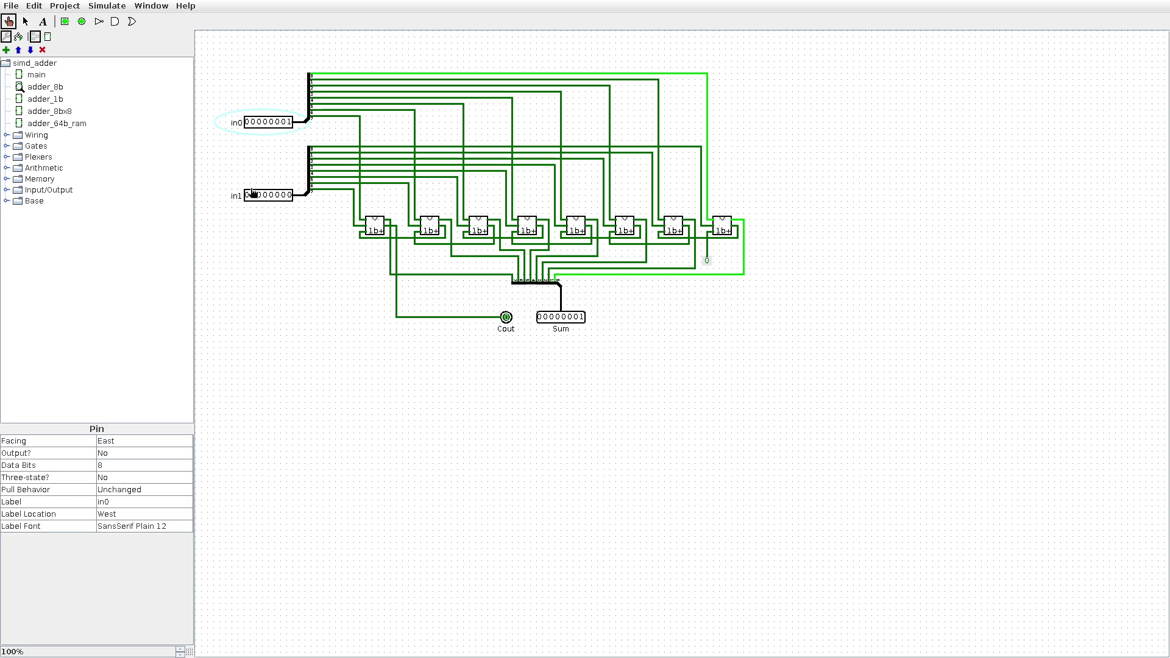
pyautogui.click(284, 196)
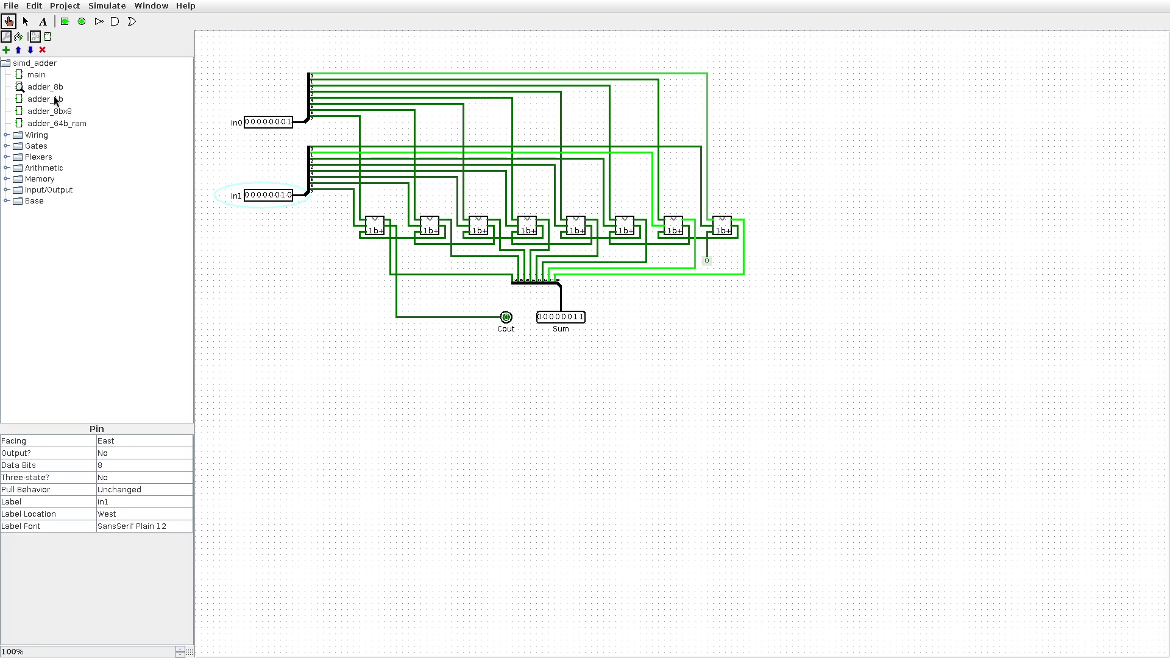
pyautogui.doubleClick(63, 112)
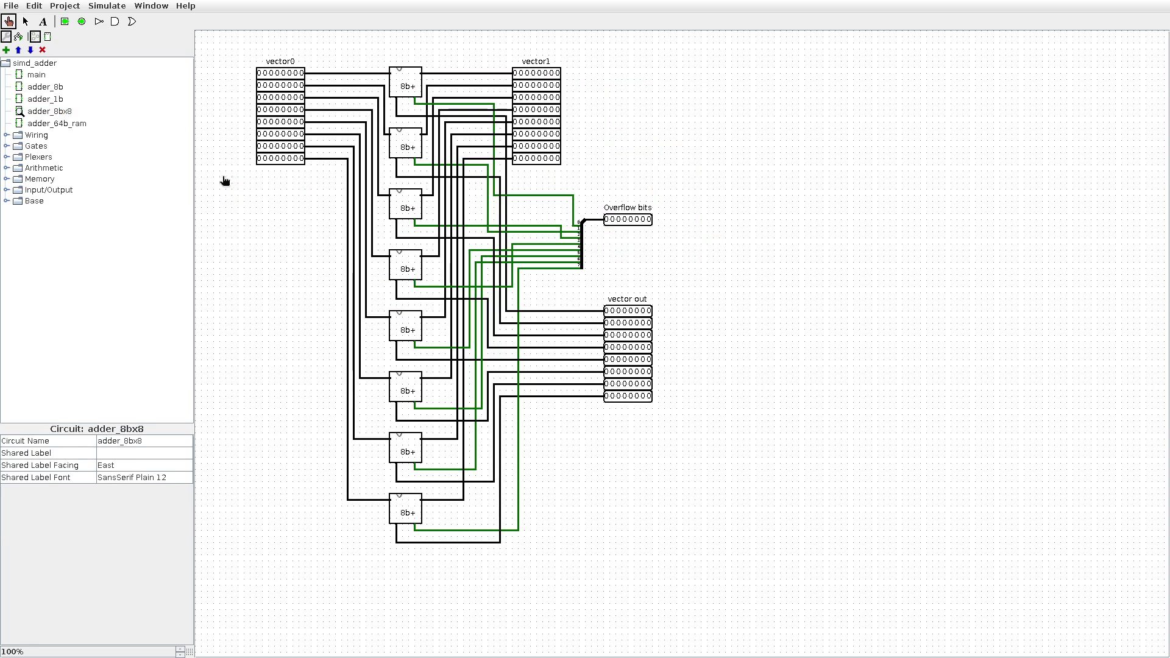
# Go back to adder_8b, switch to the Select tool, and reopen adder_8bx8.
pyautogui.doubleClick(42, 85)
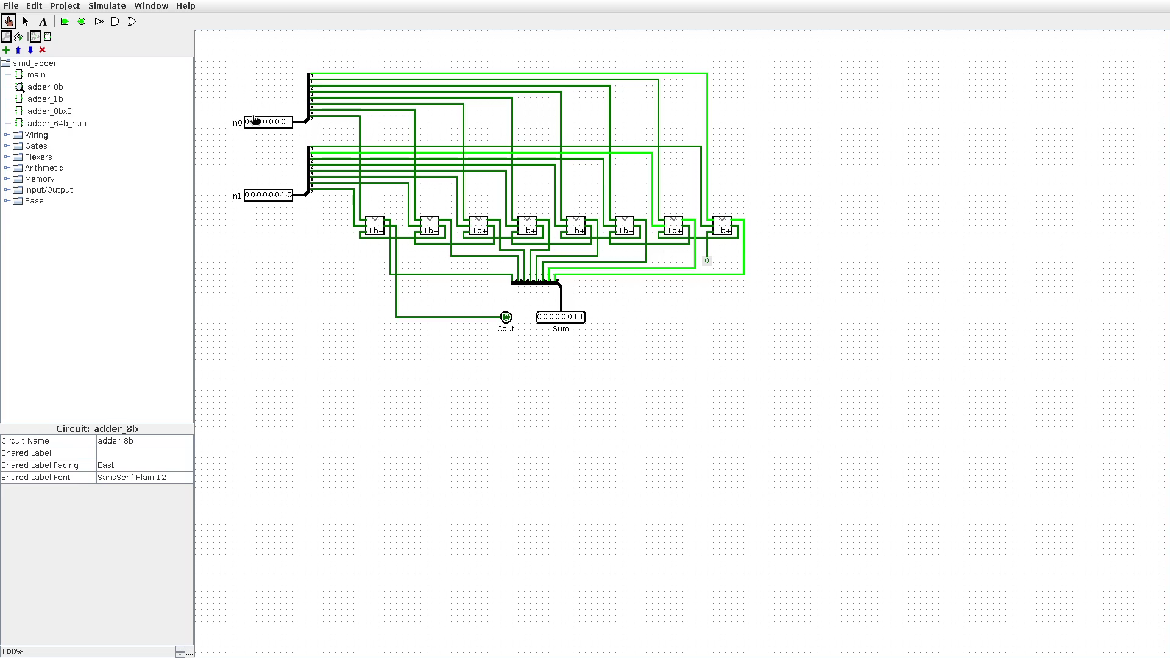
pyautogui.click(25, 21)
pyautogui.click(61, 111)
pyautogui.doubleClick(61, 111)
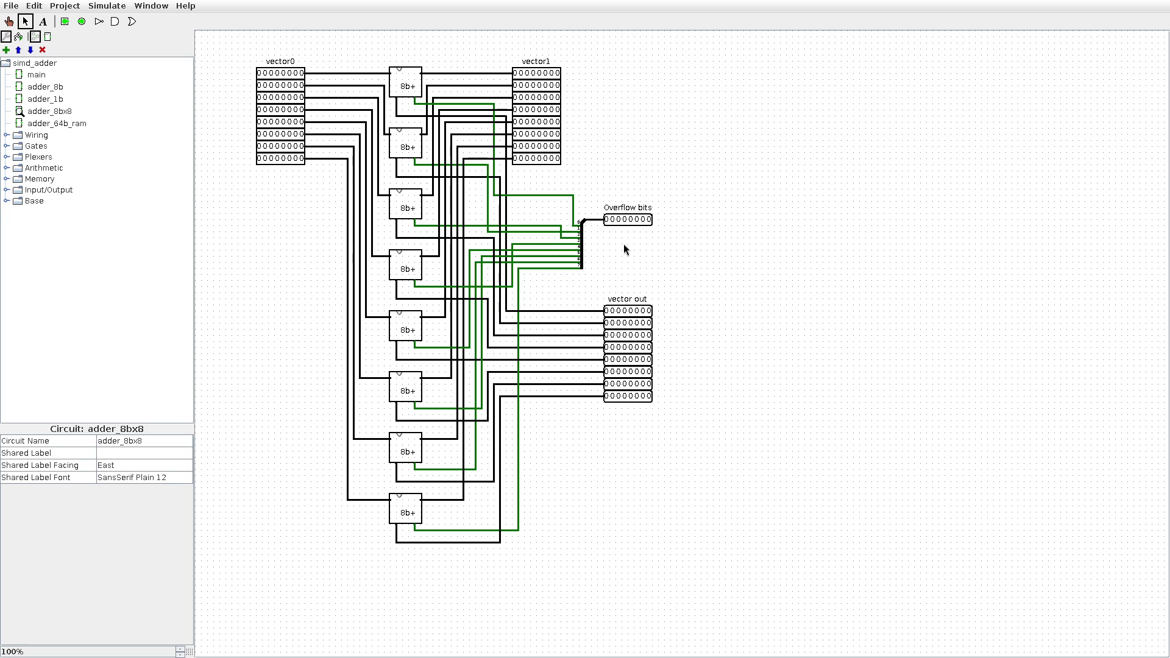
# Box-select the Overflow bits and vector out outputs in adder_8bx8, clearing each selection.
pyautogui.moveTo(598, 188); pyautogui.dragTo(667, 247)
pyautogui.click(626, 189)
pyautogui.moveTo(599, 283)
pyautogui.mouseDown()
pyautogui.moveTo(664, 331)
pyautogui.moveTo(683, 420)
pyautogui.mouseUp()
pyautogui.click(685, 287)
pyautogui.doubleClick(61, 122)
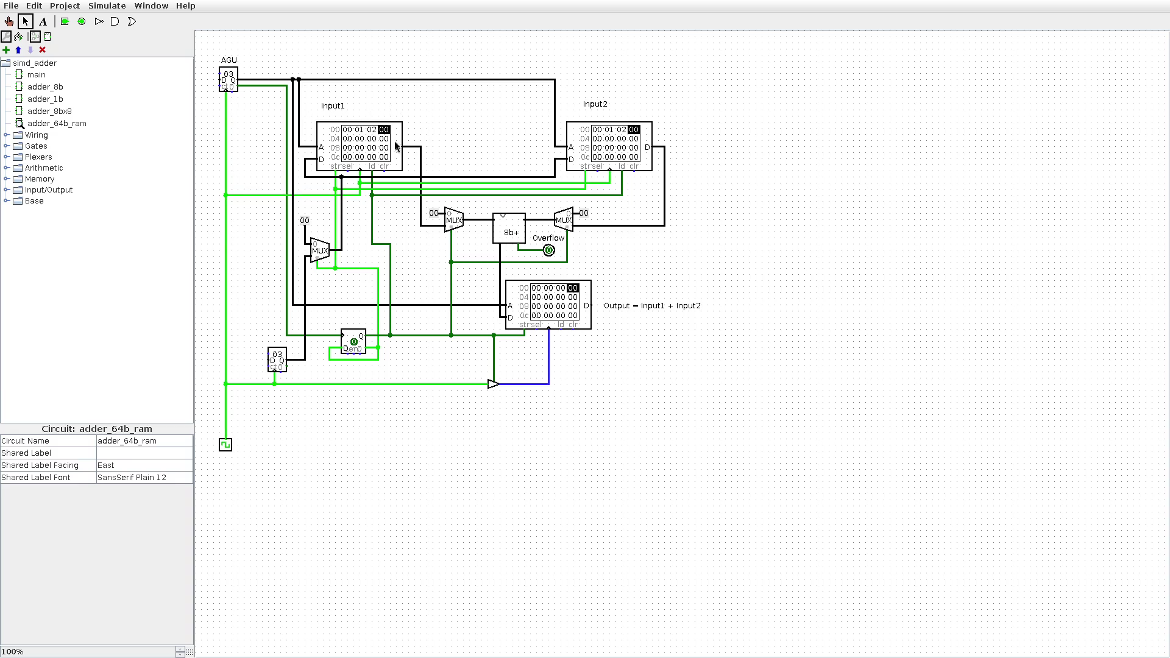
pyautogui.click(329, 134)
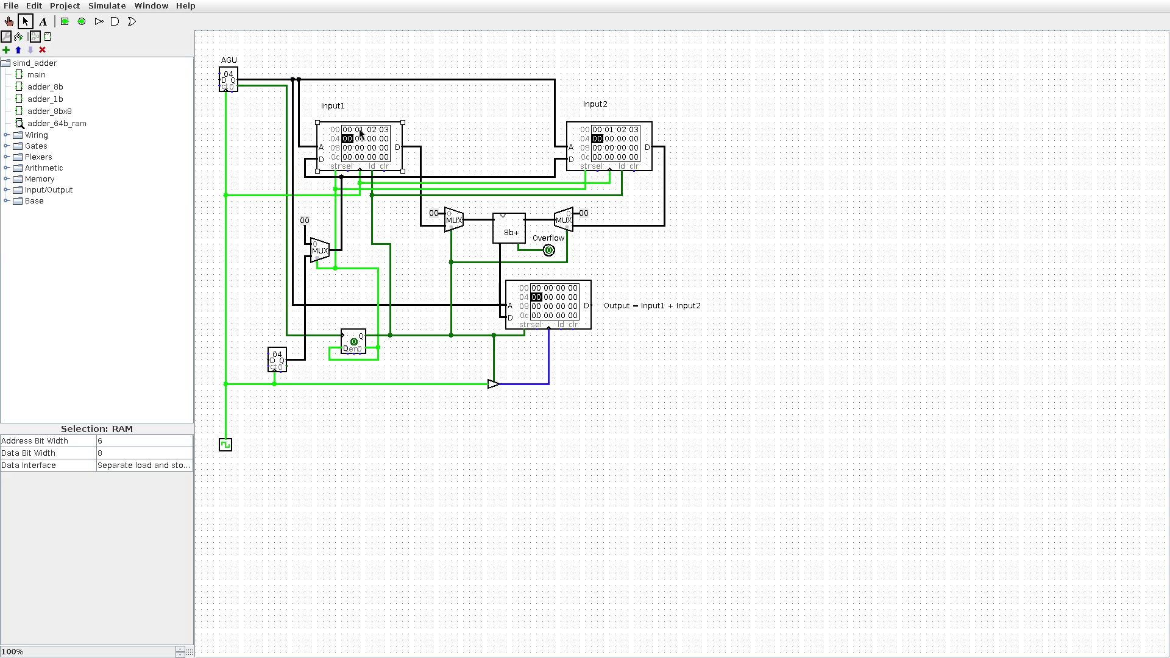
pyautogui.click(568, 138)
pyautogui.click(269, 404)
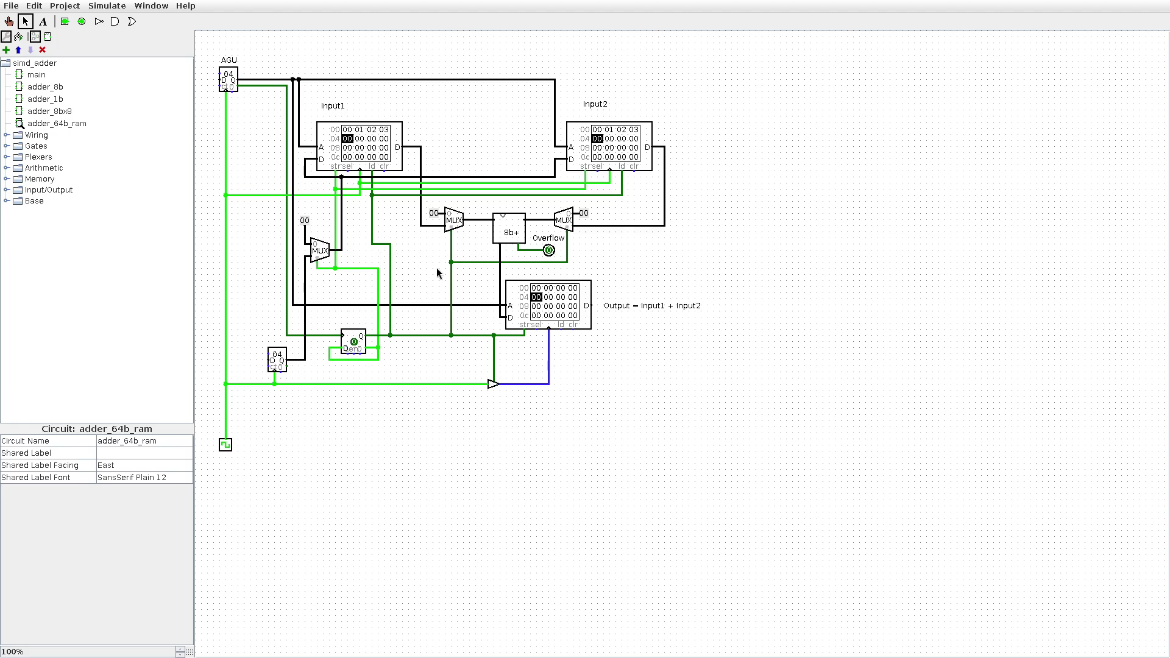
pyautogui.click(346, 135)
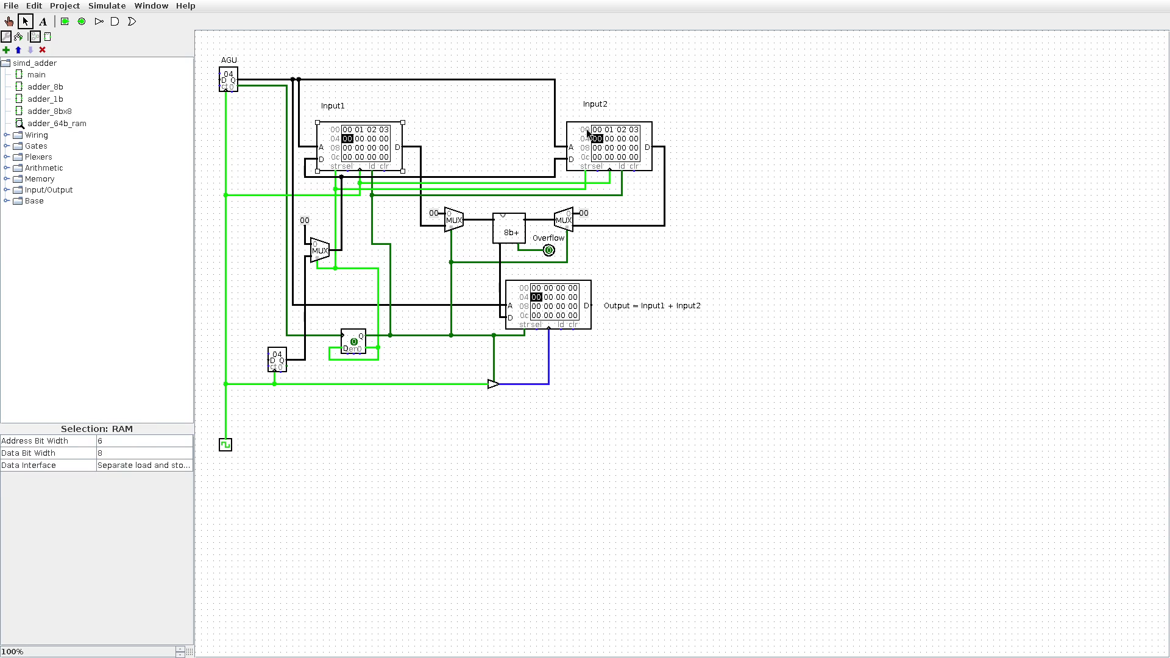
pyautogui.click(510, 224)
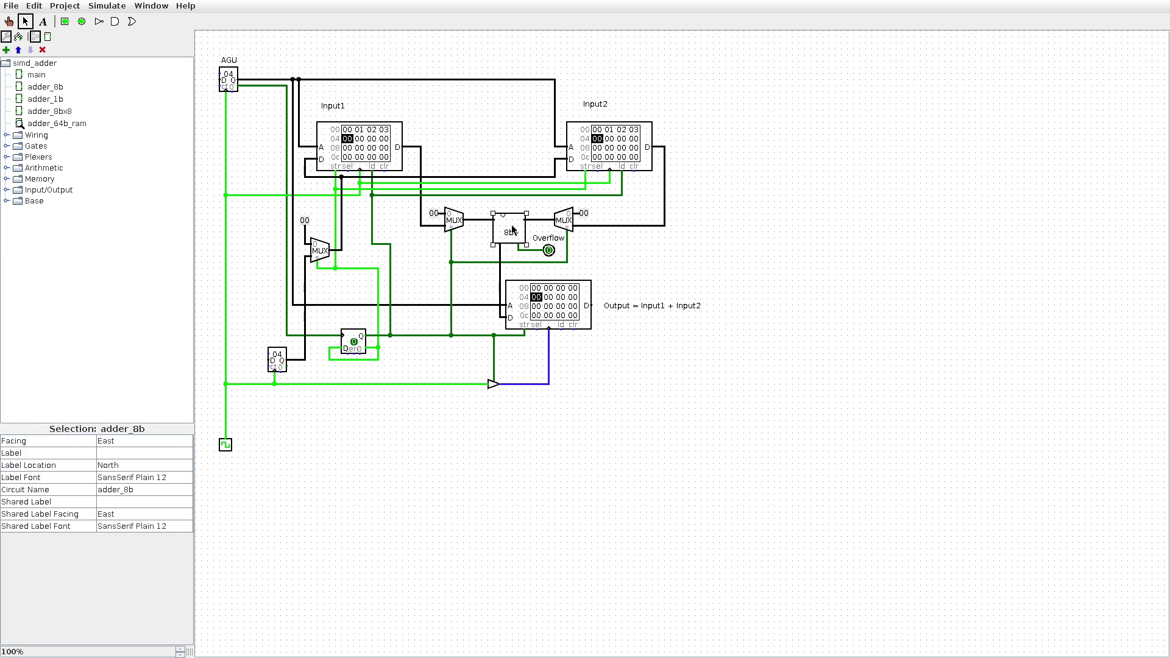
pyautogui.click(822, 231)
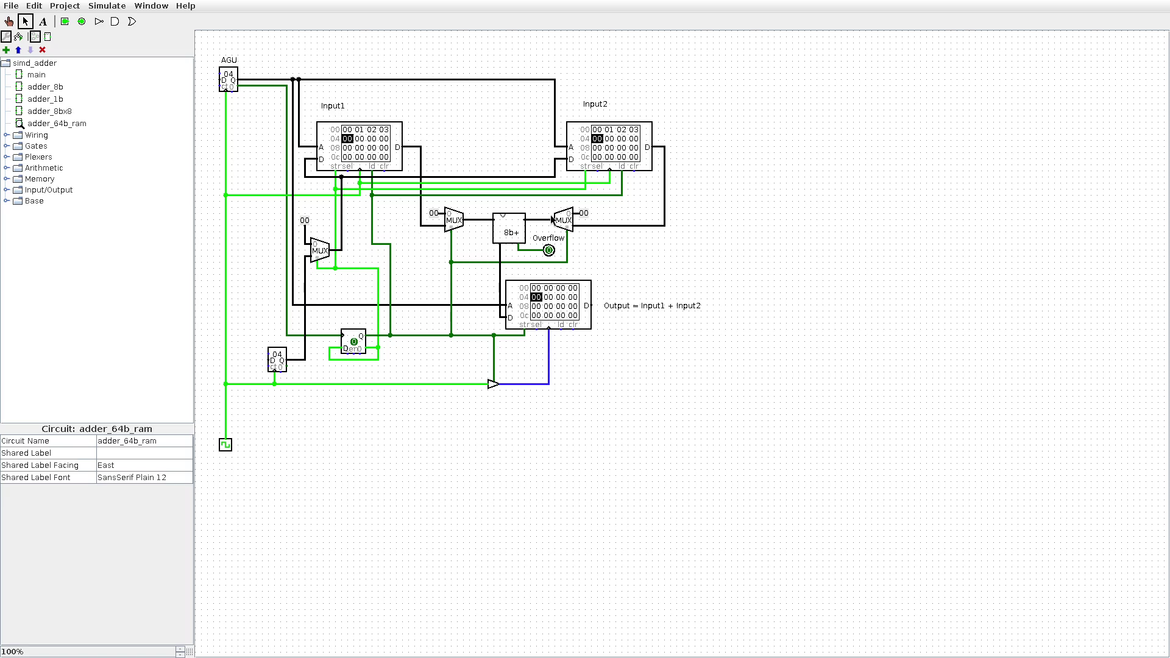
pyautogui.click(511, 229)
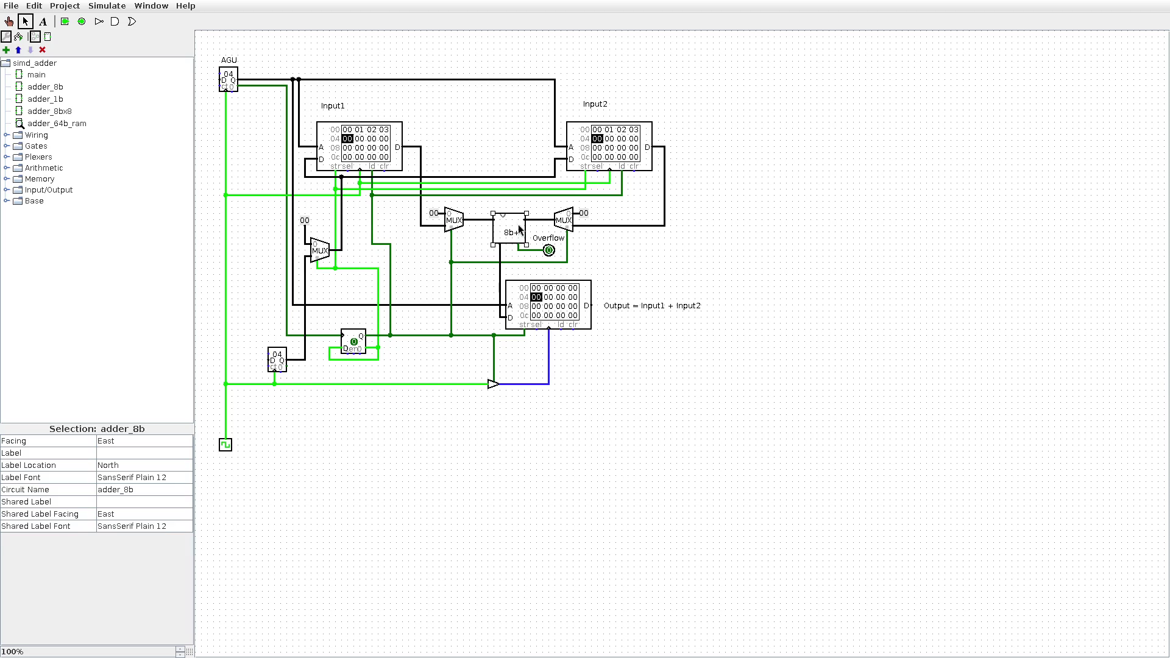
pyautogui.moveTo(489, 200); pyautogui.dragTo(537, 262)
pyautogui.click(632, 263)
pyautogui.click(386, 139)
pyautogui.click(592, 137)
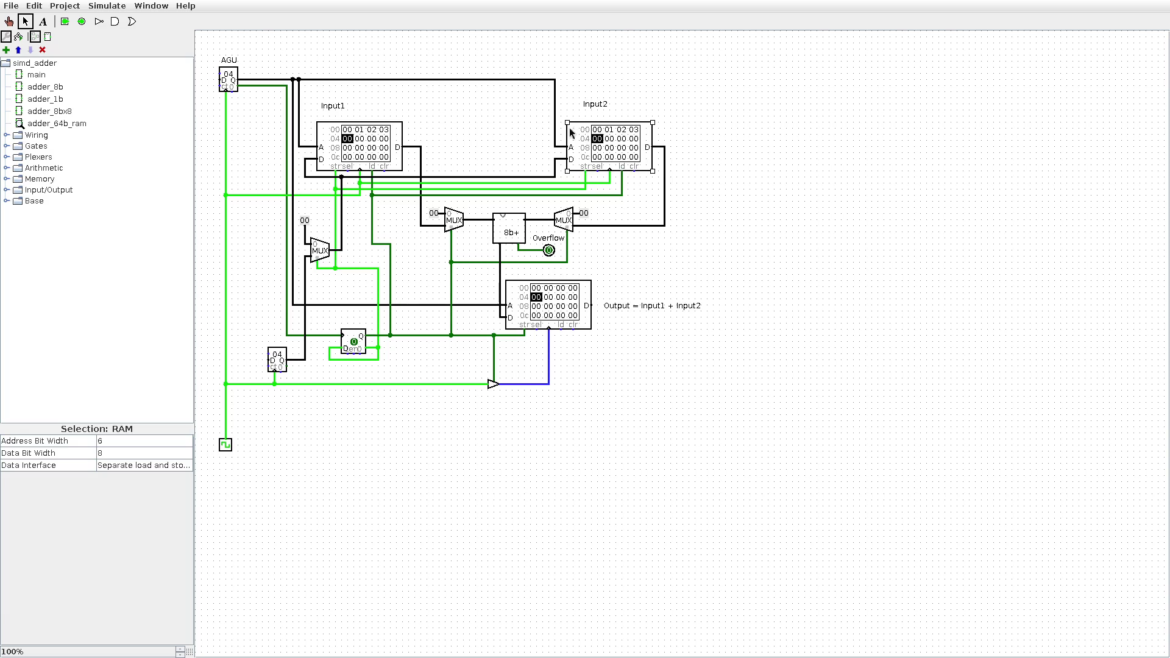
pyautogui.doubleClick(60, 112)
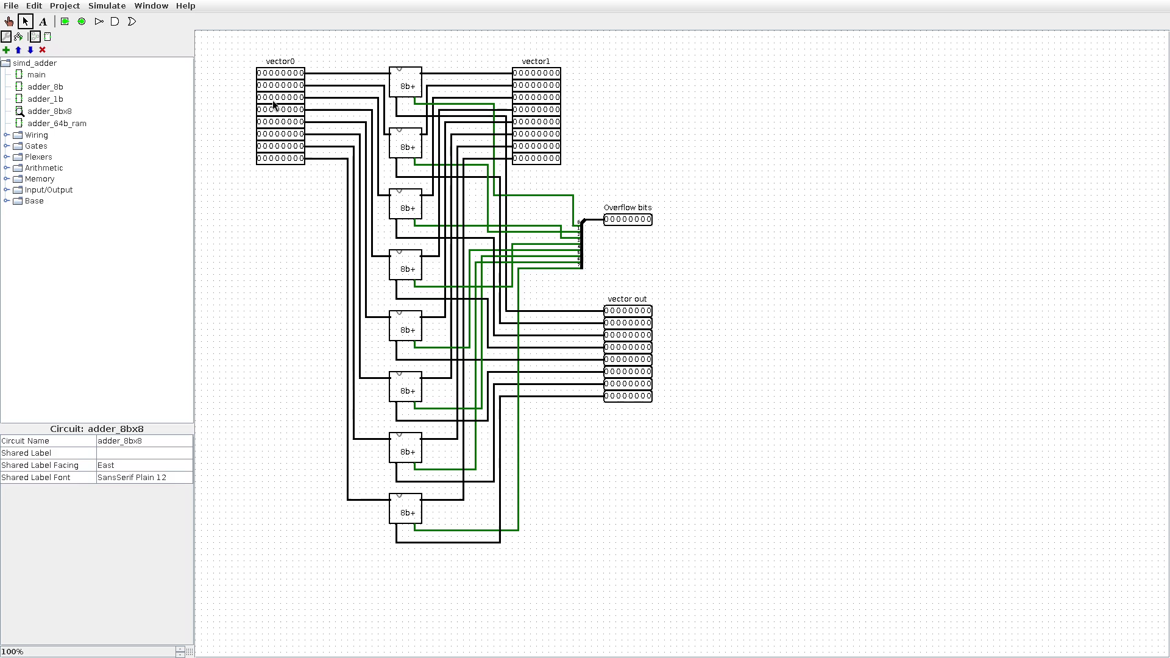
pyautogui.moveTo(242, 47)
pyautogui.mouseDown()
pyautogui.moveTo(308, 71)
pyautogui.moveTo(318, 189)
pyautogui.moveTo(302, 199)
pyautogui.mouseUp()
pyautogui.click(287, 46)
pyautogui.click(267, 74)
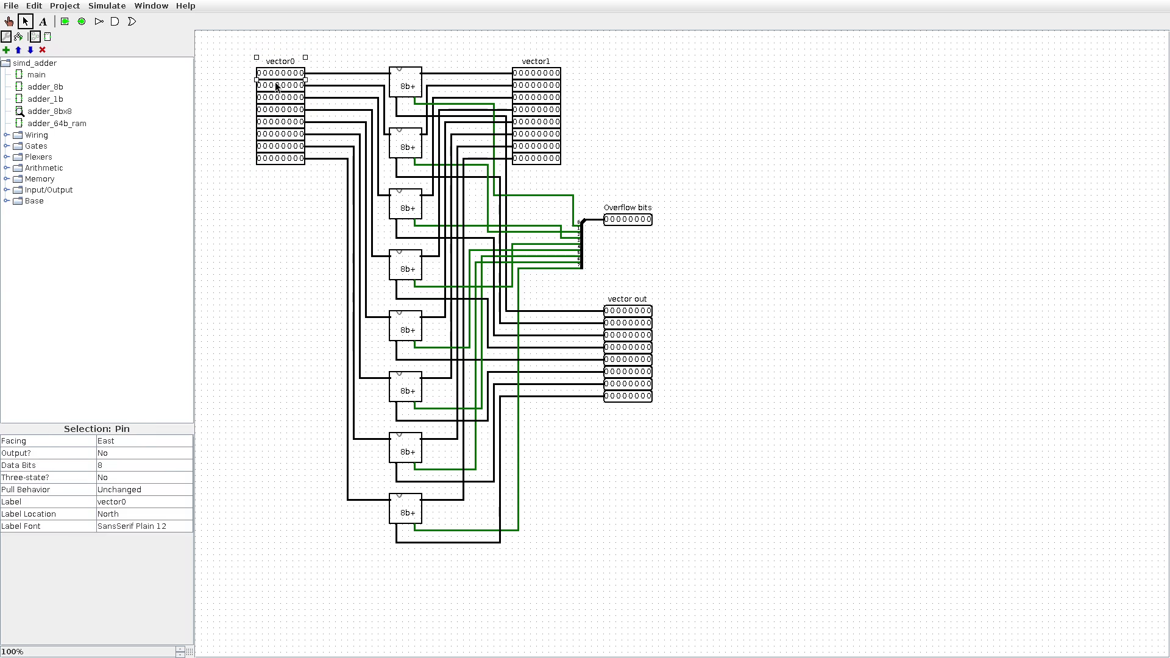
pyautogui.click(275, 85)
pyautogui.doubleClick(61, 122)
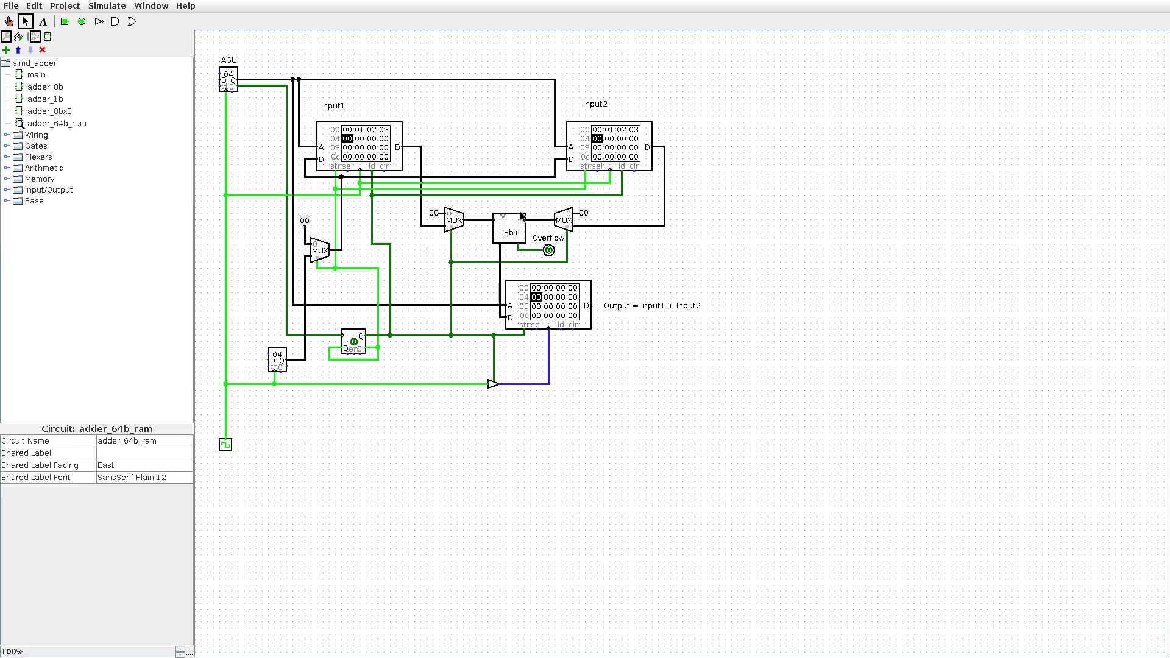
# Inspect the Output RAM, Input1 RAM and the wire below the right multiplexer.
pyautogui.click(534, 282)
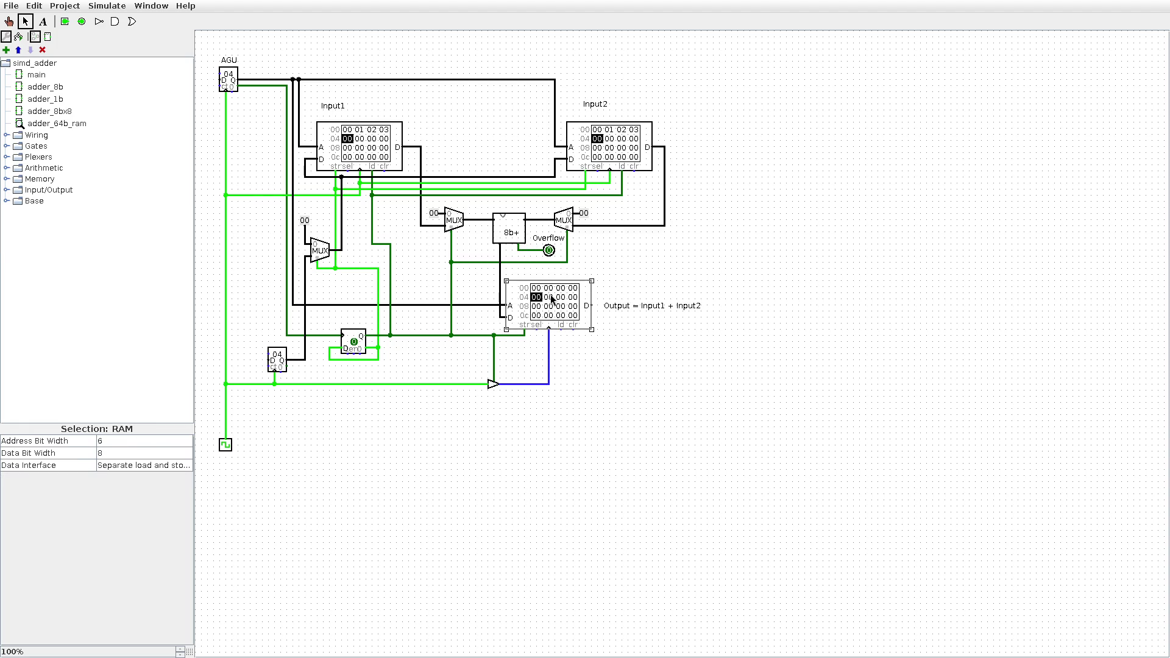
pyautogui.click(613, 368)
pyautogui.click(391, 142)
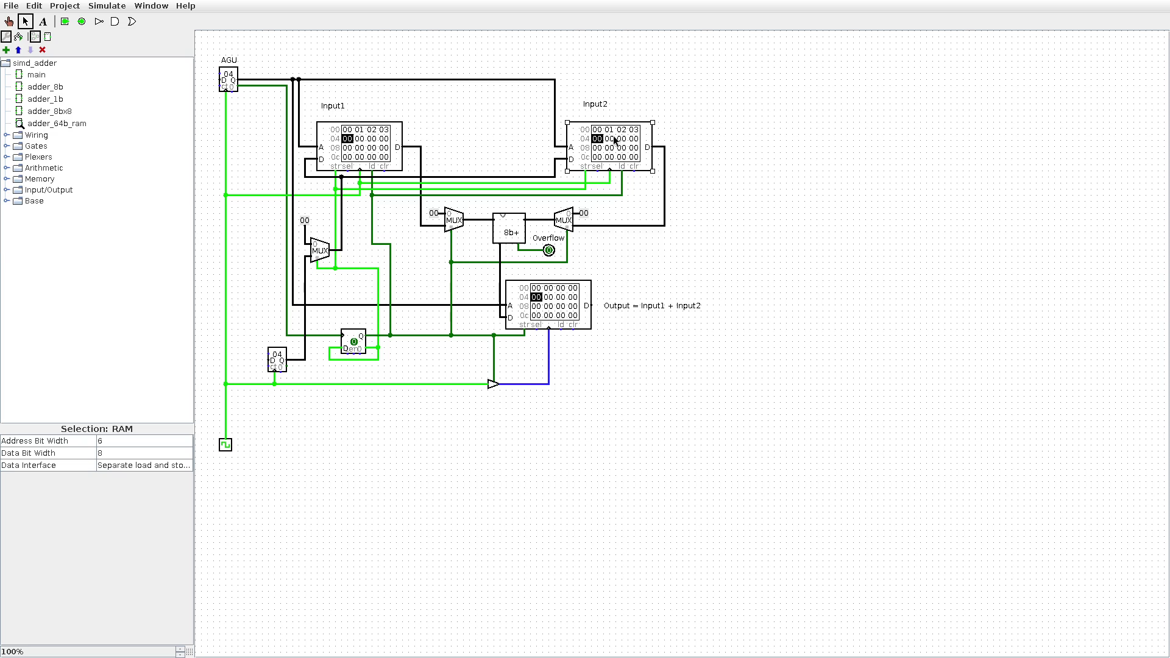
pyautogui.click(573, 323)
pyautogui.click(583, 385)
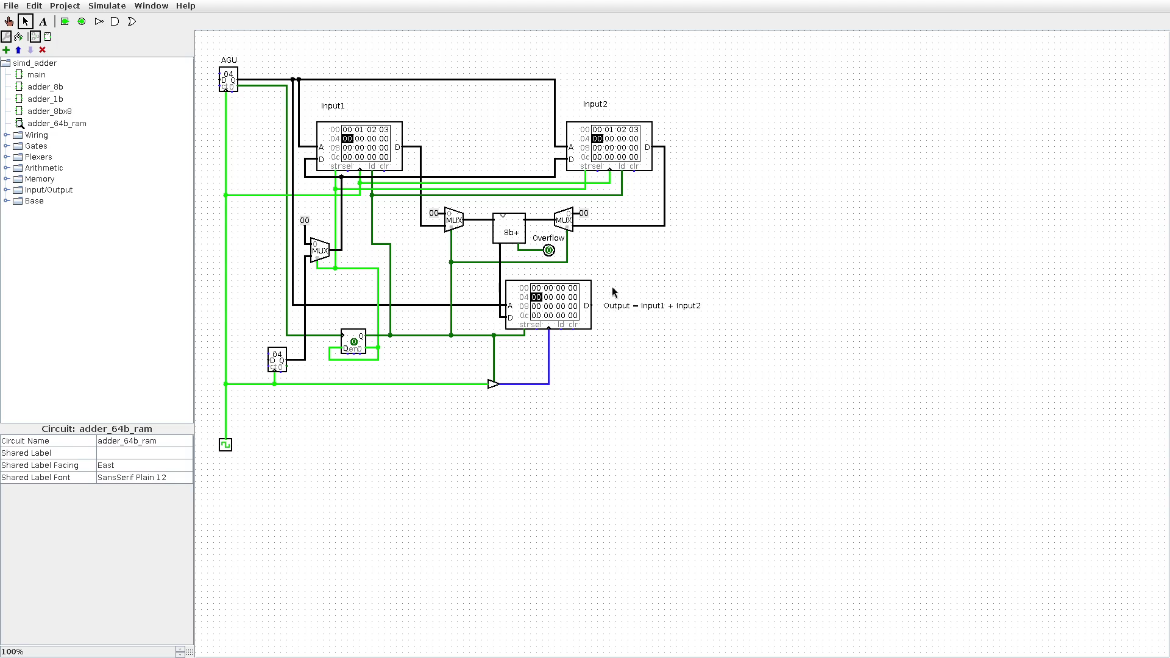
pyautogui.moveTo(535, 228); pyautogui.dragTo(584, 272)
pyautogui.click(627, 263)
# Check the Overflow bits output in adder_8bx8, then return to adder_64b_ram.
pyautogui.doubleClick(60, 111)
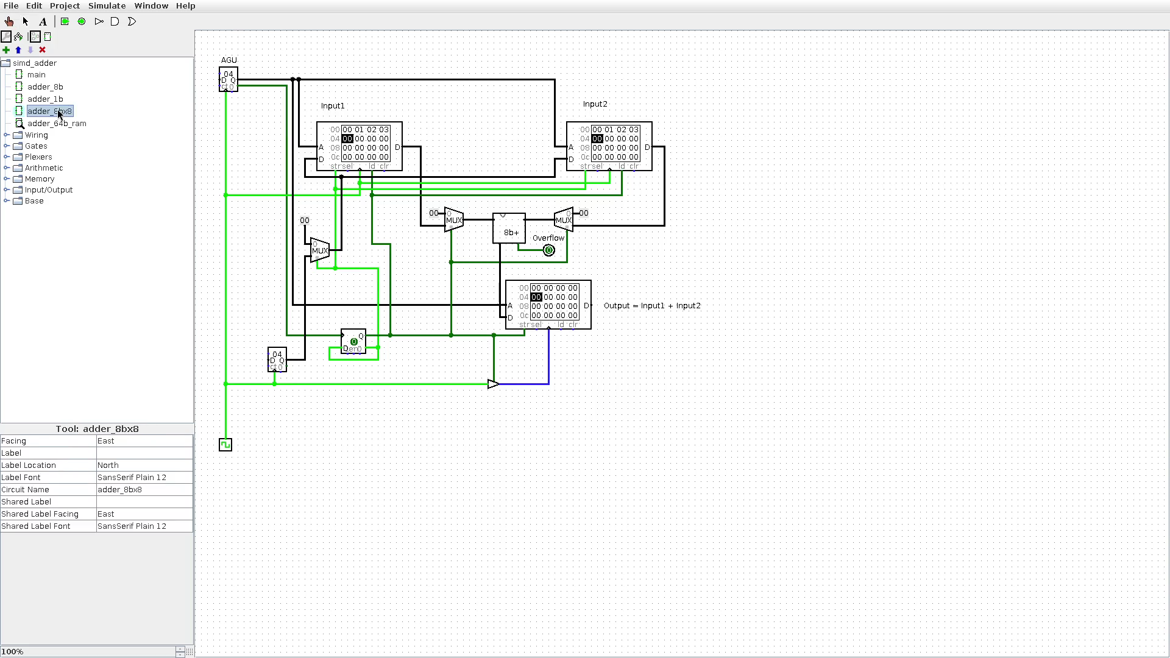
pyautogui.moveTo(591, 195); pyautogui.dragTo(691, 243)
pyautogui.click(736, 246)
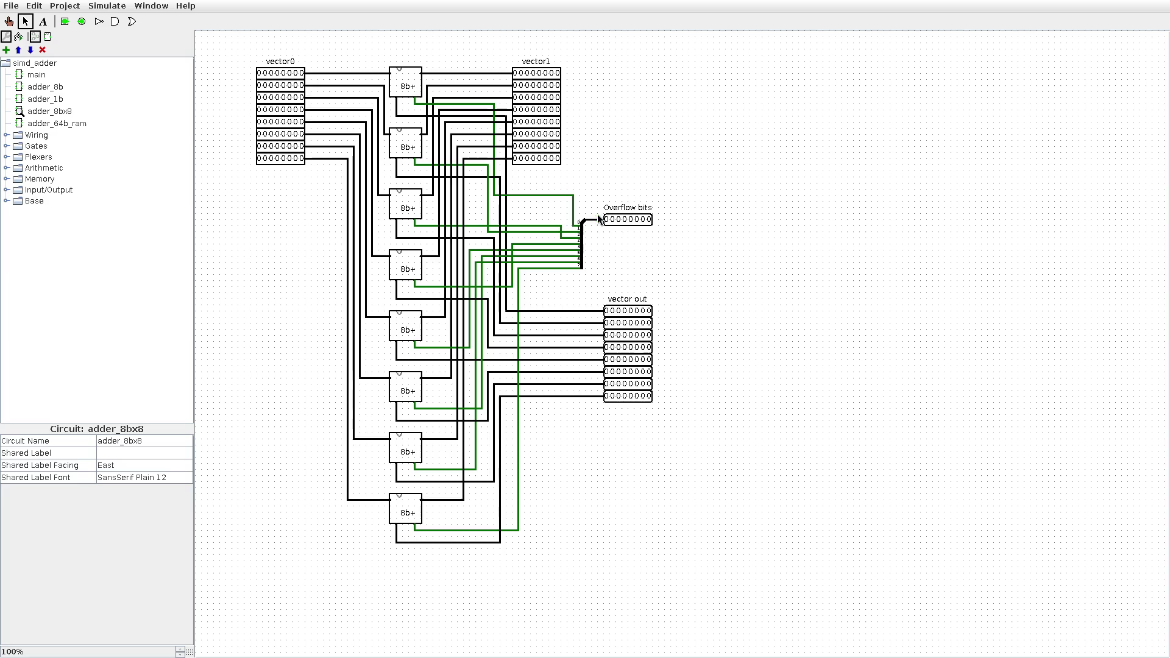
pyautogui.doubleClick(62, 123)
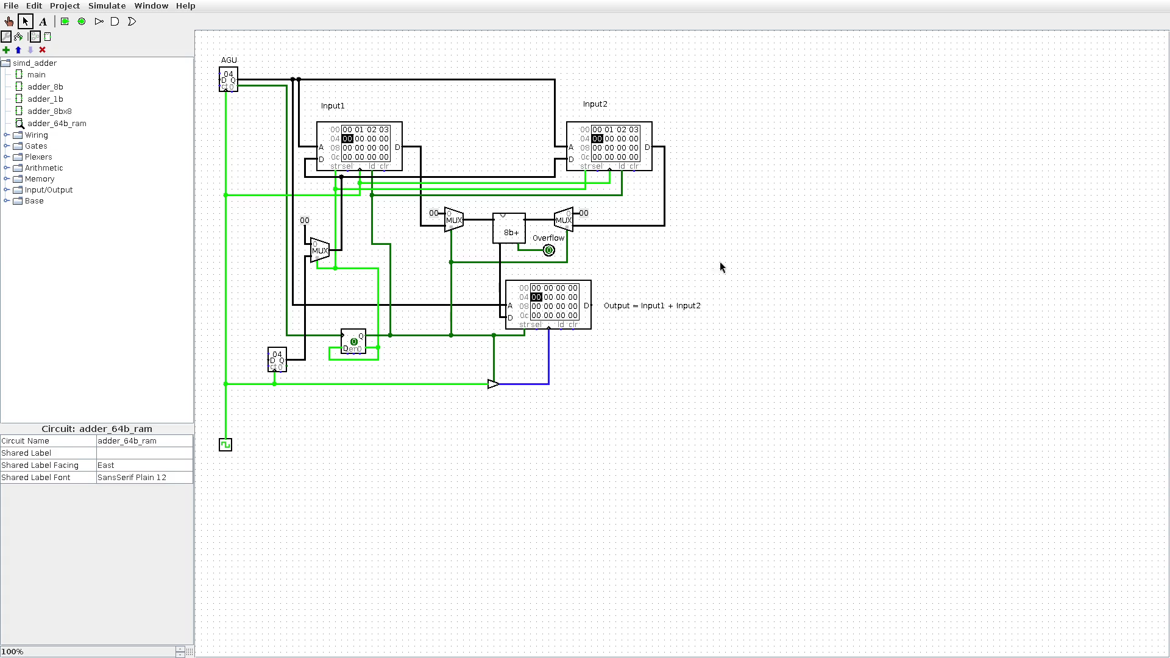
# Inspect the AGU counter, Input1 RAM and multiplexer group, then reset the simulation to address 00.
pyautogui.click(232, 82)
pyautogui.click(287, 51)
pyautogui.click(395, 151)
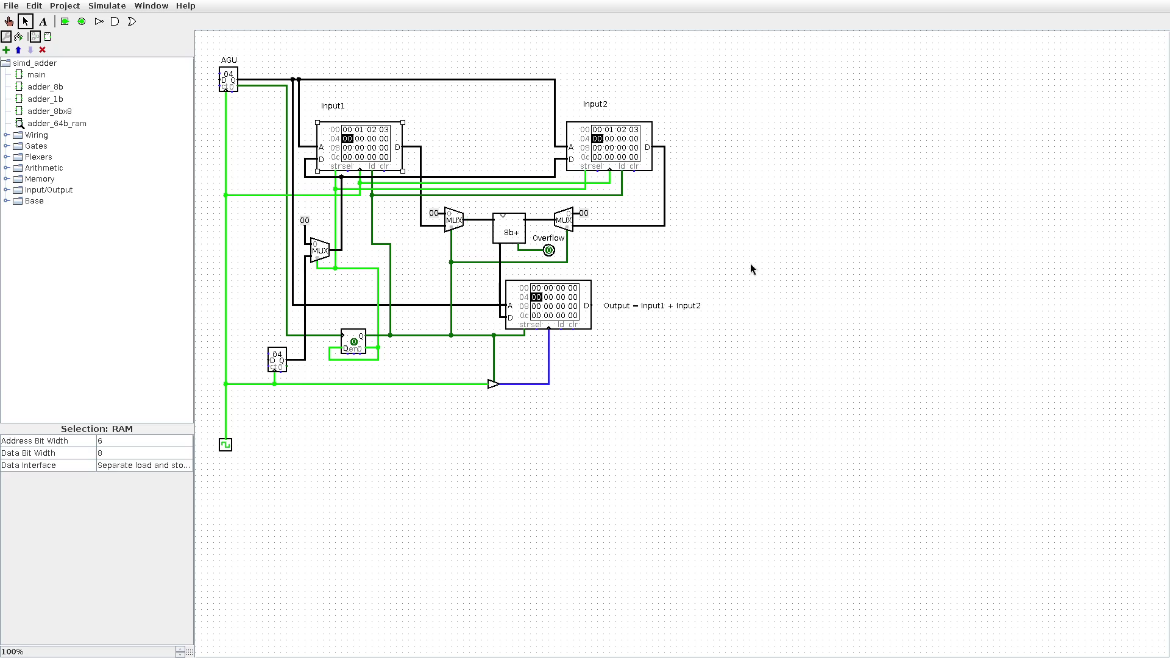
pyautogui.click(763, 236)
pyautogui.moveTo(256, 214); pyautogui.dragTo(384, 375)
pyautogui.click(383, 422)
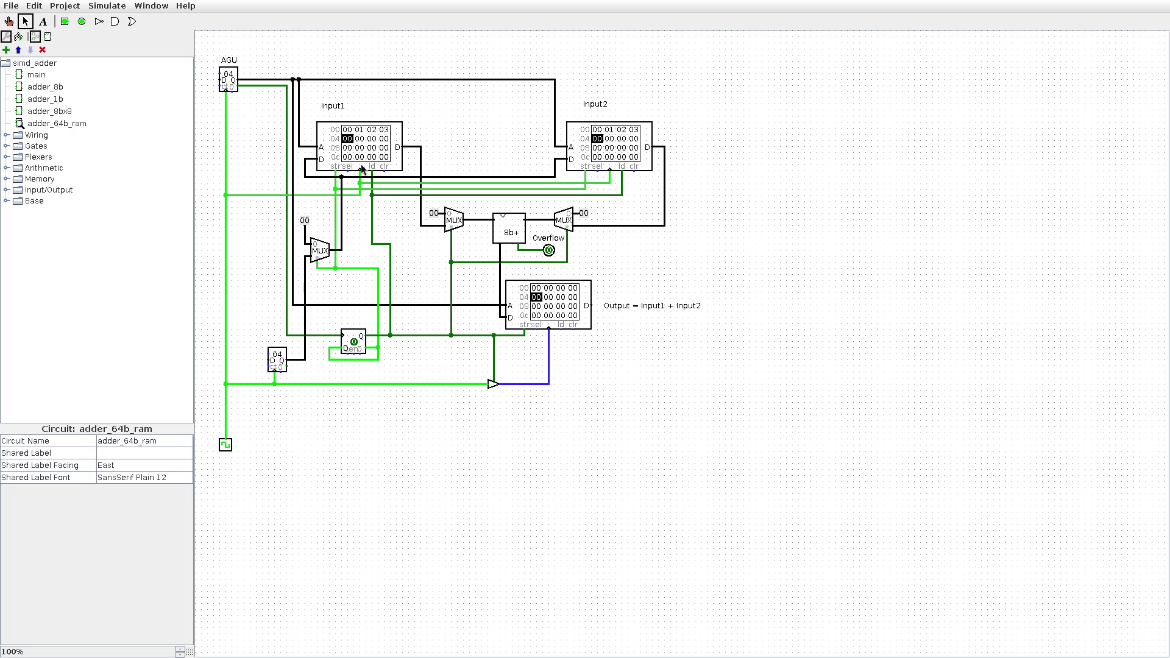
pyautogui.hotkey('ctrl', 'r')
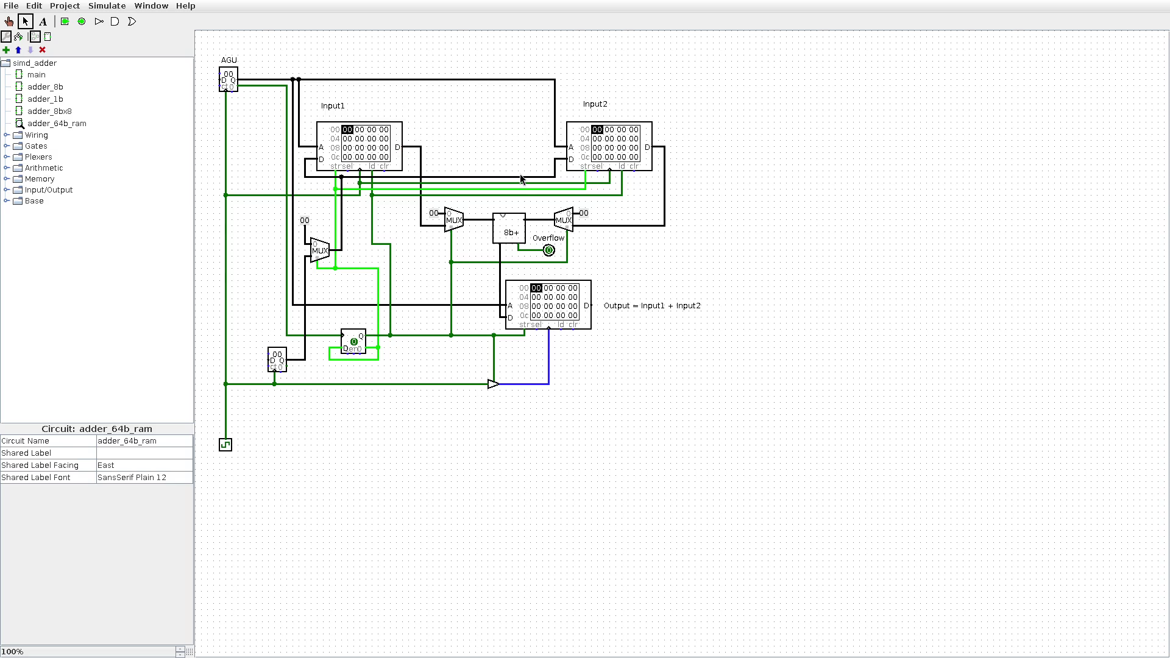
# Tick the clock once, then run it at 4 Hz so Output RAM fills with sums.
pyautogui.hotkey('ctrl', 'k')
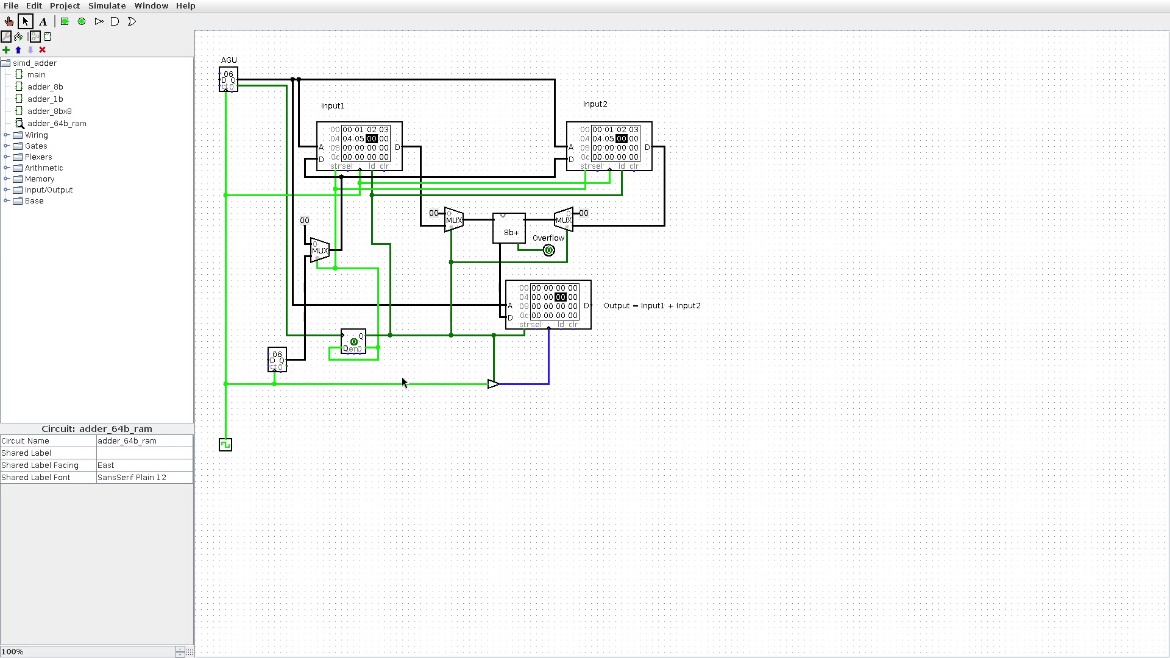
pyautogui.click(107, 5)
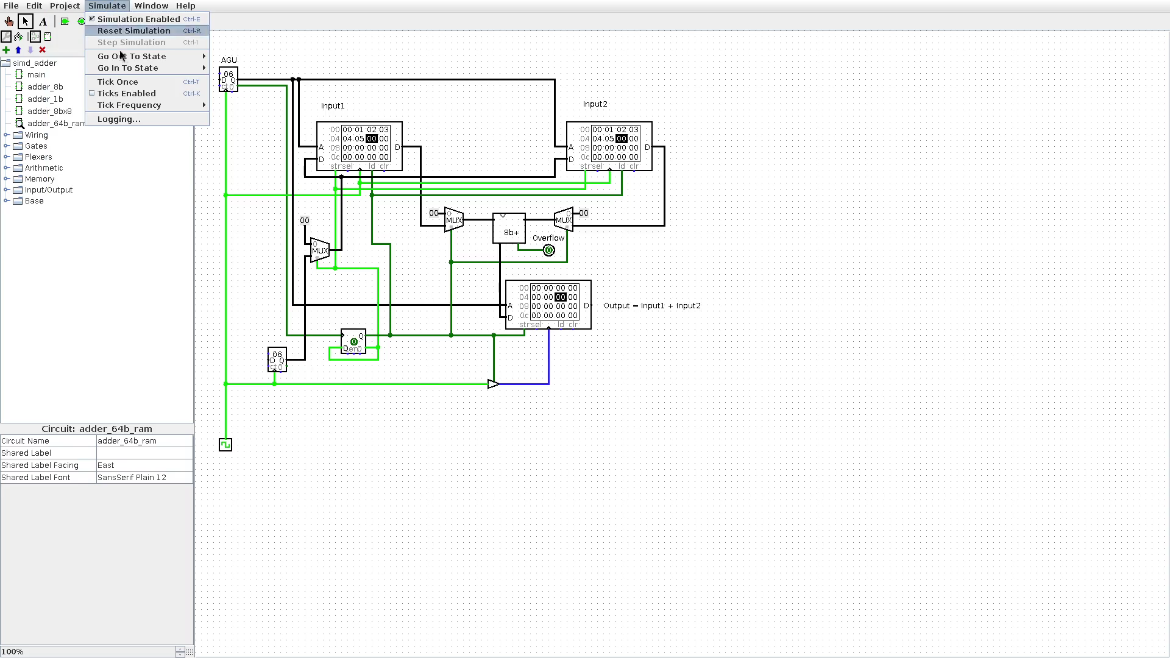
pyautogui.moveTo(154, 106)
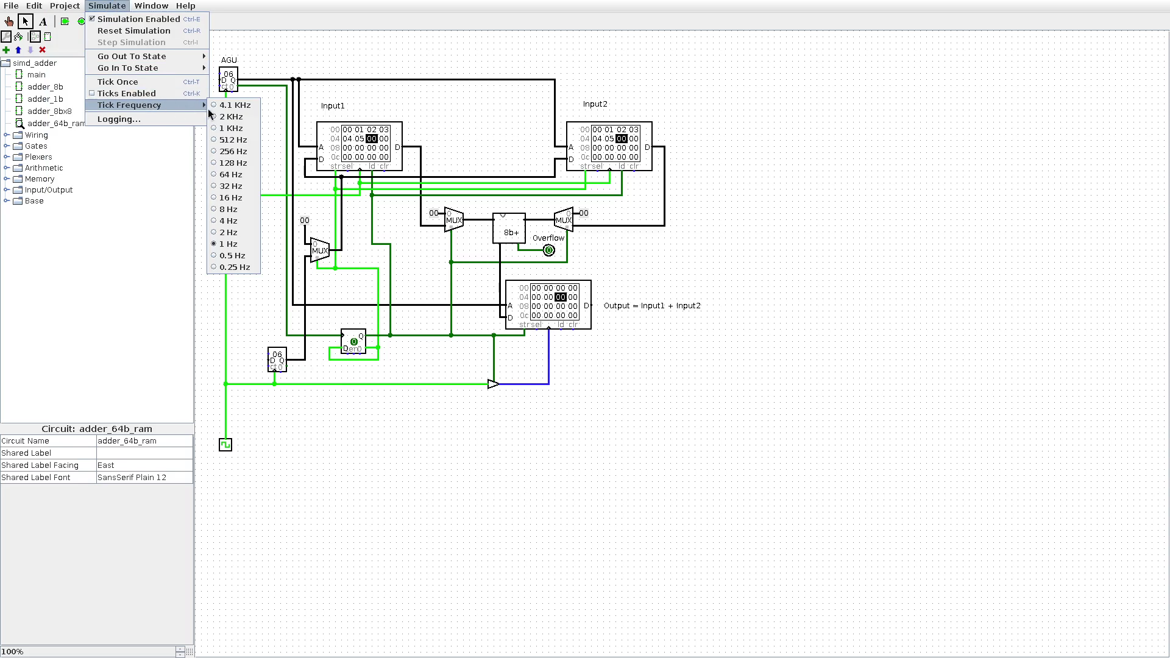
pyautogui.click(240, 221)
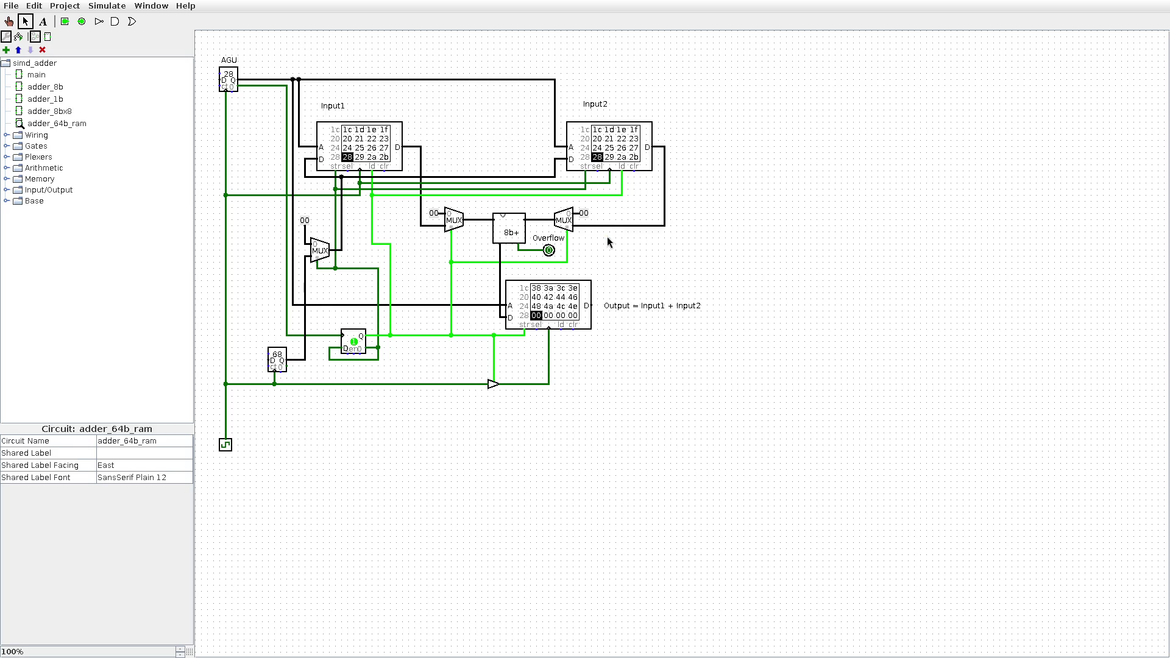
pyautogui.press('super+f')
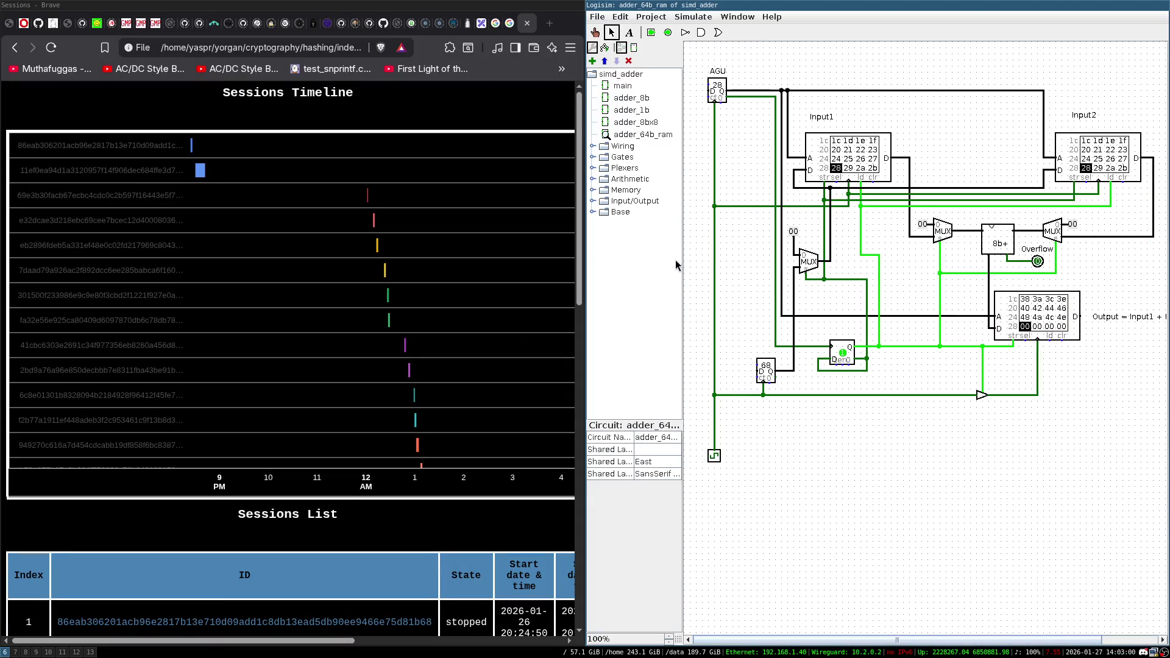
# Make the Brave Sessions page full-screen, then switch to the DAO ISA specification README.
pyautogui.press('super+f')
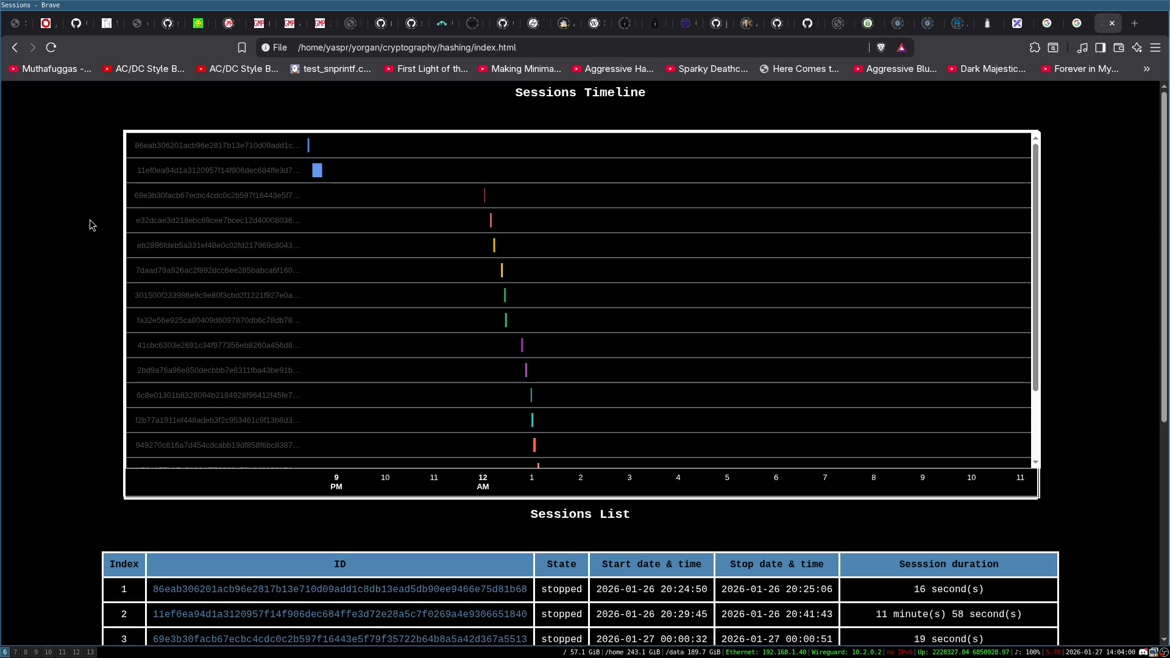
pyautogui.press('super+1')
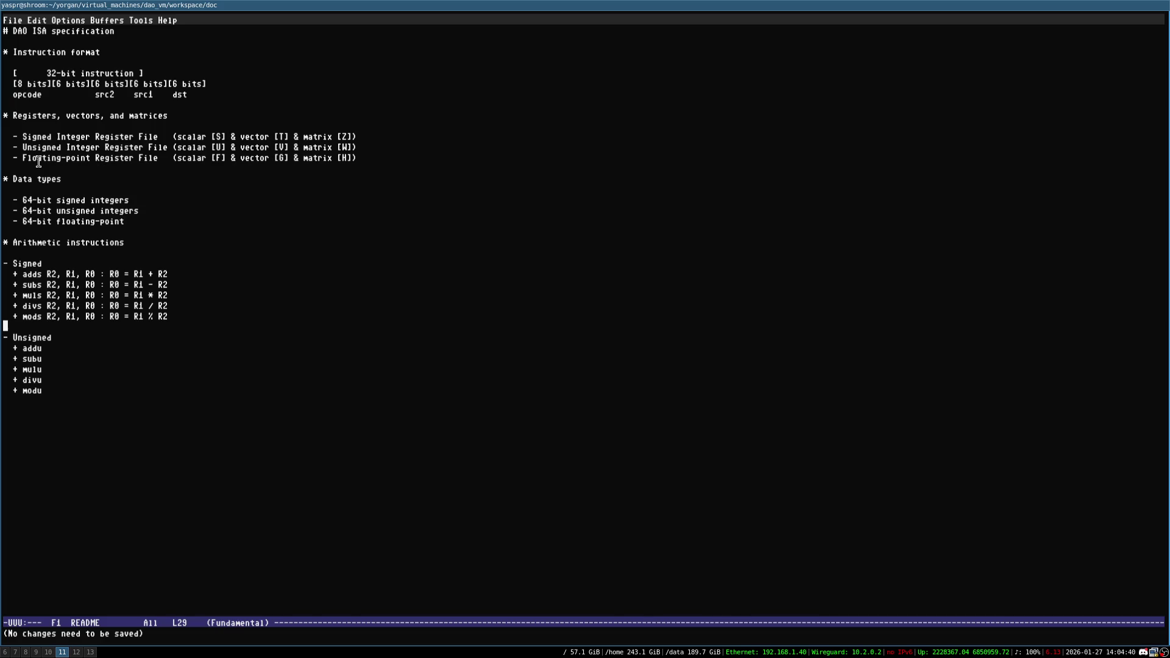
pyautogui.press('super+6')
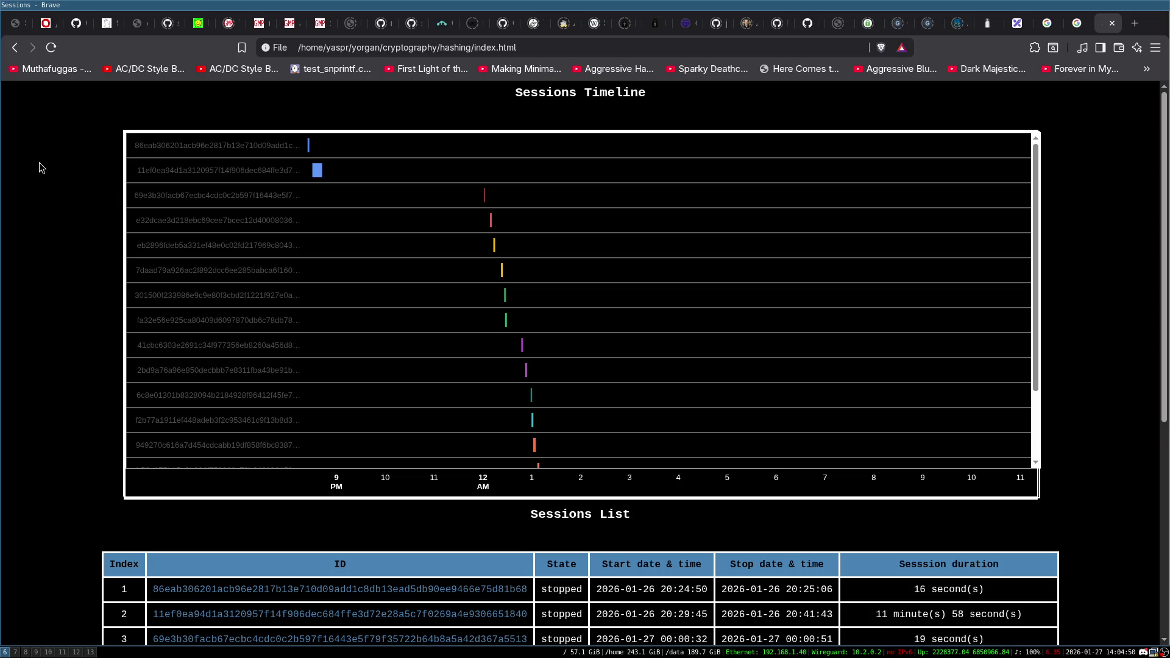
# Load amazon.fr in a new browser tab.
pyautogui.hotkey('ctrl', 't')
pyautogui.write('amazon.fr')
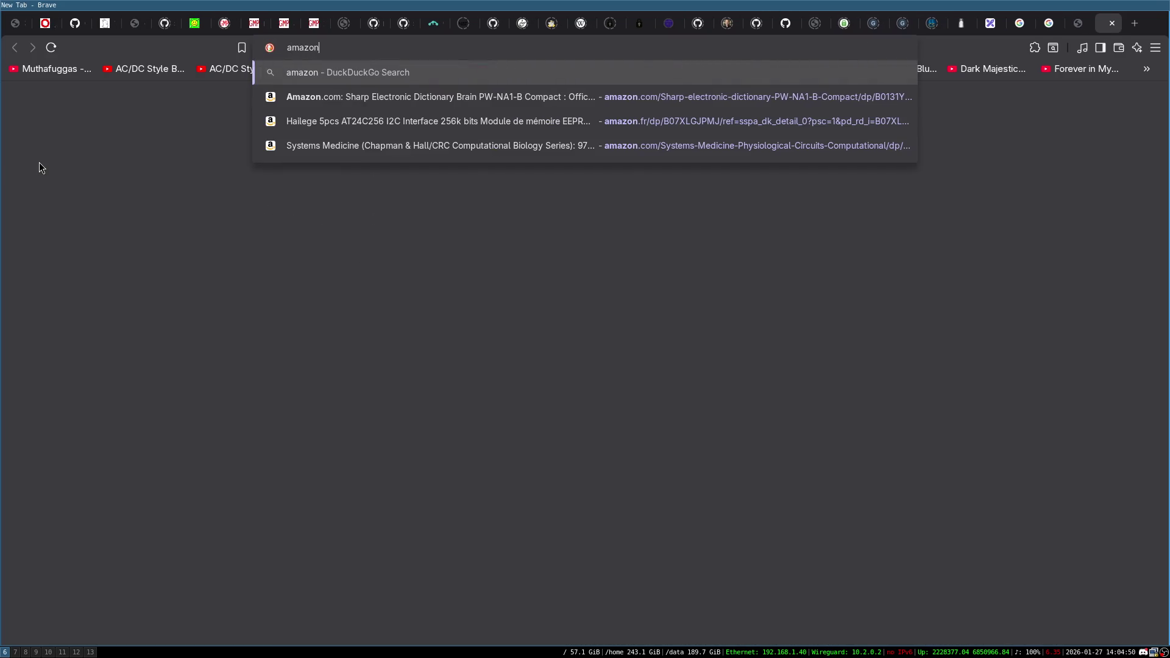
pyautogui.press('Return')
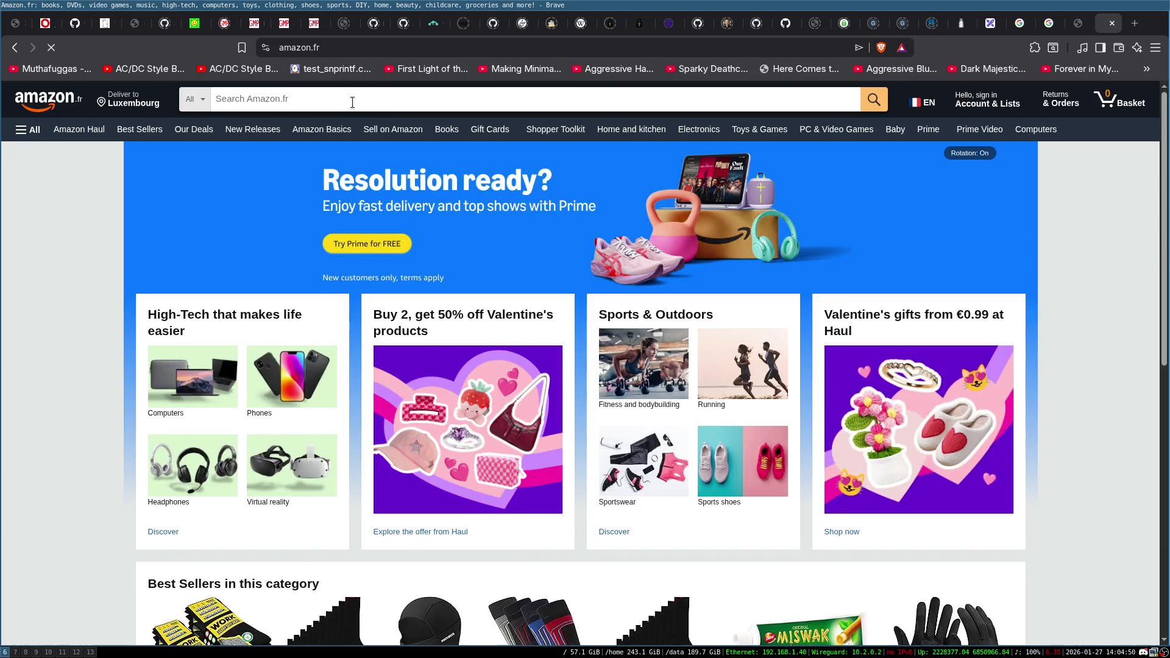
# Search Amazon for 'atmega328p' and scroll through the ATmega328P board and chip listings.
pyautogui.click(352, 102)
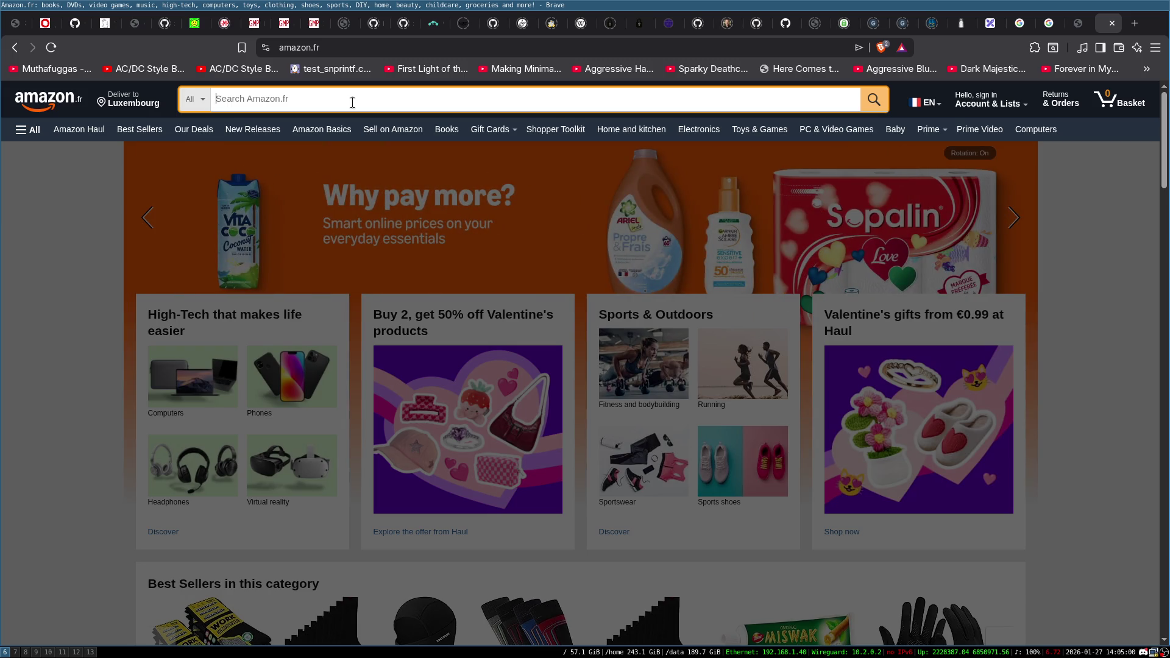
pyautogui.write('atm')
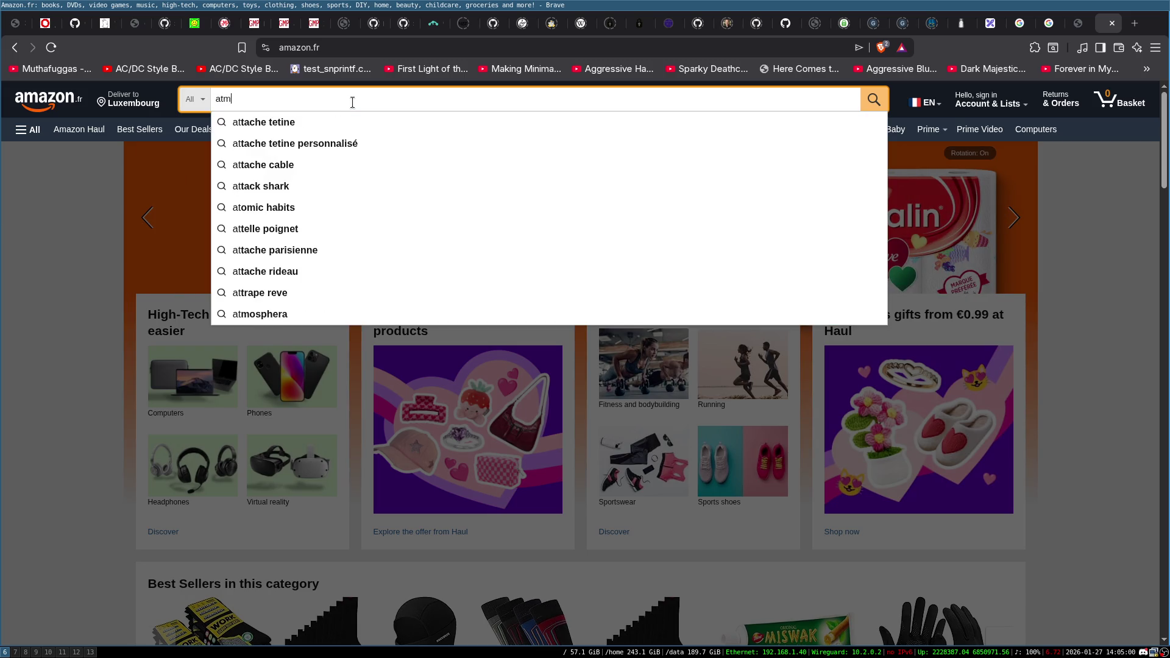
pyautogui.write('ega328p')
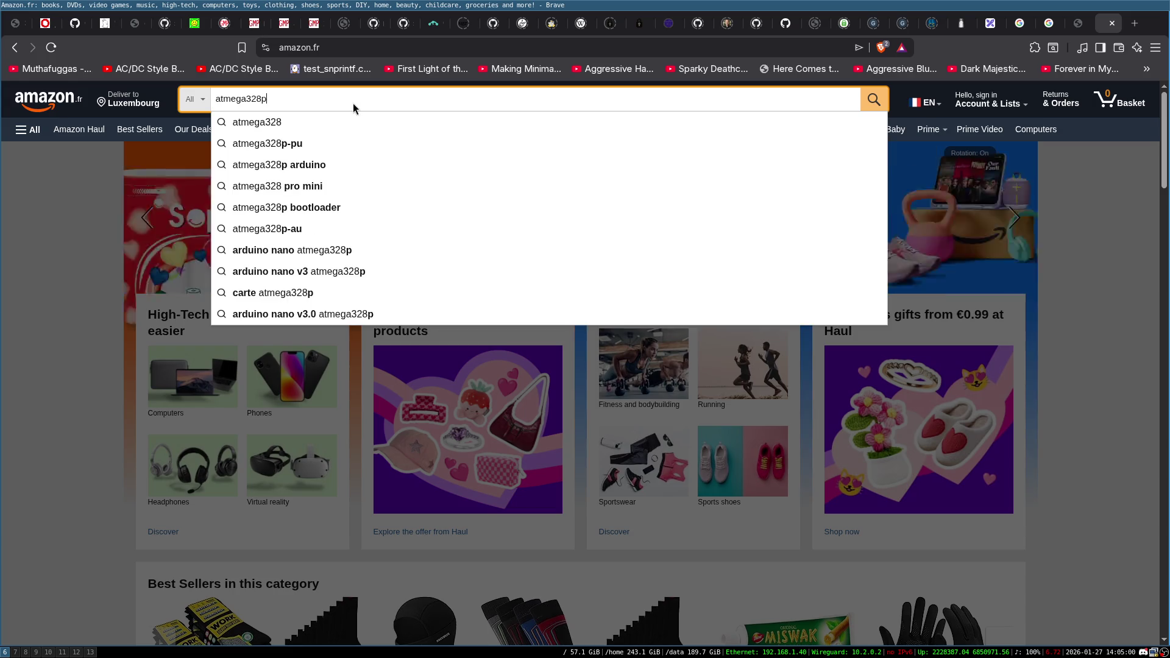
pyautogui.press('Return')
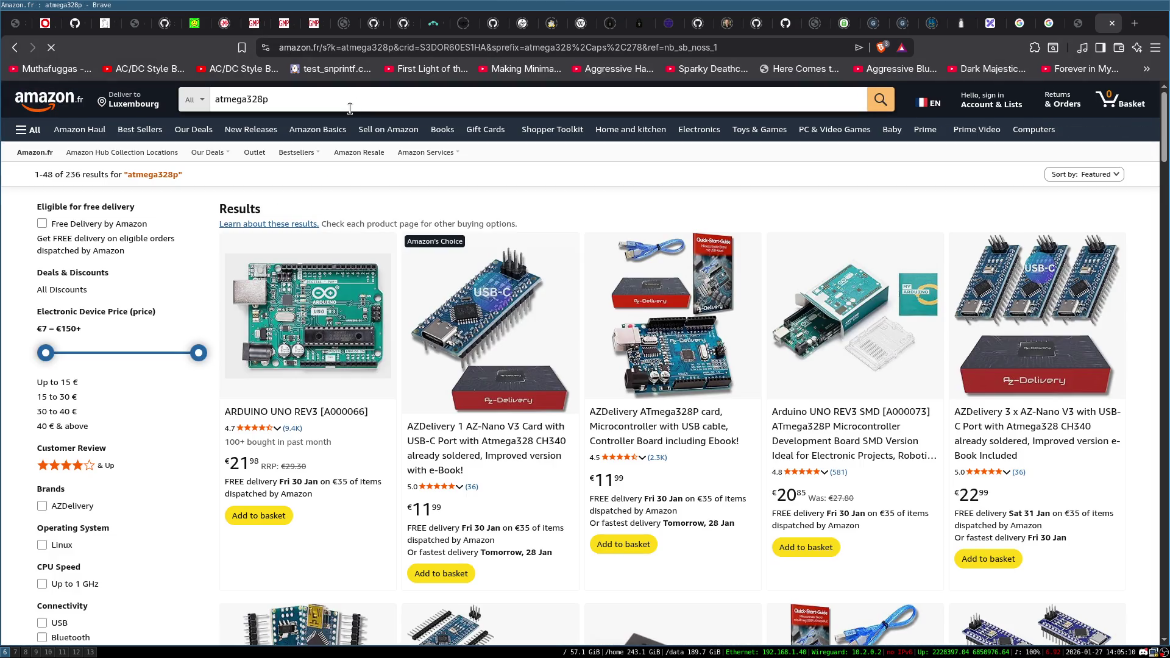
pyautogui.scroll(-5, 481, 135)
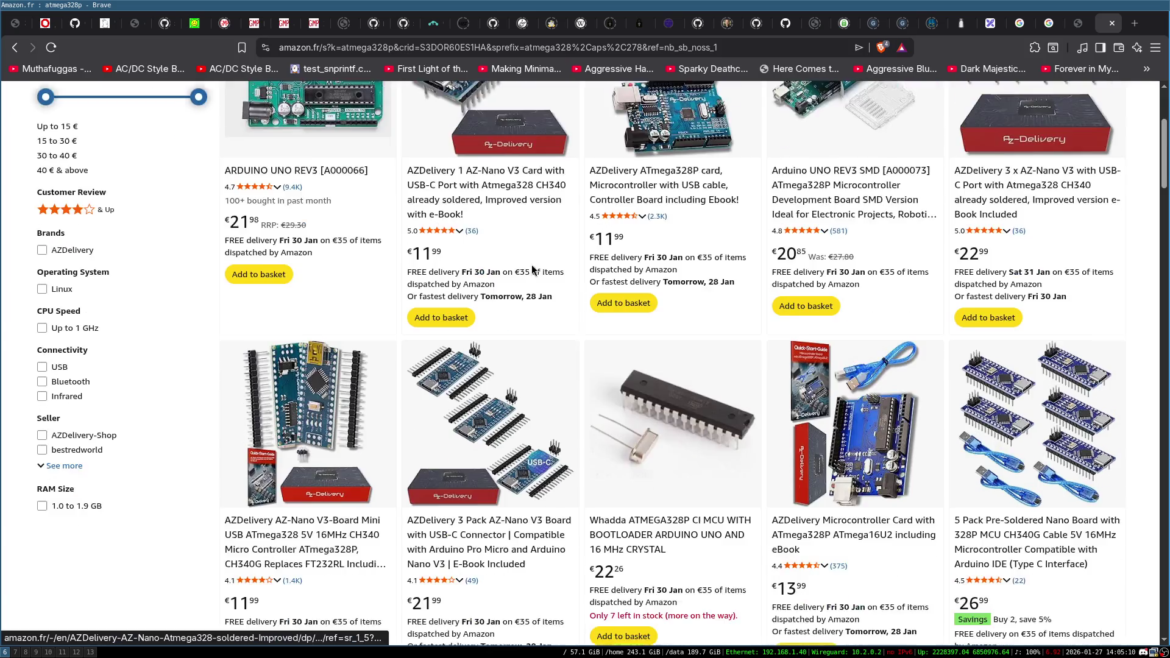
pyautogui.scroll(-4, 671, 366)
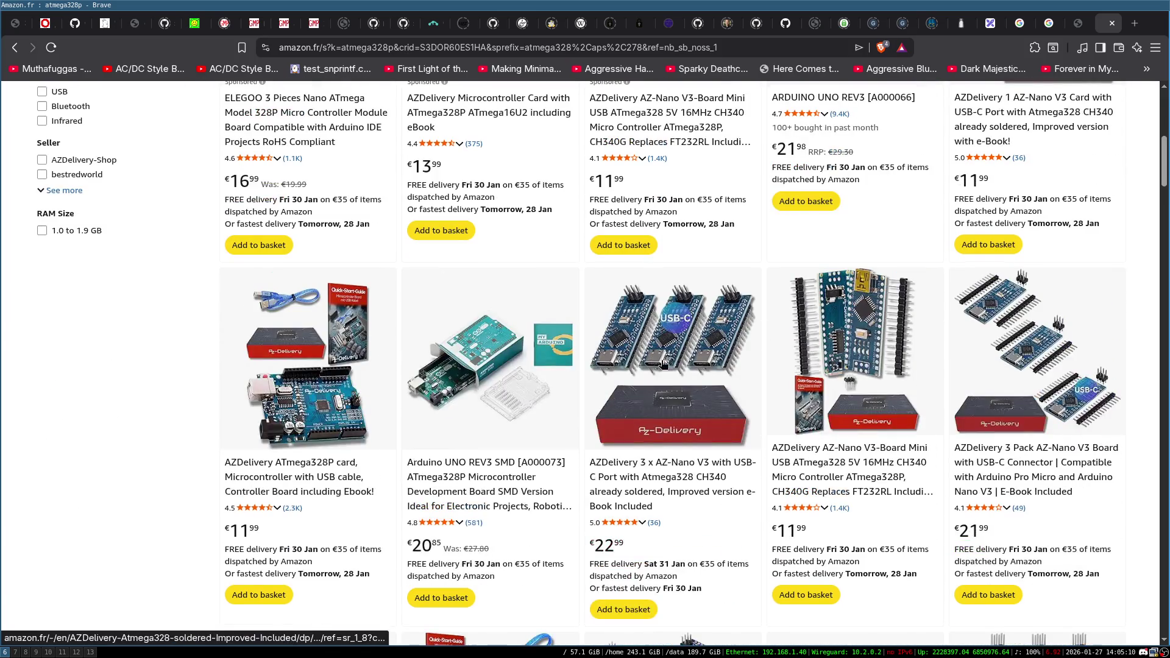
pyautogui.scroll(5, 696, 384)
pyautogui.scroll(-9, 697, 383)
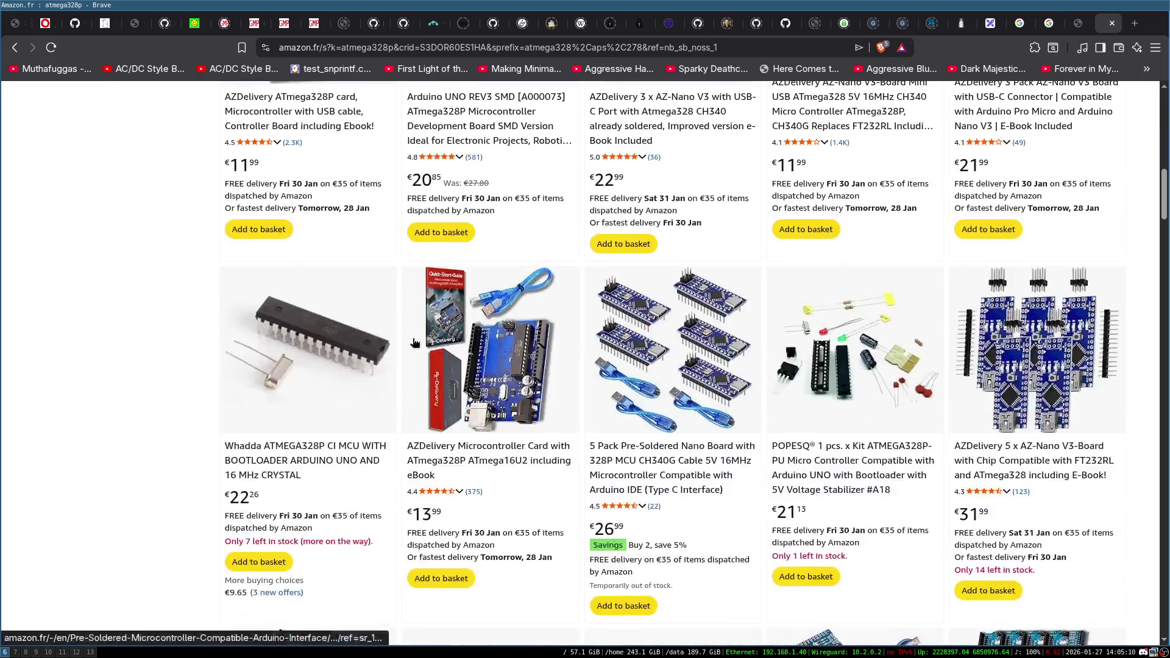
pyautogui.click(347, 343)
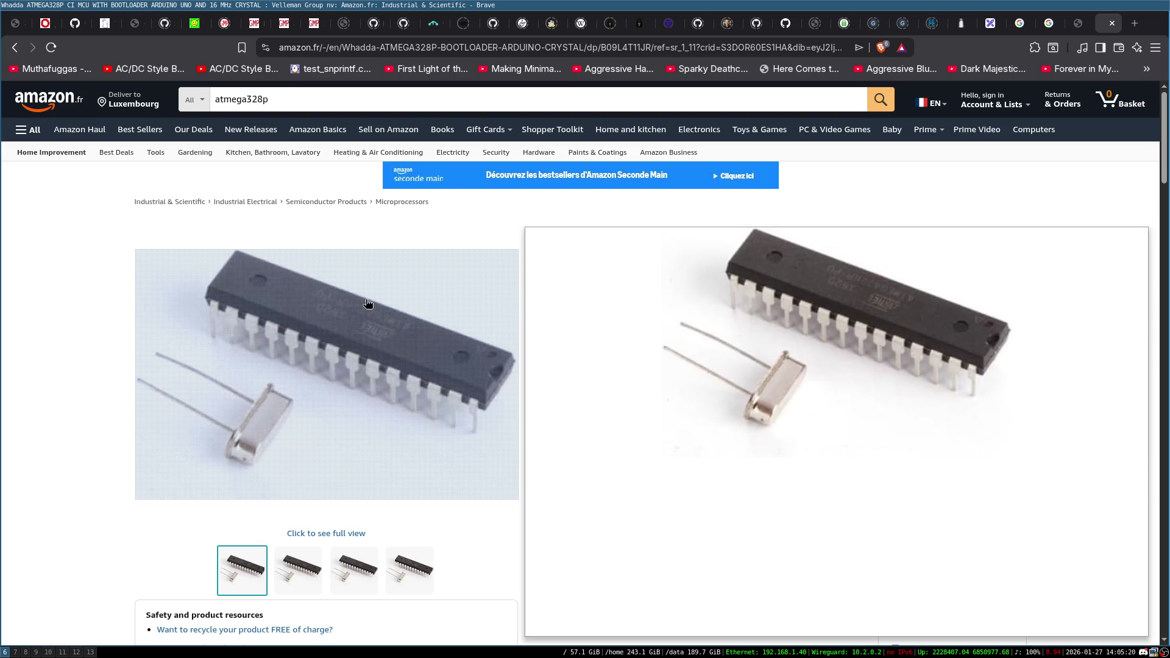
pyautogui.scroll(-3, 729, 291)
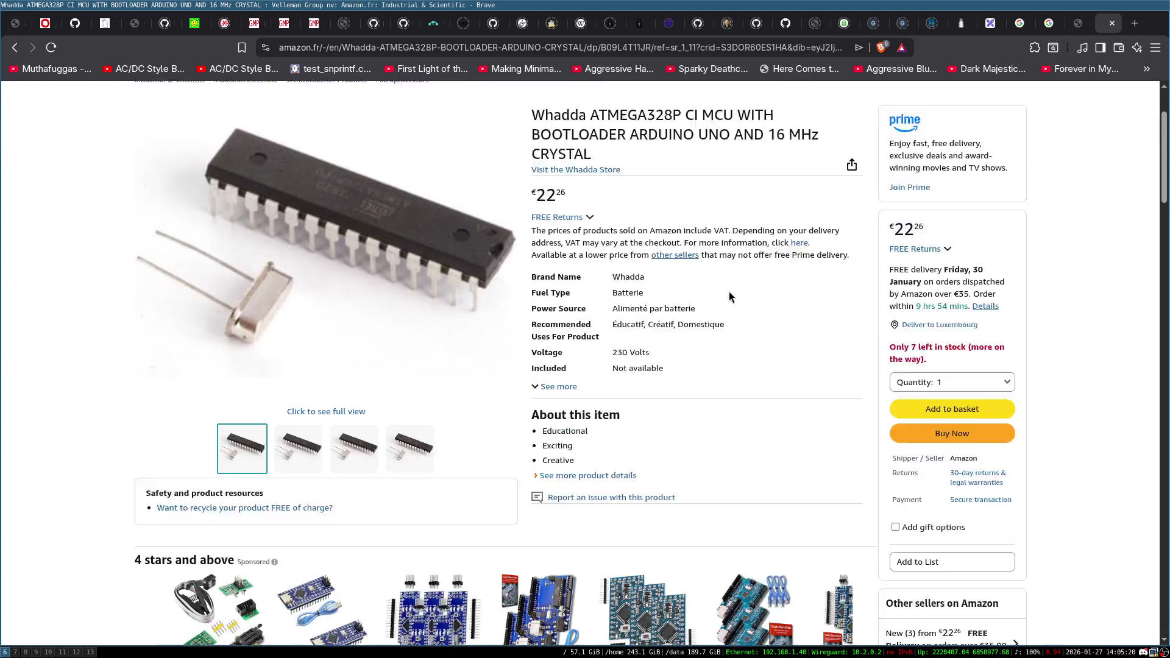
pyautogui.scroll(1, 743, 305)
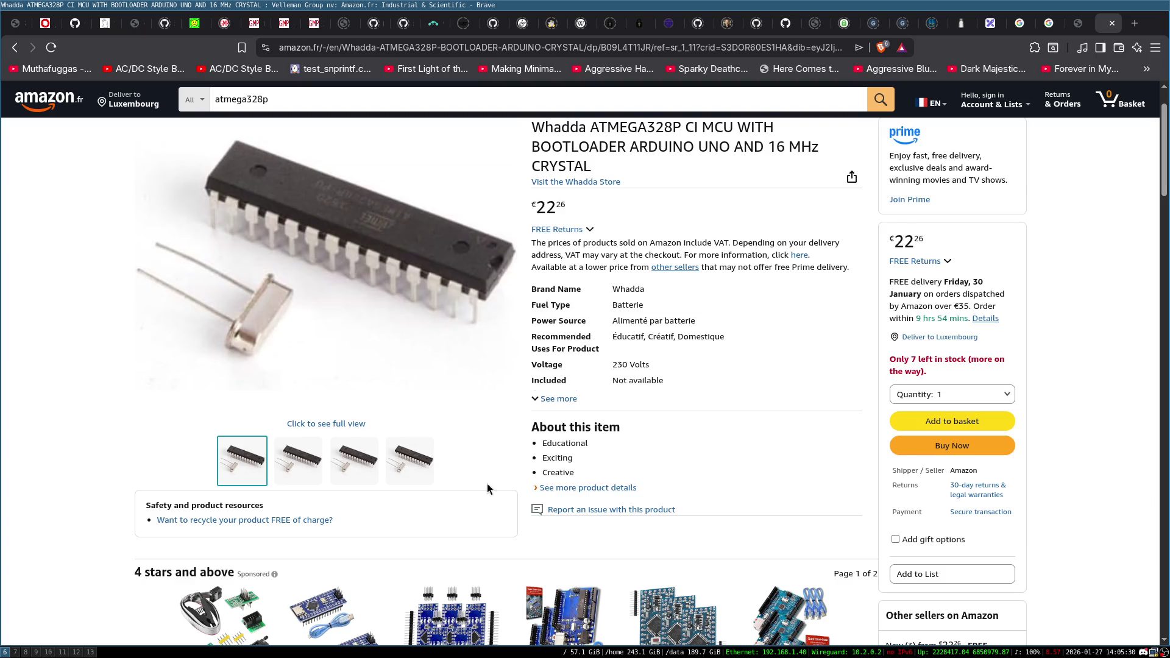
pyautogui.scroll(2, 704, 357)
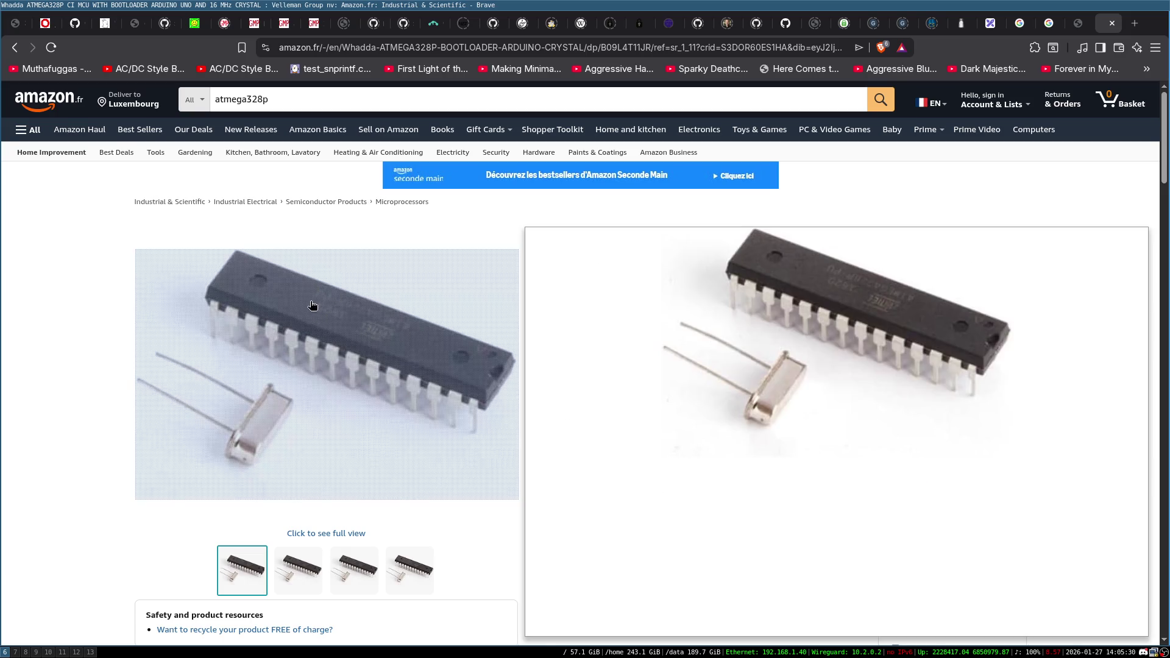
pyautogui.scroll(-2, 426, 337)
pyautogui.scroll(-2, 562, 334)
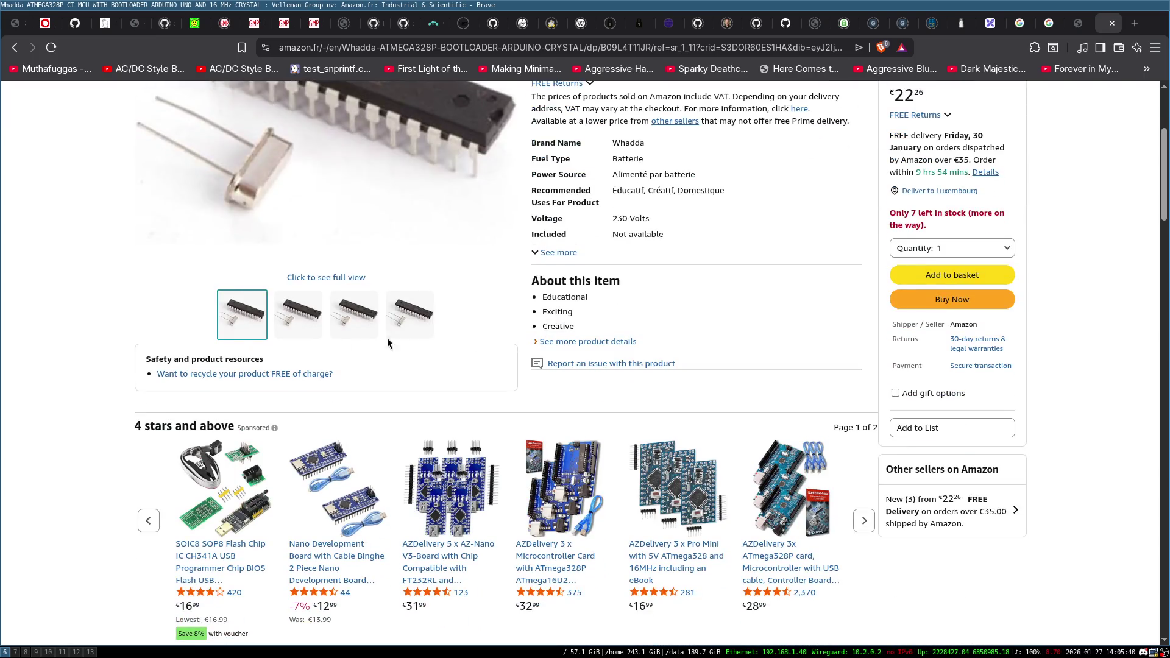
pyautogui.scroll(-3, 89, 436)
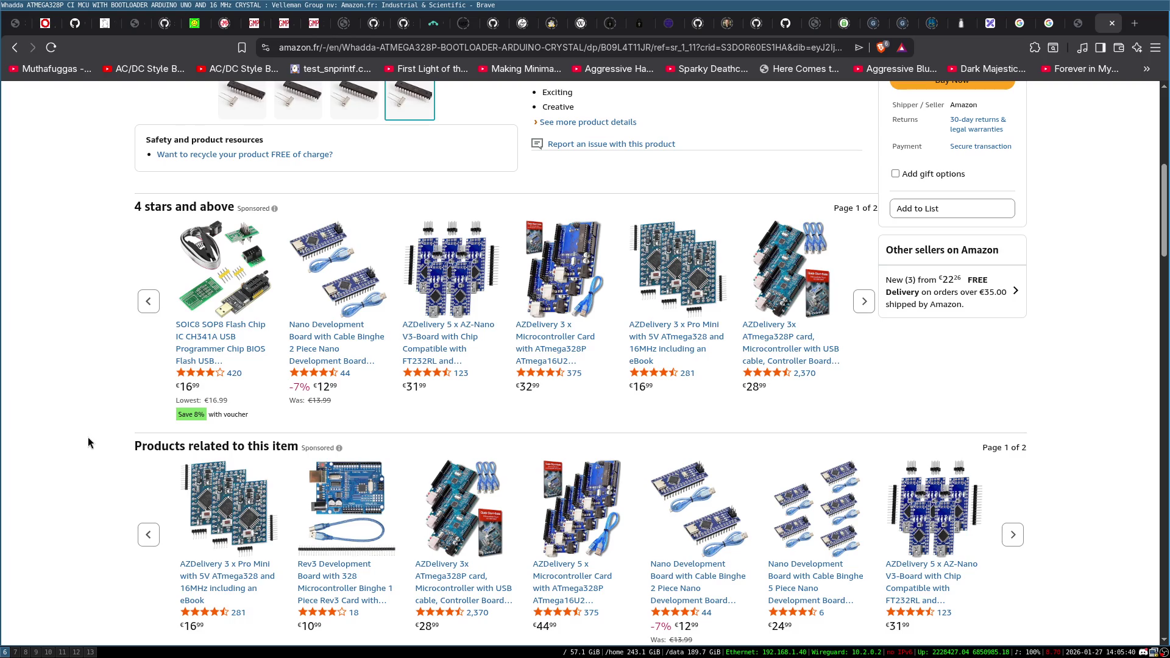
pyautogui.scroll(-4, 88, 442)
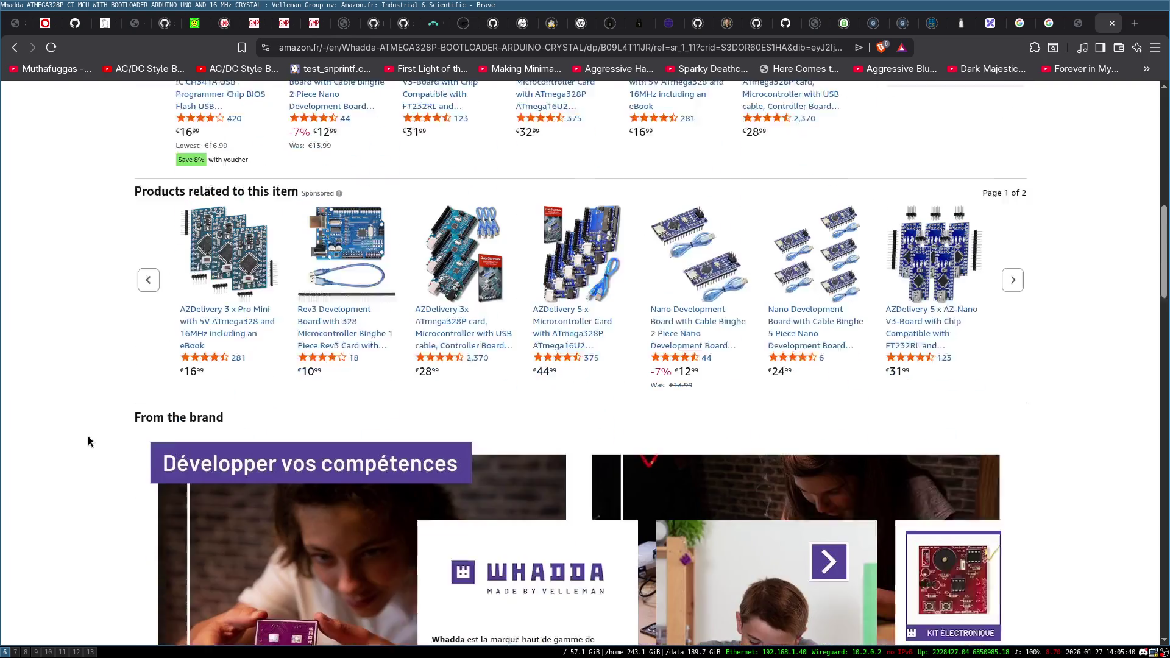
pyautogui.scroll(5, 87, 436)
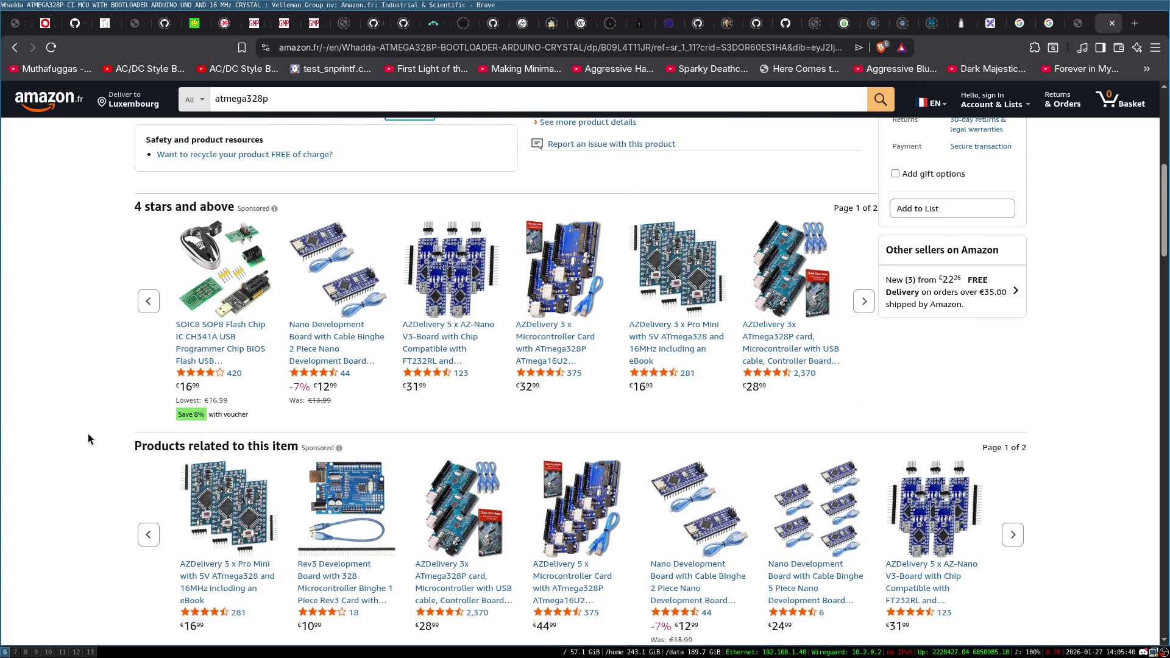
pyautogui.scroll(3, 88, 433)
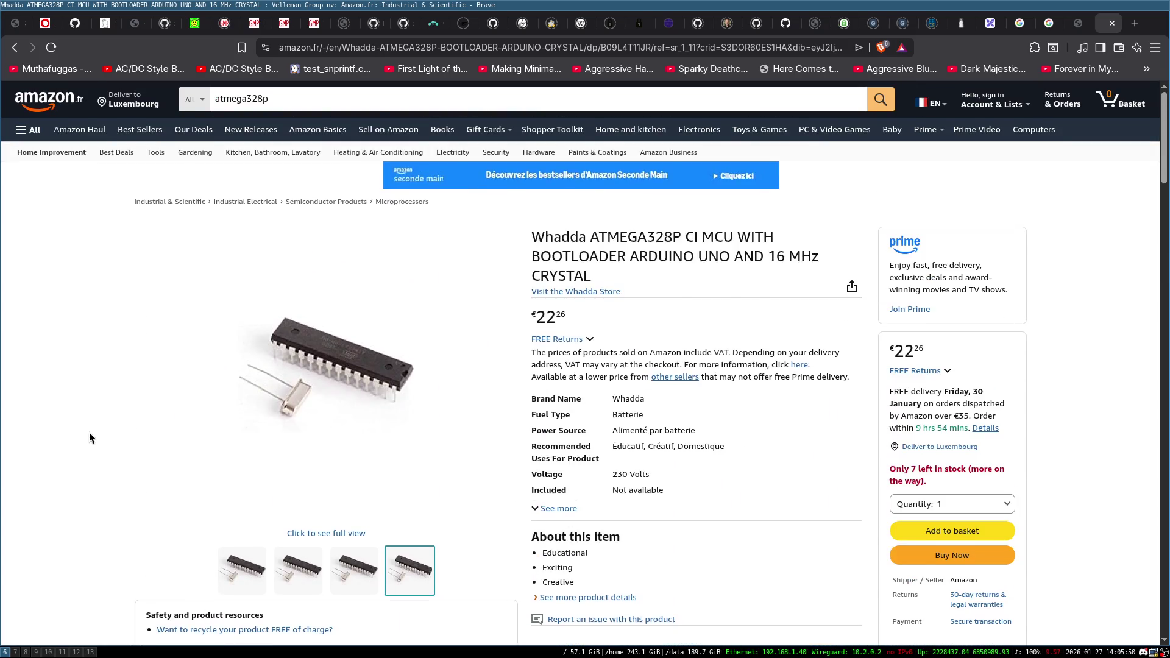
pyautogui.scroll(-10, 89, 433)
pyautogui.scroll(-5, 95, 424)
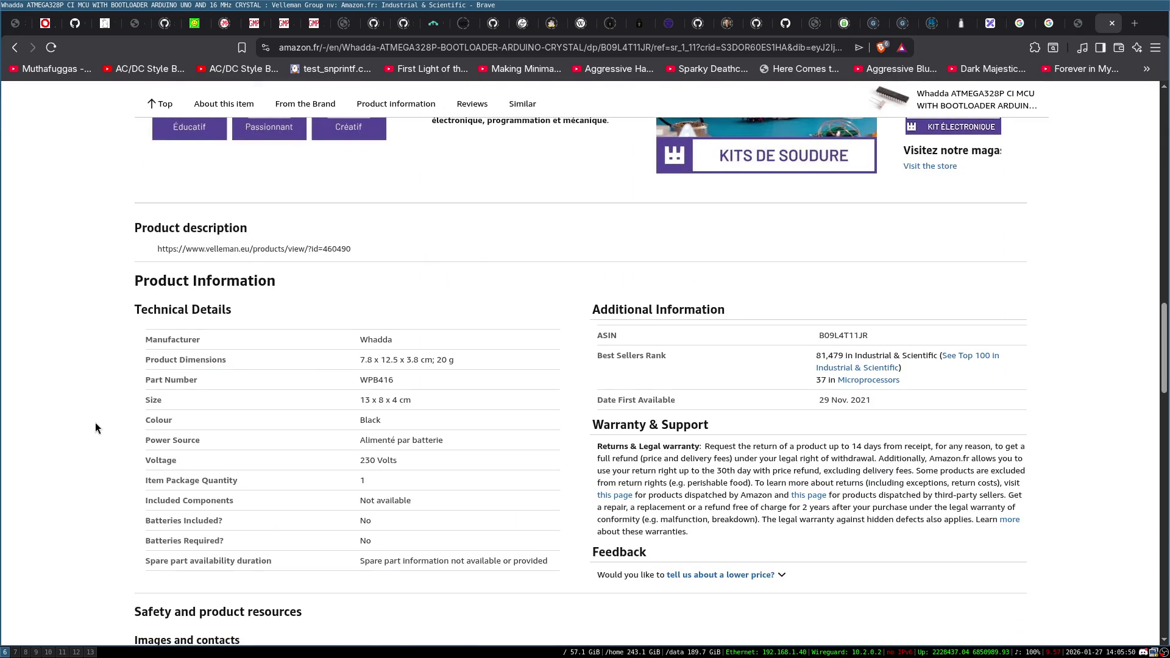
pyautogui.scroll(-8, 95, 422)
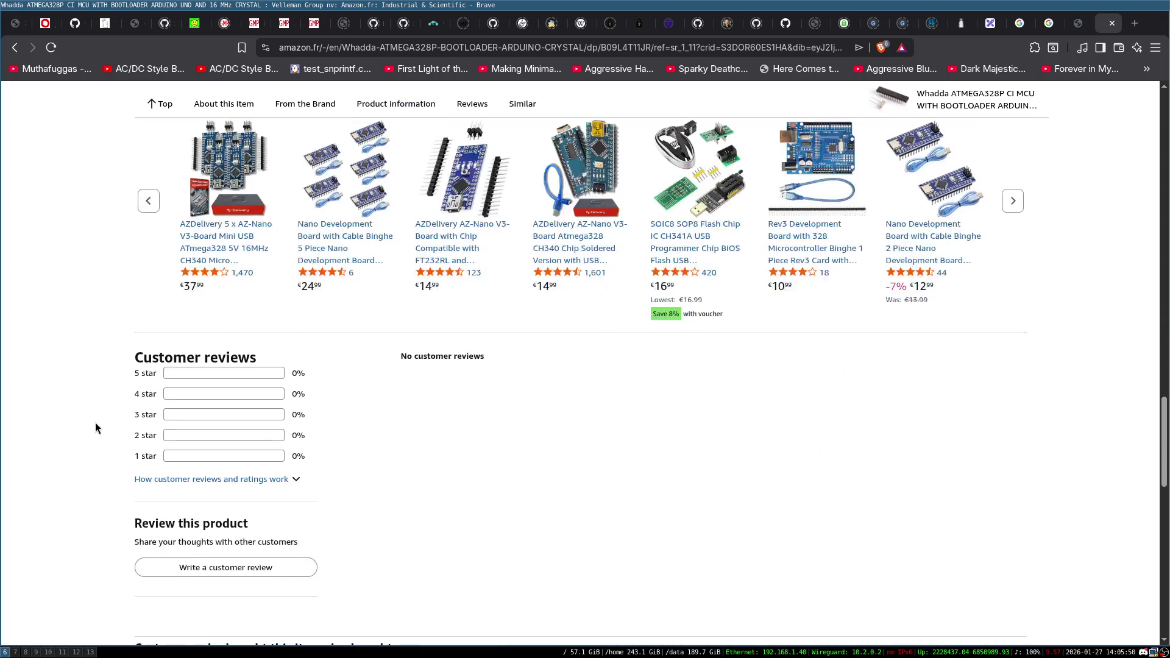
pyautogui.scroll(20, 95, 422)
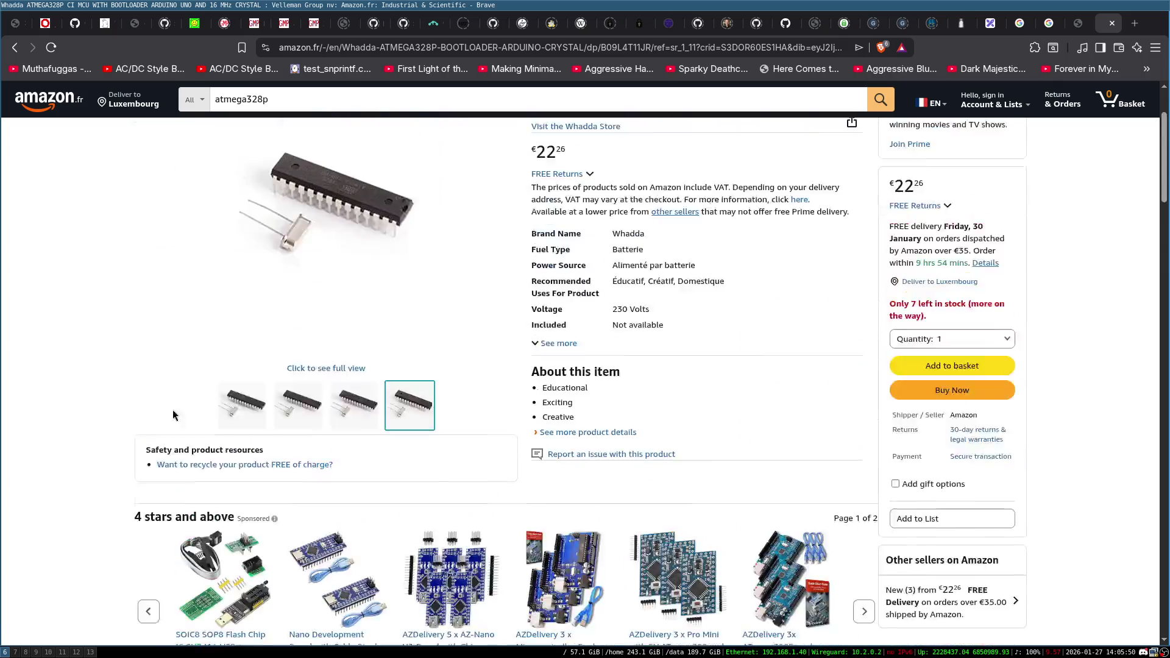
pyautogui.click(284, 97)
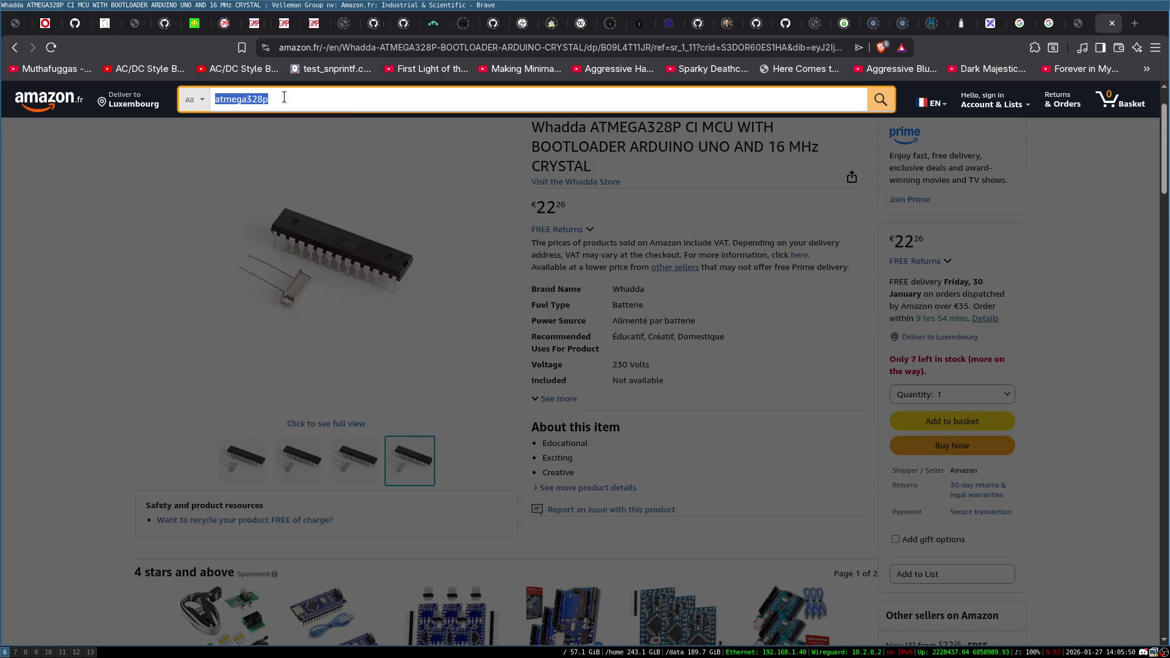
# Search Amazon for 'sram 1024lc' and scroll the results.
pyautogui.write('psram 10')
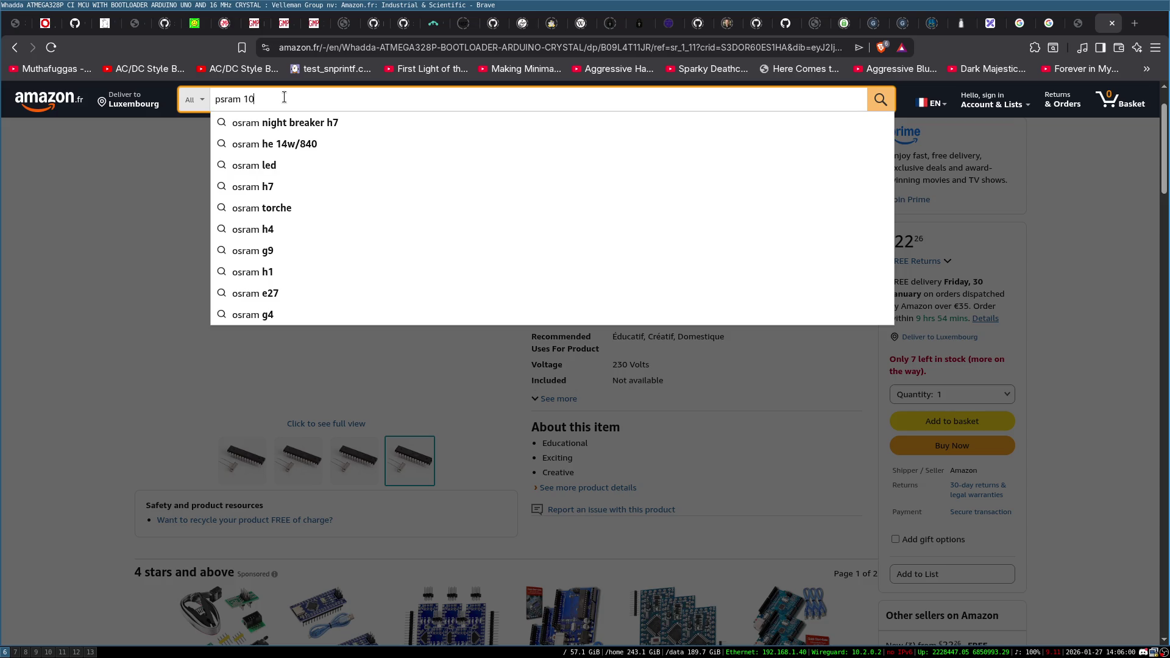
pyautogui.write('24lc')
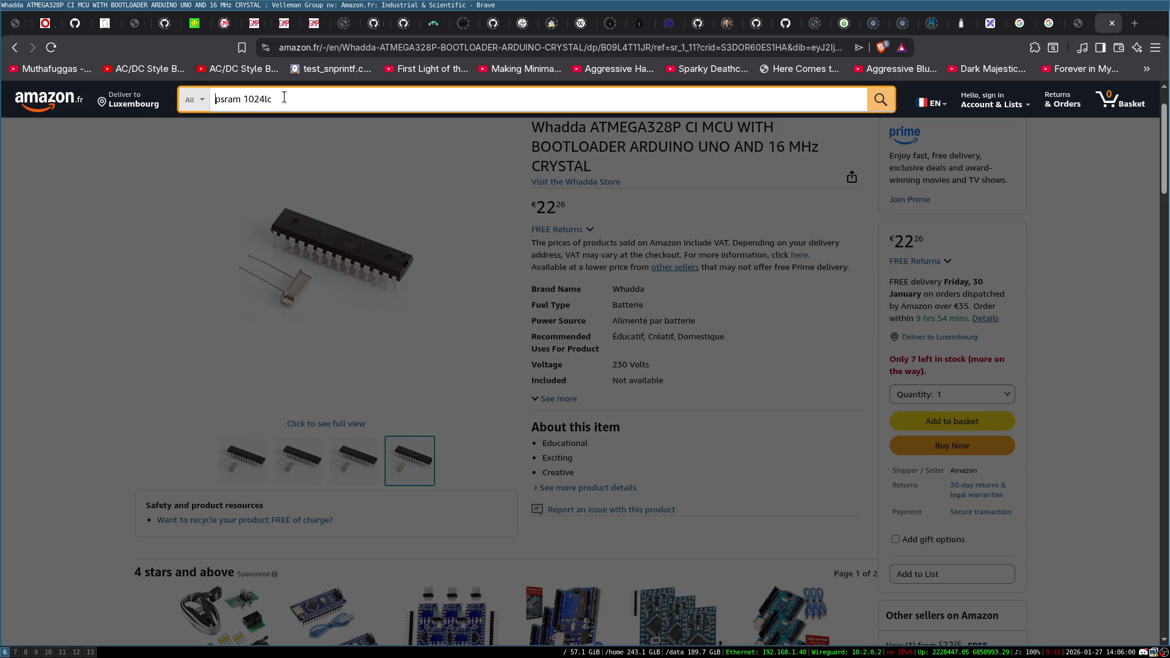
pyautogui.press('Delete')
pyautogui.press('Return')
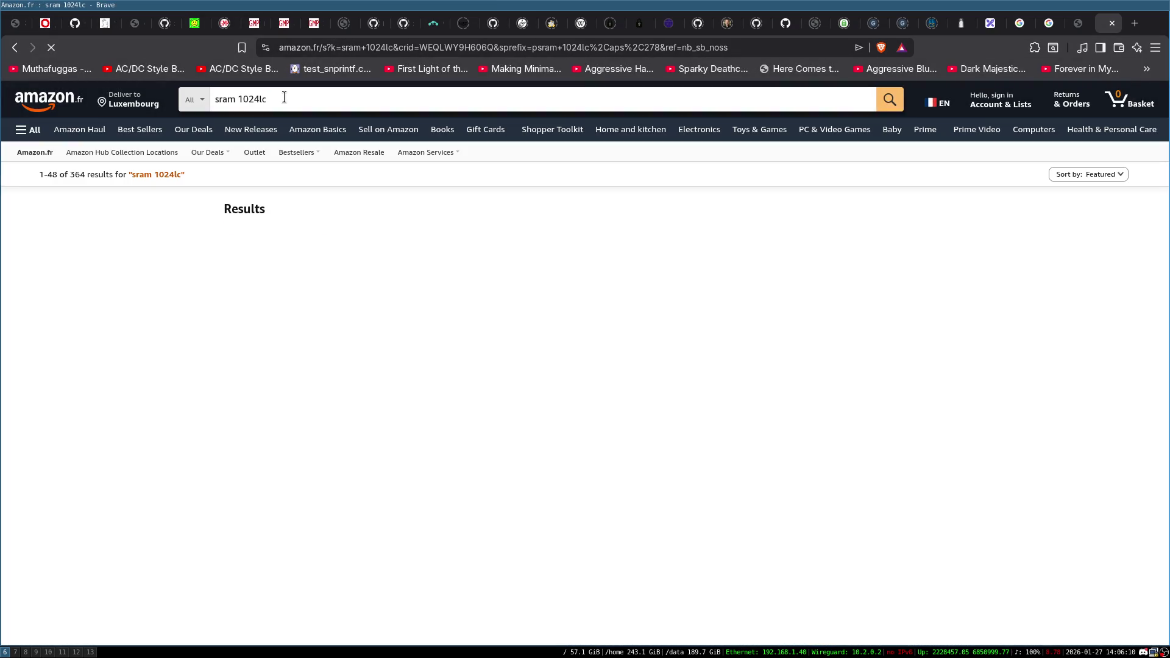
pyautogui.scroll(-10, 649, 434)
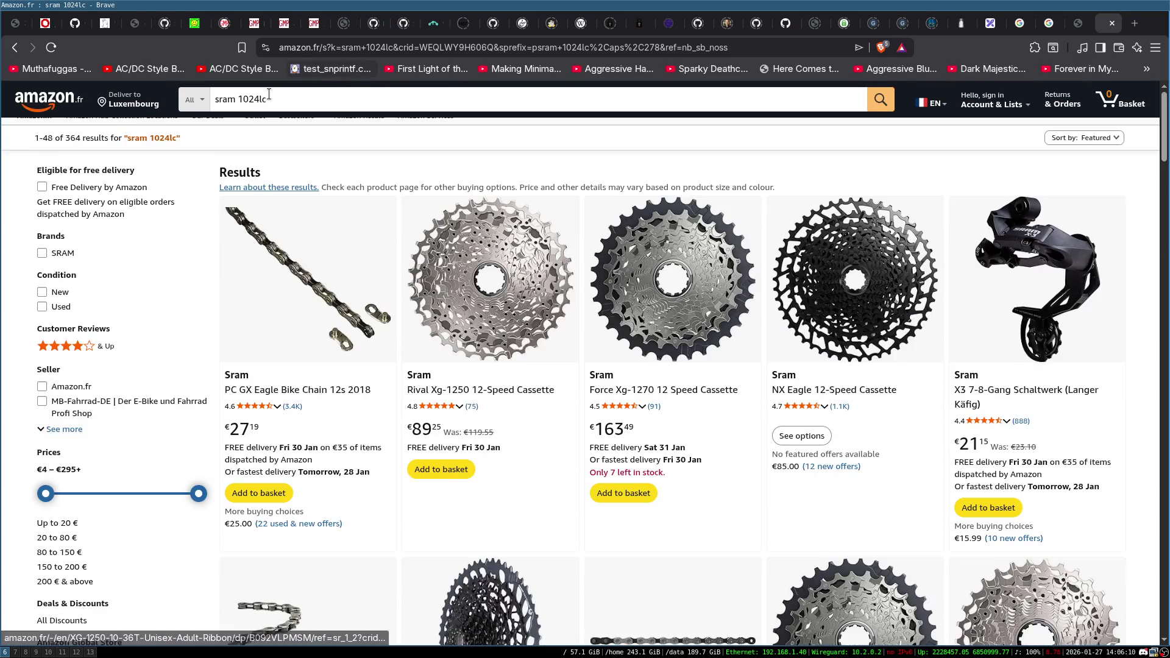
# Move the query to a web search for 'sram 1024lc component'.
pyautogui.doubleClick(251, 99)
pyautogui.tripleClick(251, 99)
pyautogui.hotkey('ctrl', 'x')
pyautogui.hotkey('ctrl', 'l')
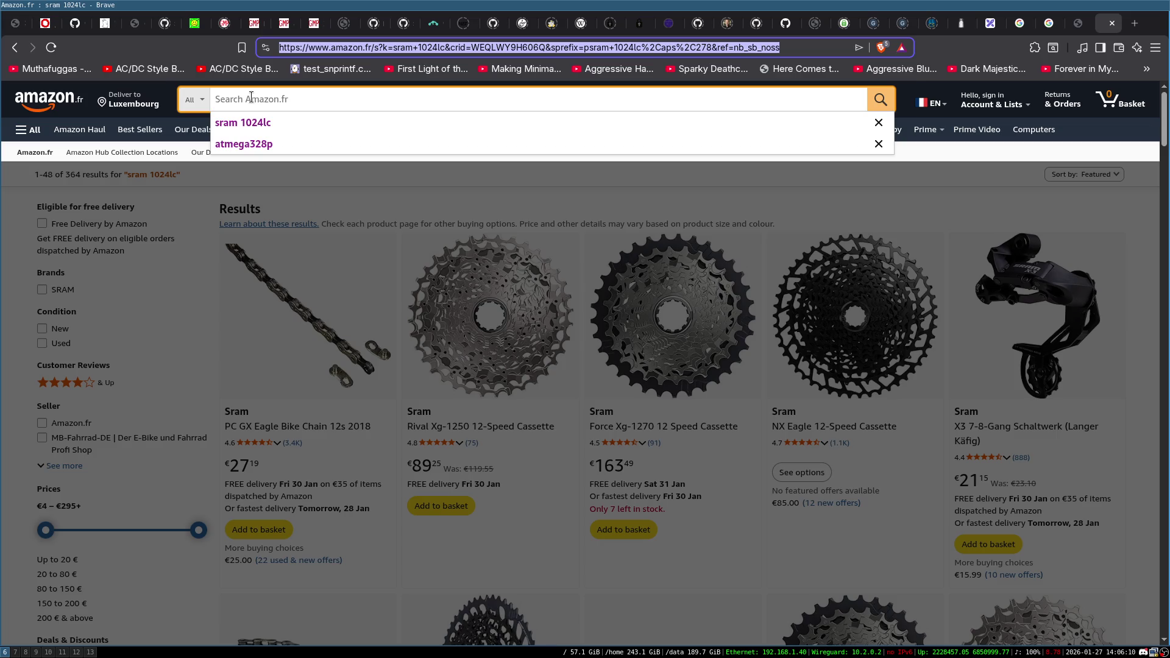
pyautogui.hotkey('ctrl', 'v')
pyautogui.write('component')
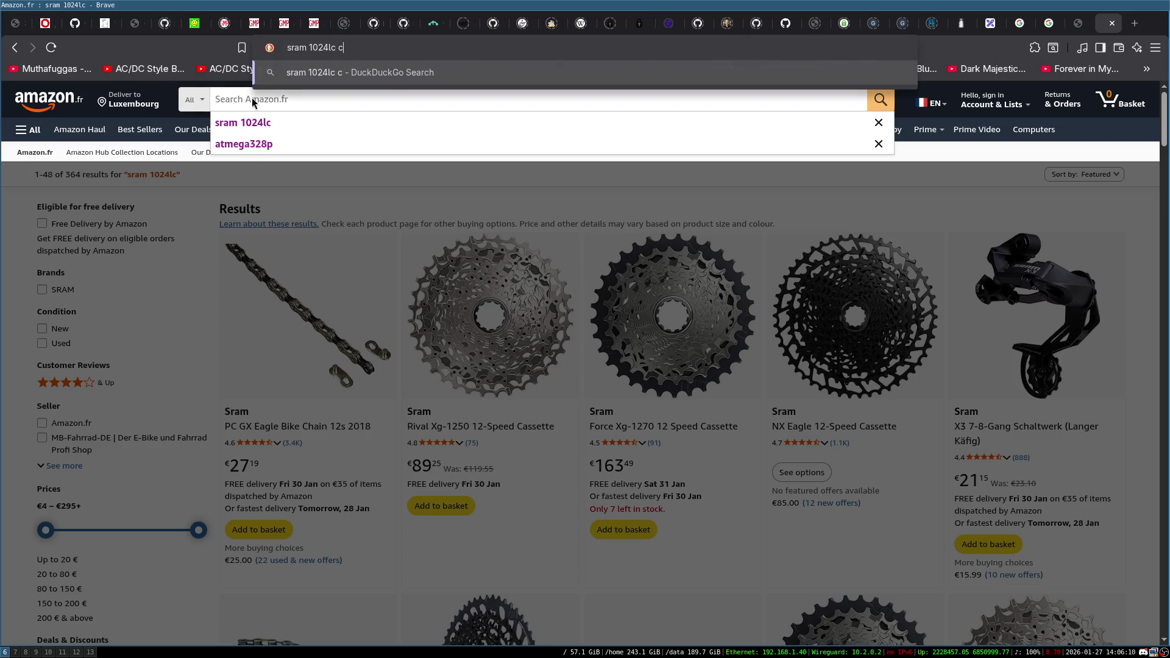
pyautogui.press('Return')
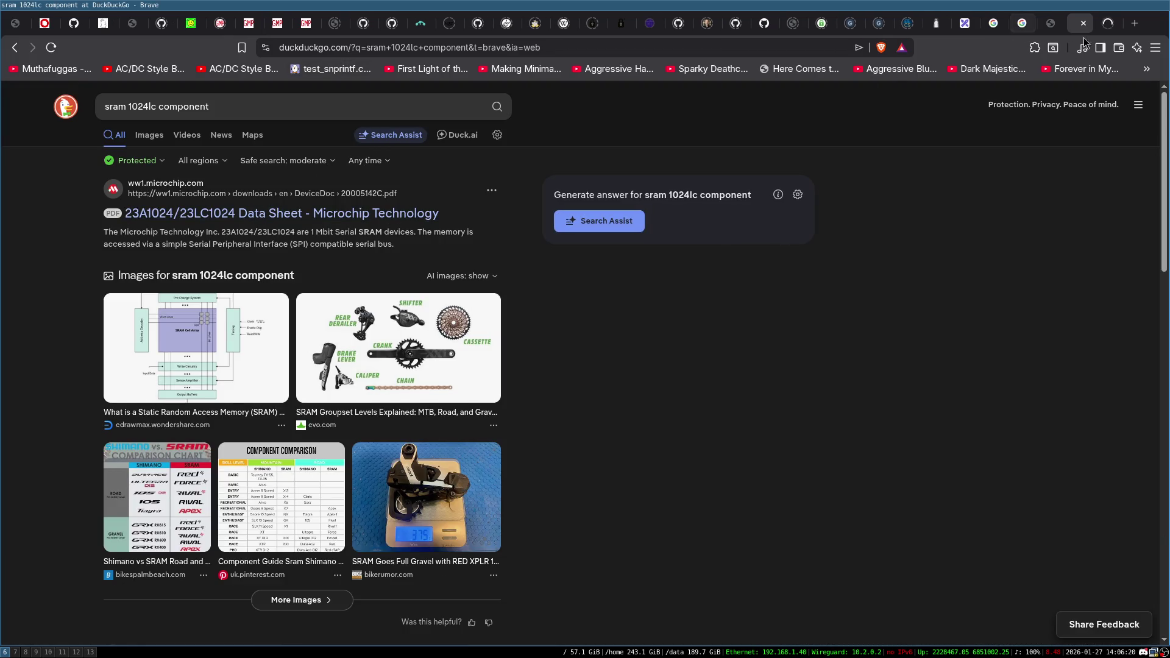
# Switch to the 23A1024/23LC1024 datasheet PDF and scroll to the page 2 DC Characteristics table.
pyautogui.hotkey('ctrl', 'Tab')
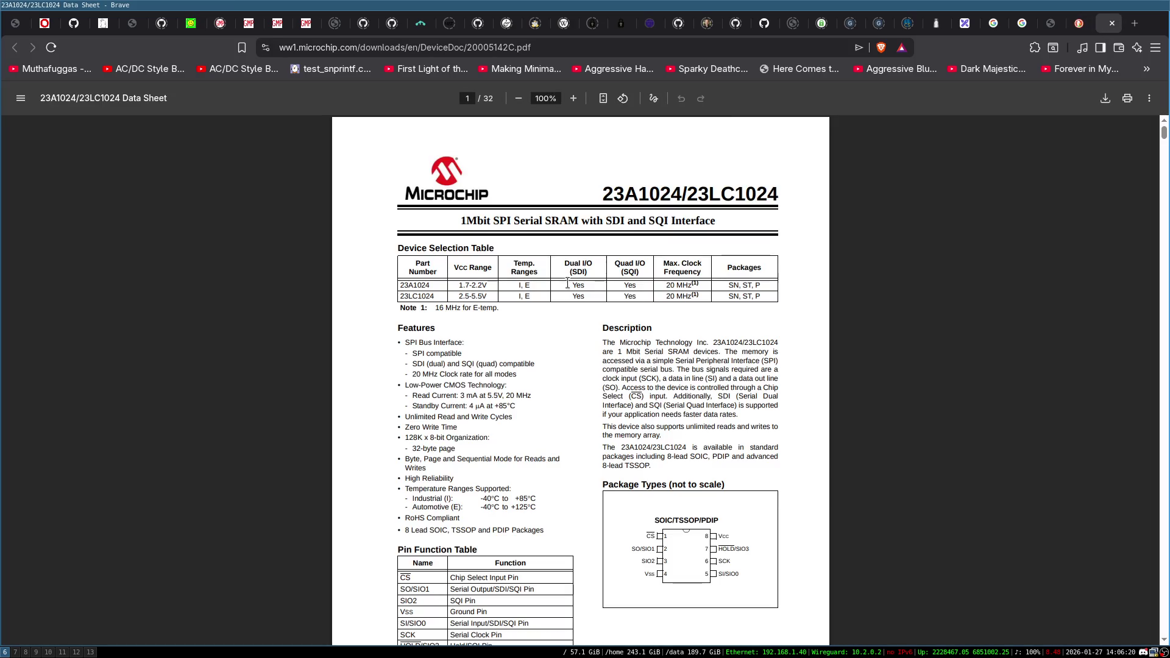
pyautogui.scroll(-5, 649, 301)
pyautogui.scroll(3, 689, 252)
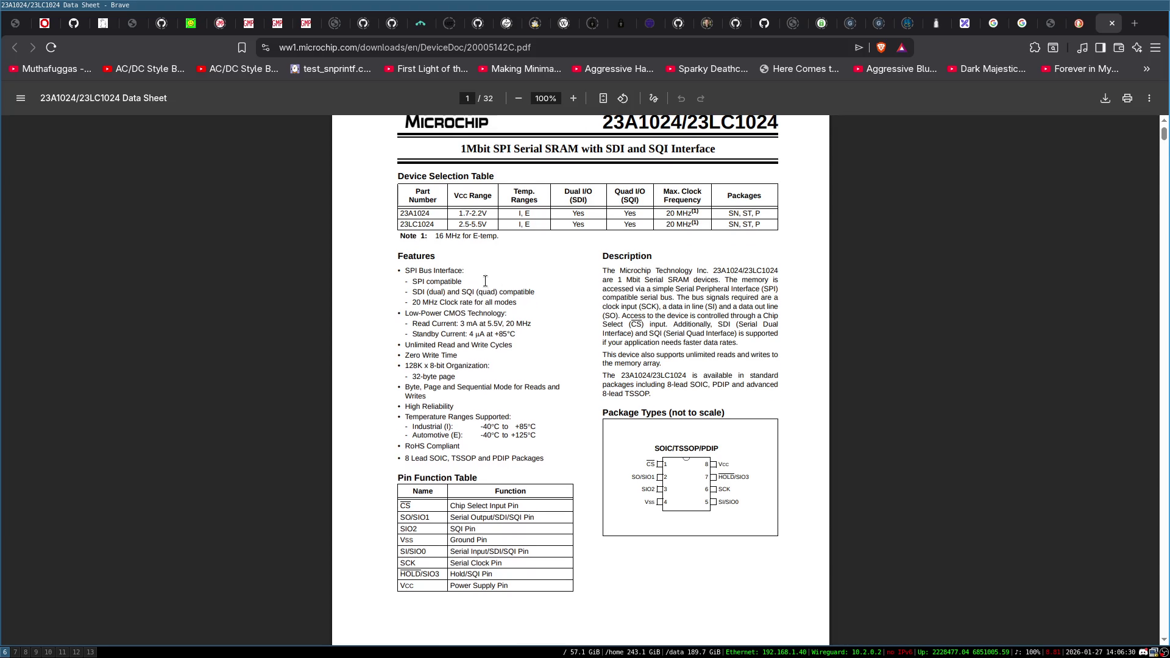
pyautogui.scroll(1, 433, 341)
pyautogui.scroll(-1, 506, 332)
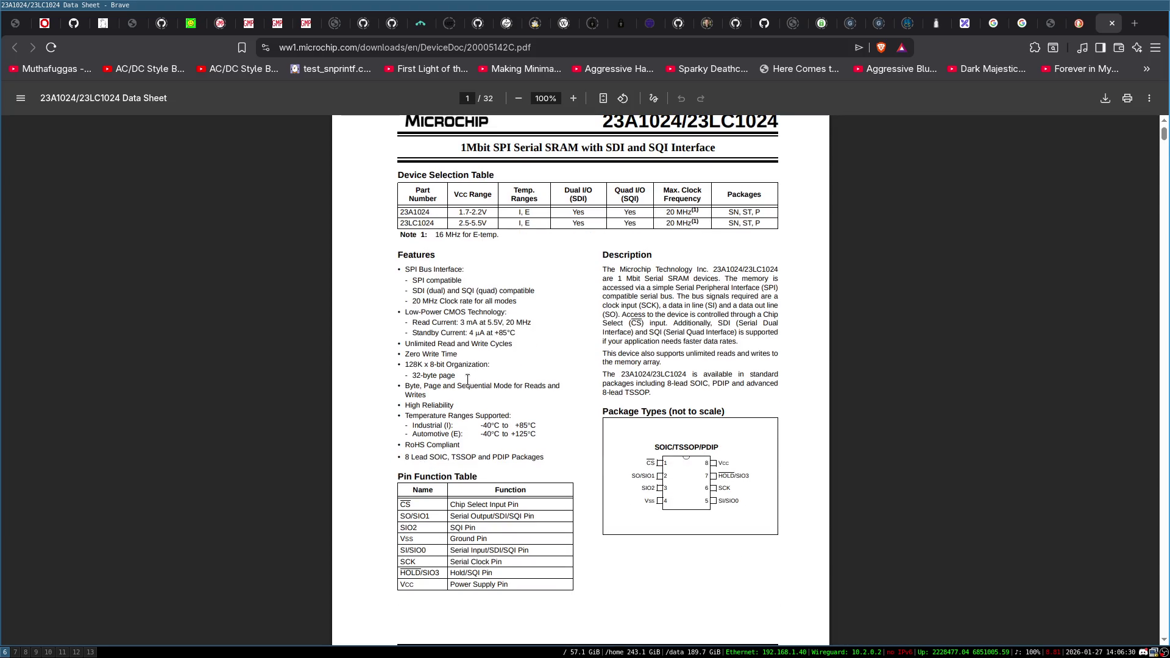
pyautogui.scroll(-2, 539, 379)
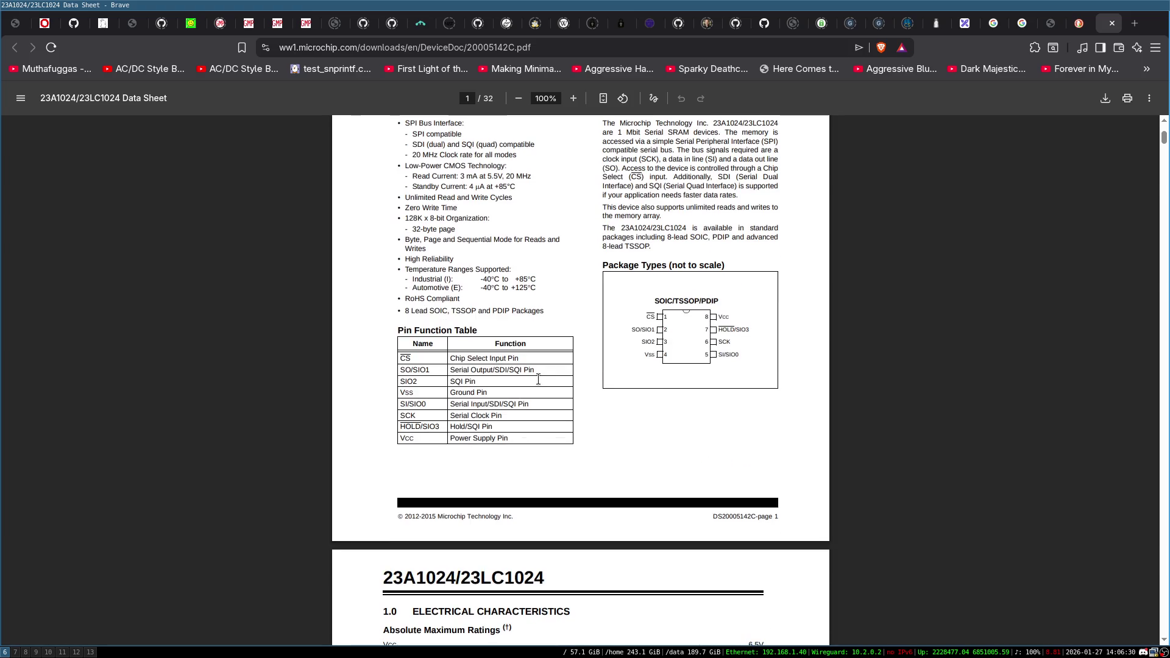
pyautogui.scroll(-2, 552, 374)
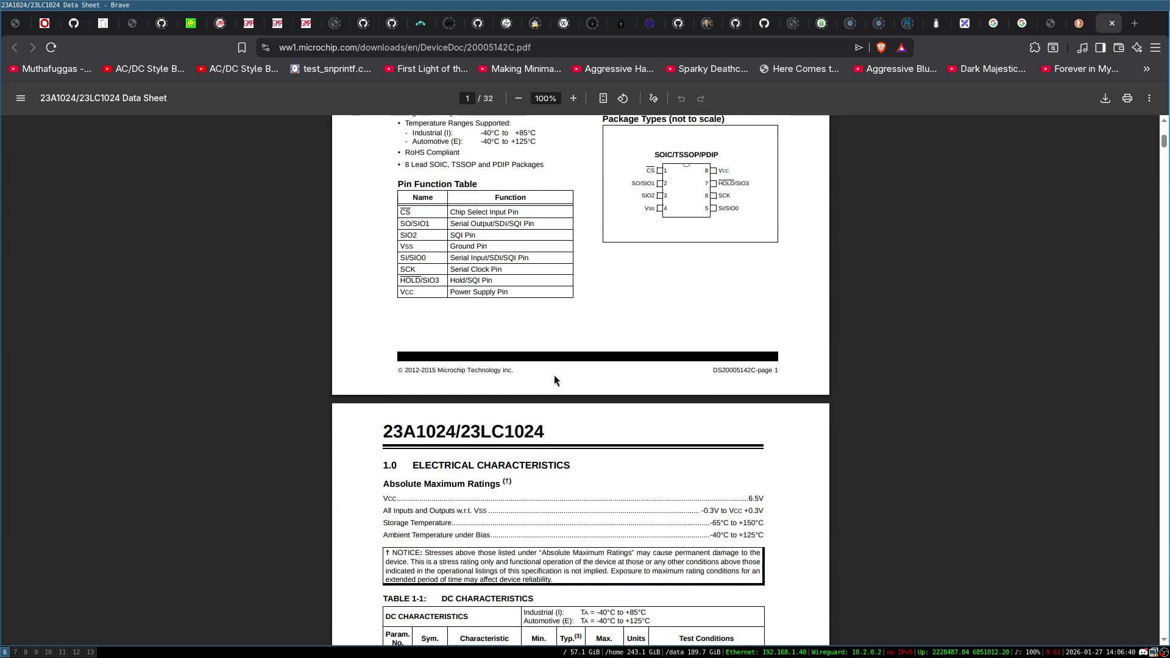
pyautogui.scroll(-2, 554, 375)
pyautogui.scroll(3, 590, 375)
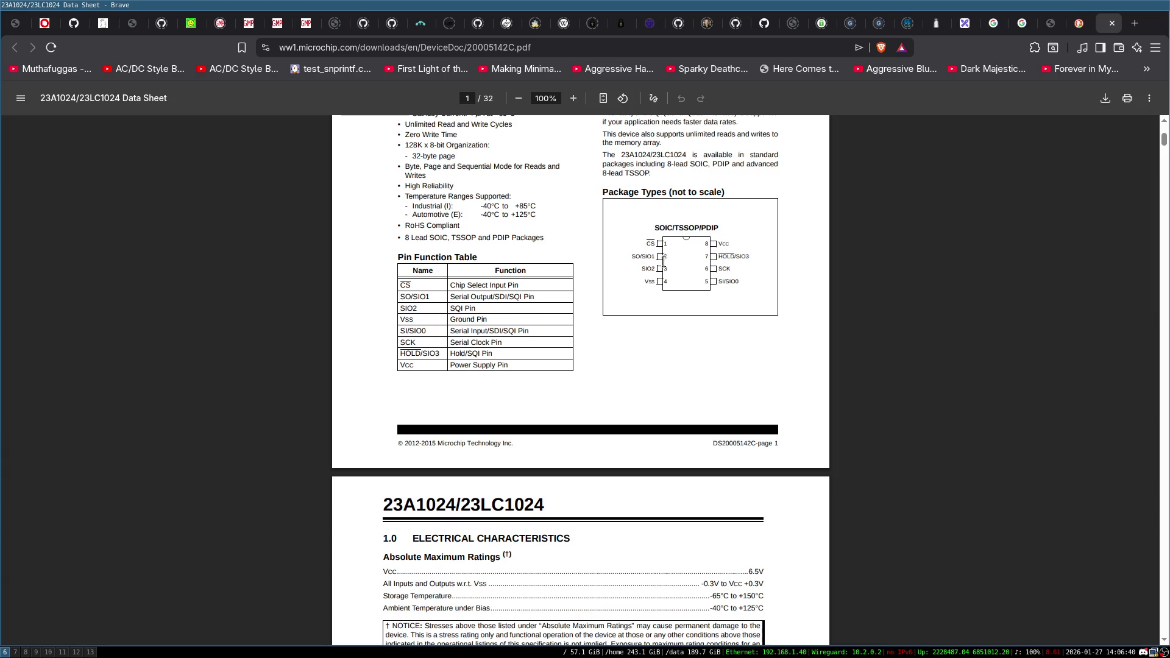
pyautogui.scroll(-12, 723, 279)
pyautogui.scroll(4, 544, 217)
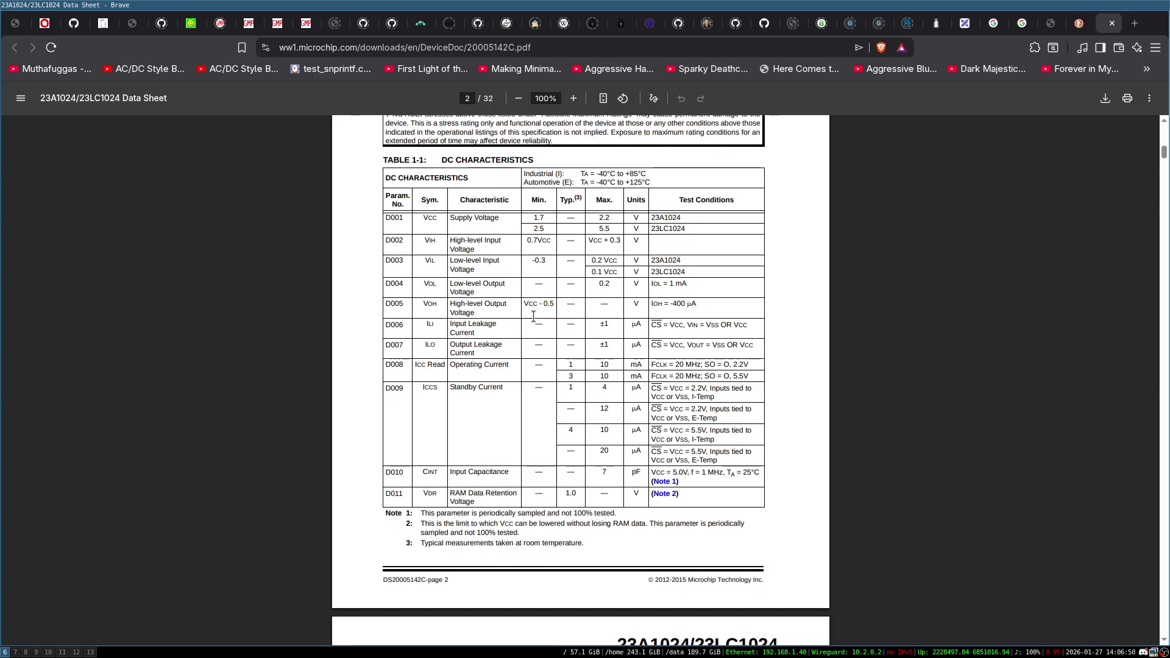
# In a new terminal, enter the arduino-ide_2.3.6_Linux_64bit folder and list its contents.
pyautogui.press('super+Return')
pyautogui.write('cd ar')
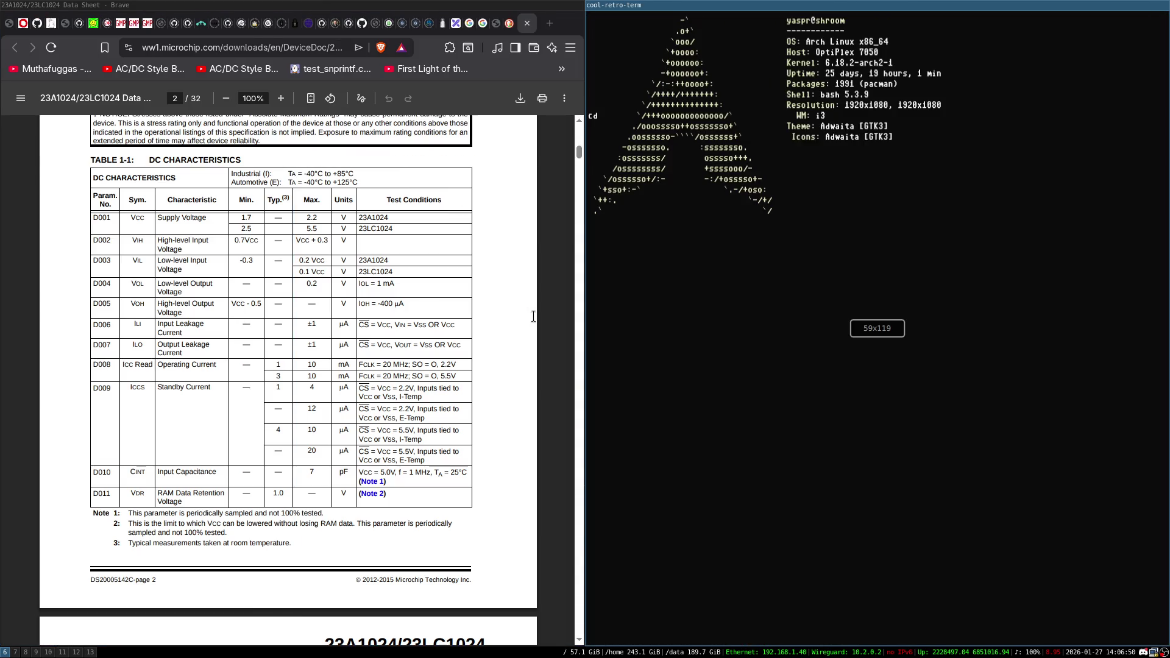
pyautogui.press('Tab')
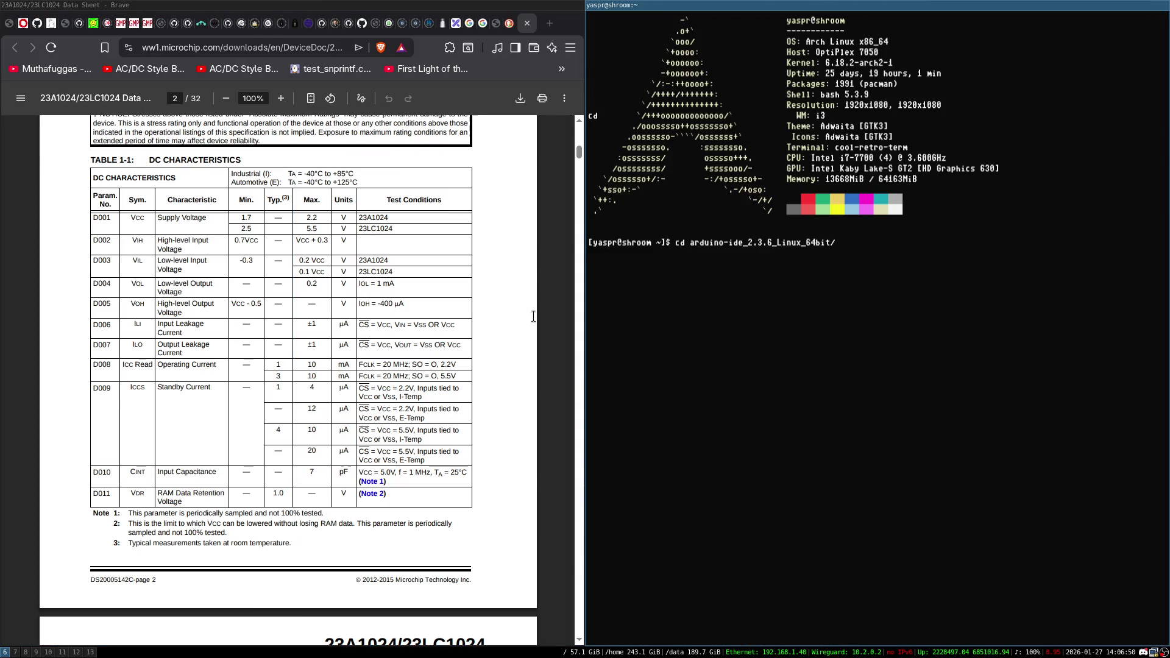
pyautogui.press('Return')
pyautogui.hotkey('ctrl', 'l')
pyautogui.write('ls')
pyautogui.press('Return')
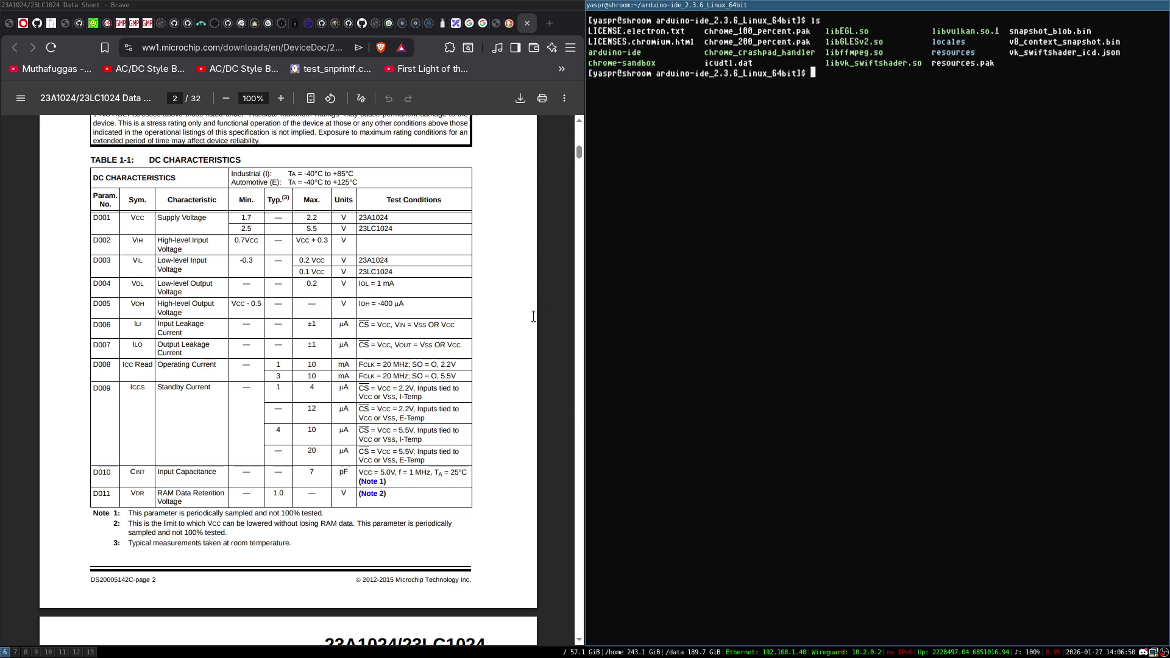
# Launch ./arduino-ide and make its window fullscreen.
pyautogui.write('./a')
pyautogui.press('Tab')
pyautogui.press('Return')
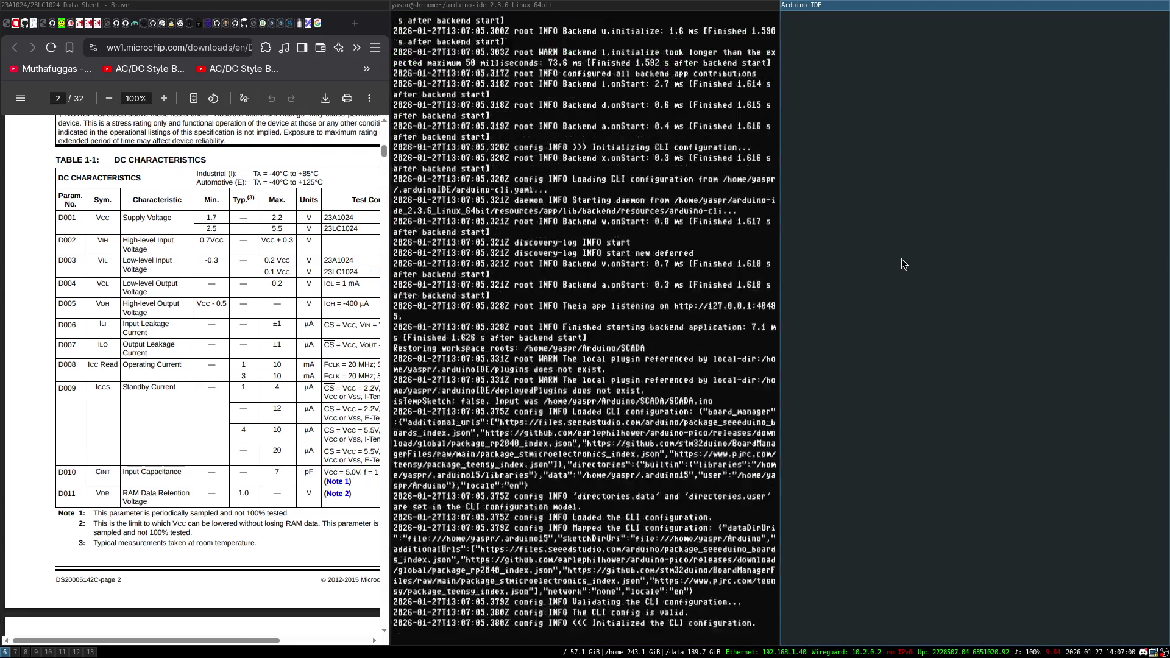
pyautogui.press('super+f')
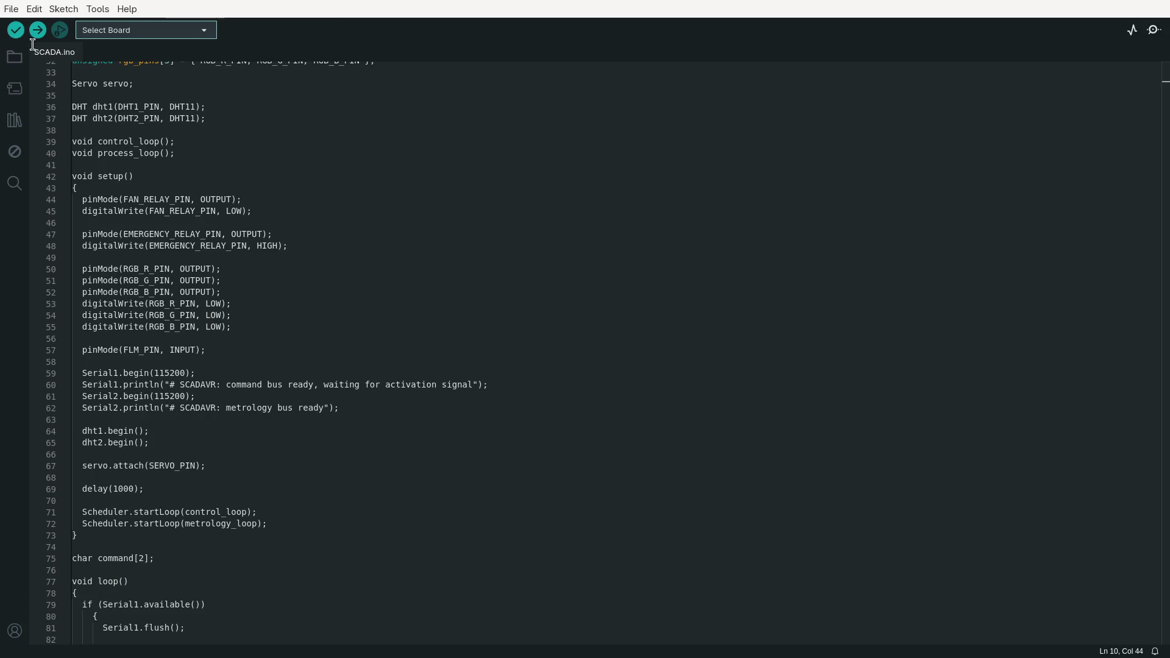
# Dismiss the software update notice and browse File > Open Recent without opening a sketch.
pyautogui.click(13, 9)
pyautogui.moveTo(34, 9)
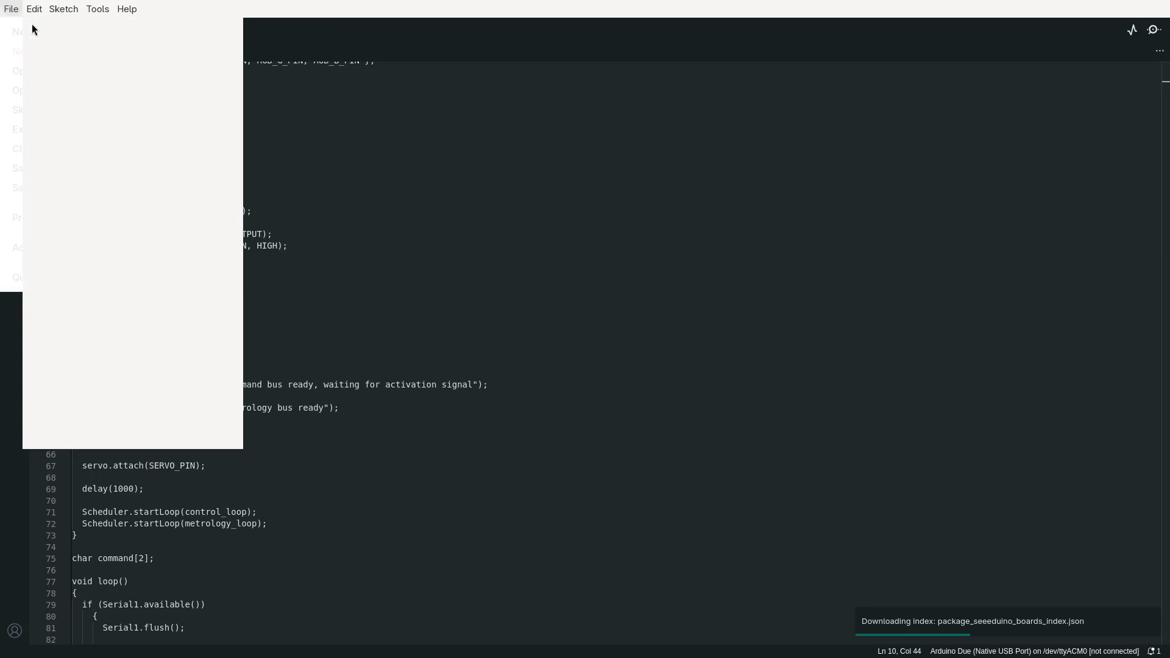
pyautogui.click(742, 261)
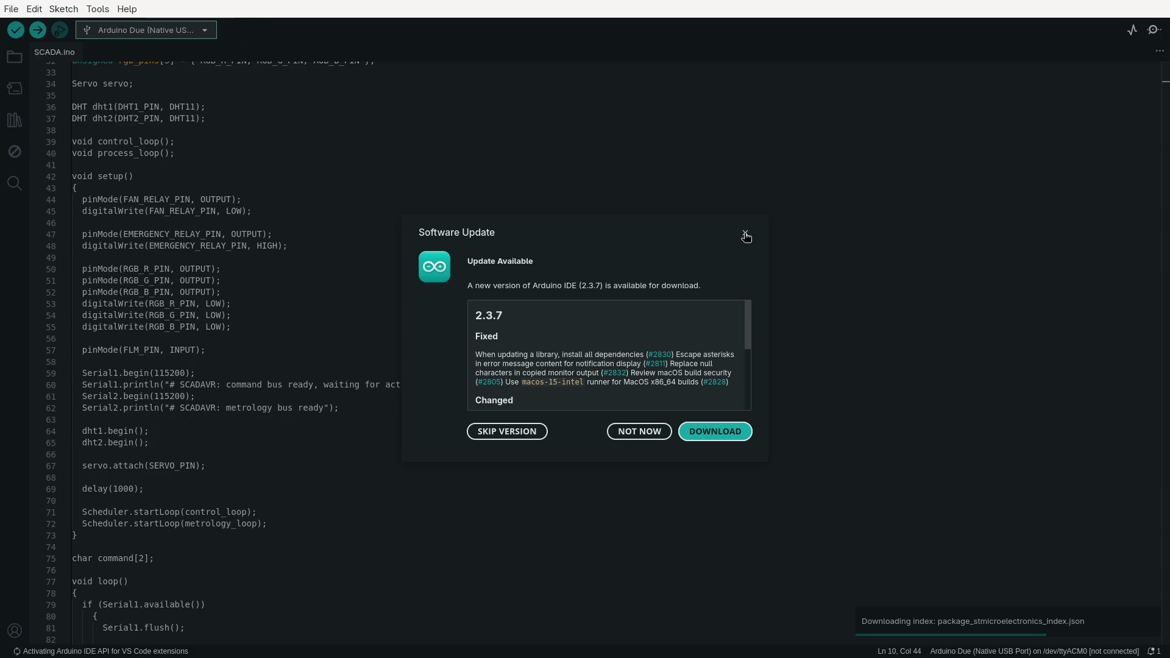
pyautogui.click(745, 233)
pyautogui.click(11, 8)
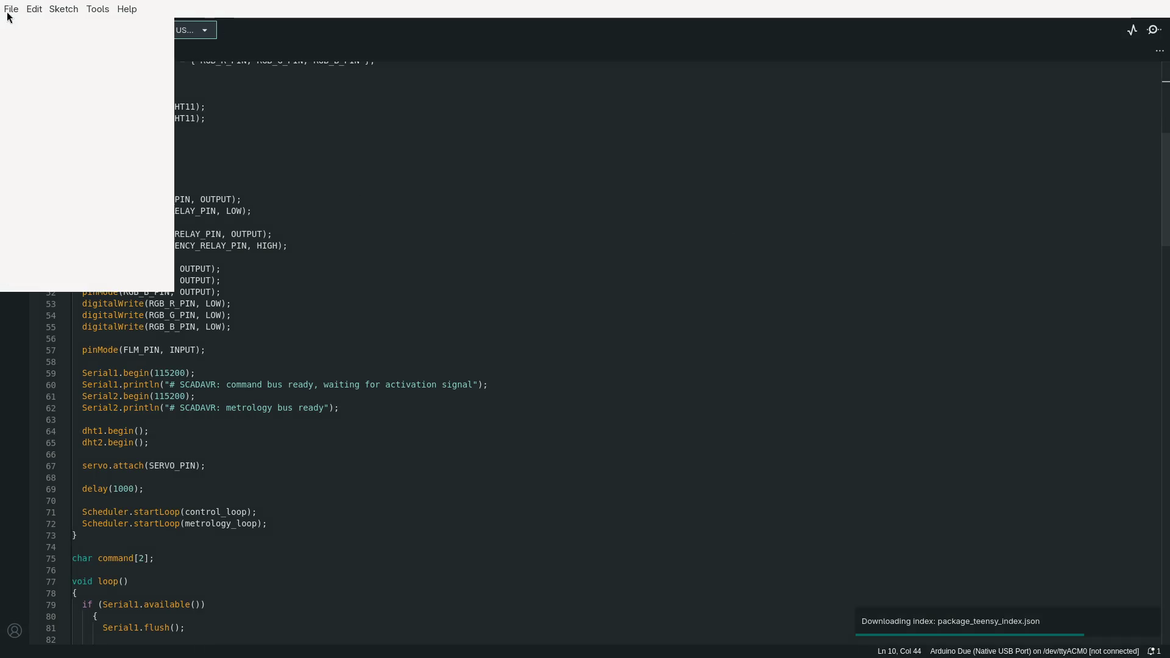
pyautogui.moveTo(106, 92)
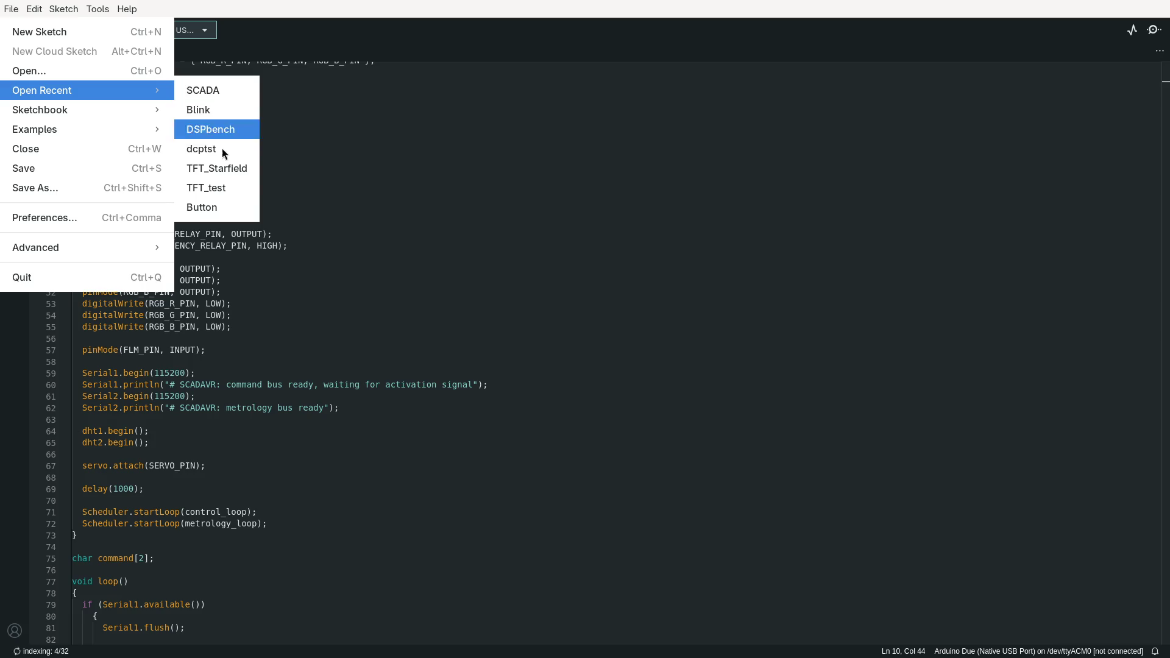
pyautogui.click(227, 95)
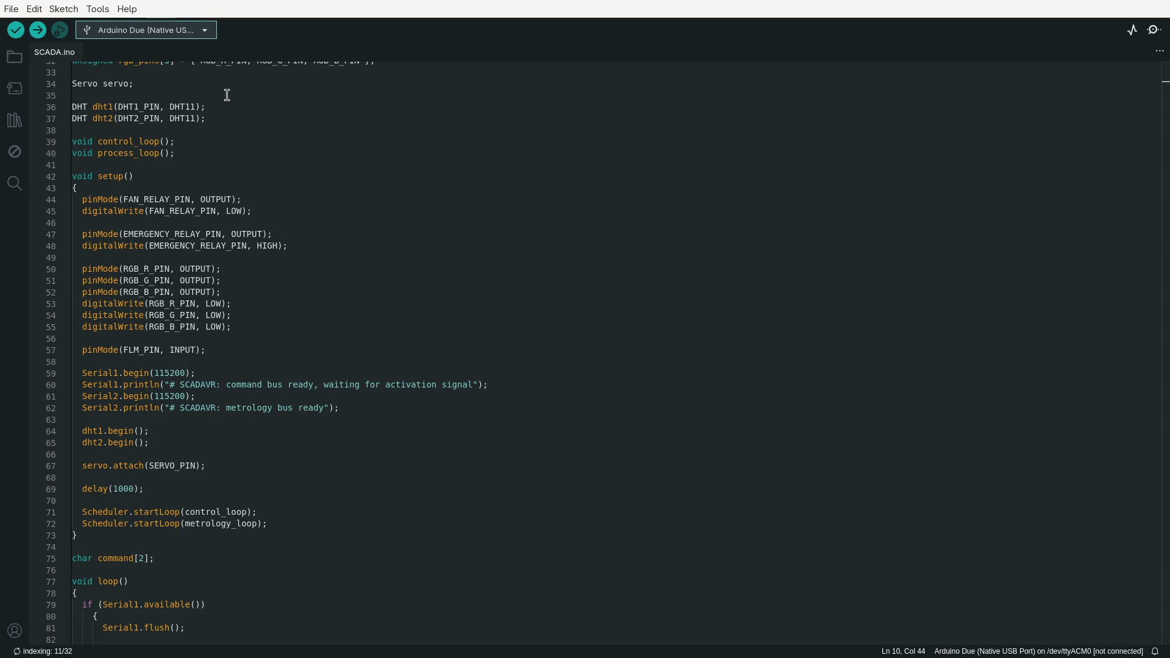
# Scroll through the SCADA.ino code, then leave fullscreen and quit the Arduino IDE.
pyautogui.click(431, 208)
pyautogui.scroll(-20, 356, 265)
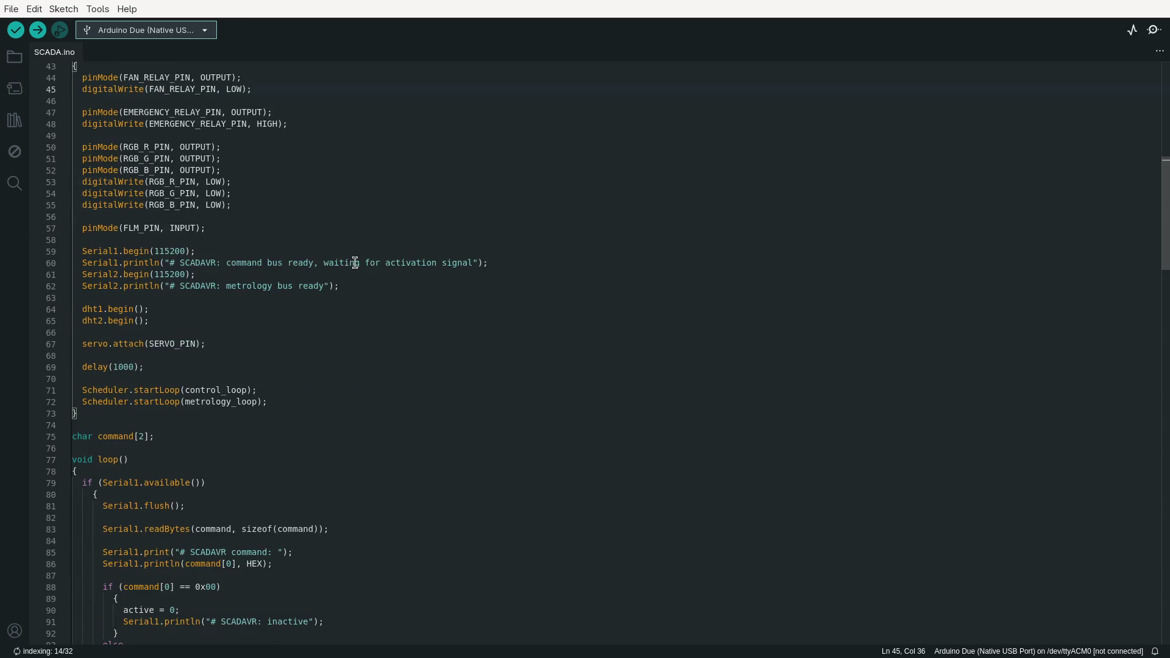
pyautogui.scroll(-18, 360, 269)
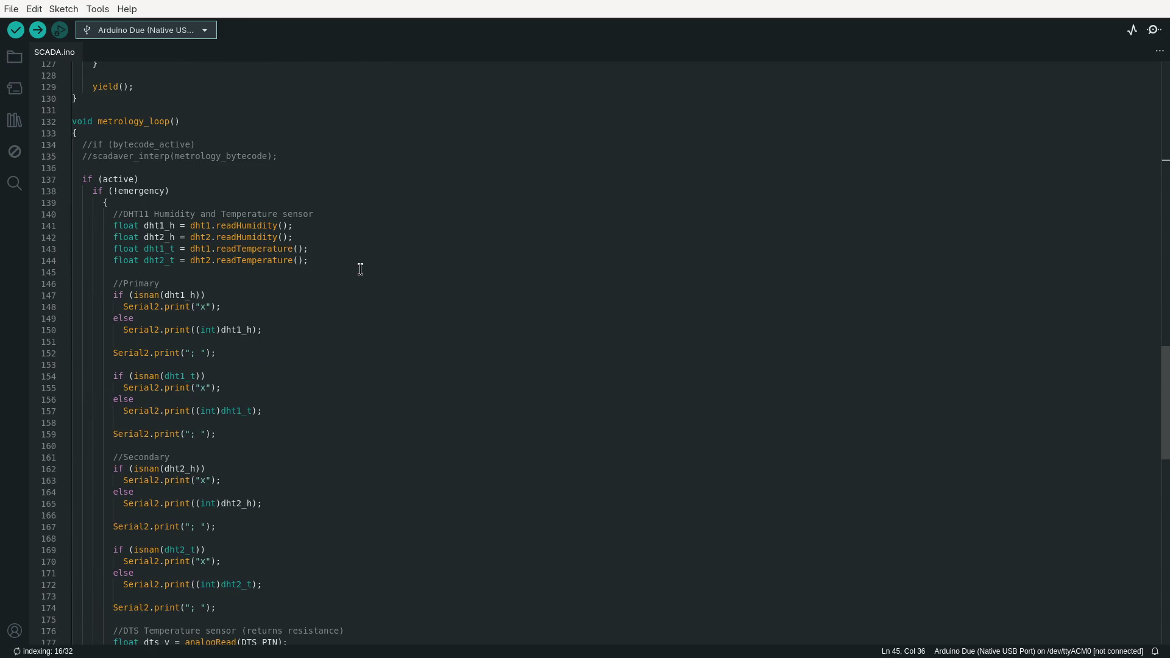
pyautogui.scroll(-12, 360, 268)
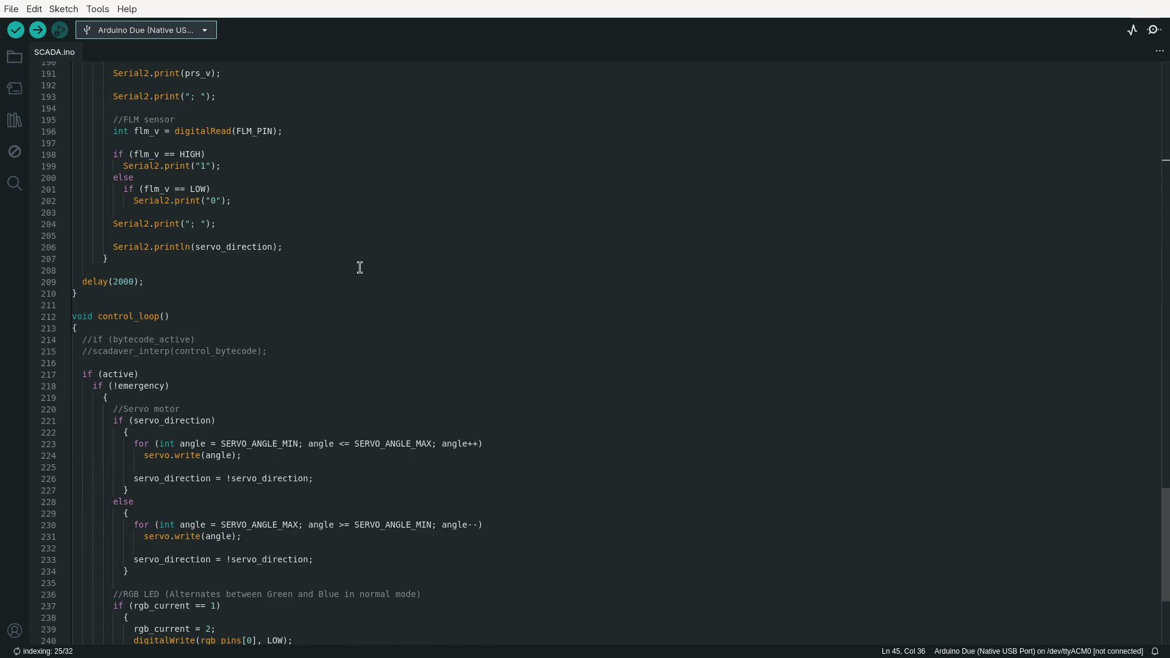
pyautogui.scroll(7, 357, 264)
pyautogui.scroll(7, 357, 263)
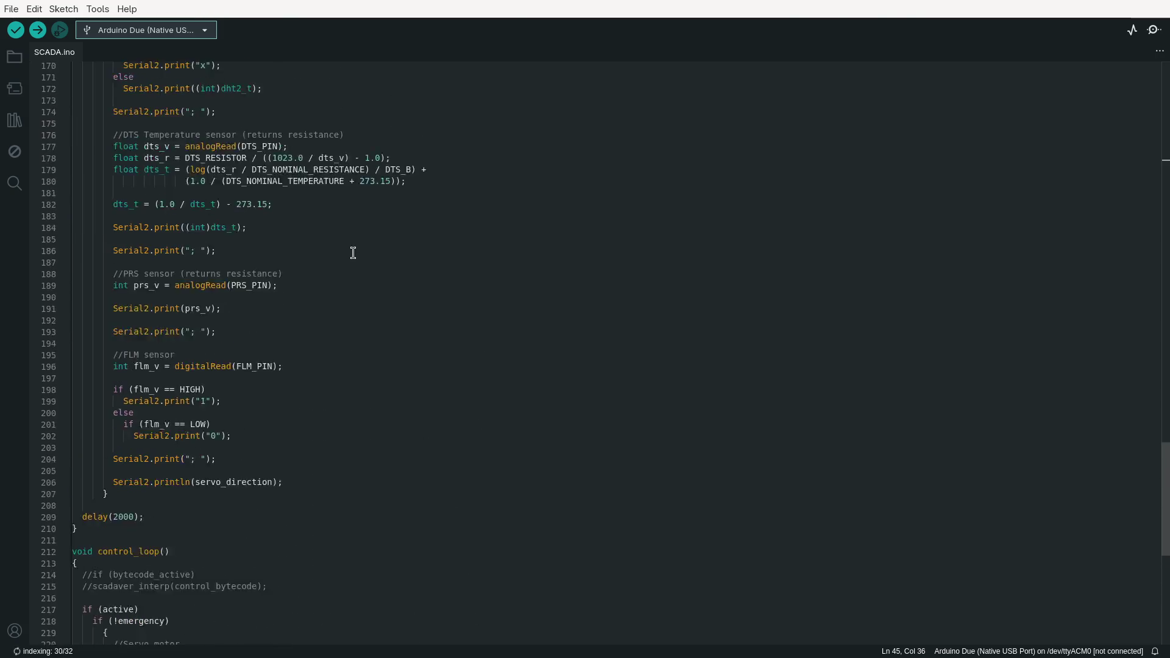
pyautogui.press('super+f')
pyautogui.click(1011, 268)
pyautogui.hotkey('ctrl', 'q')
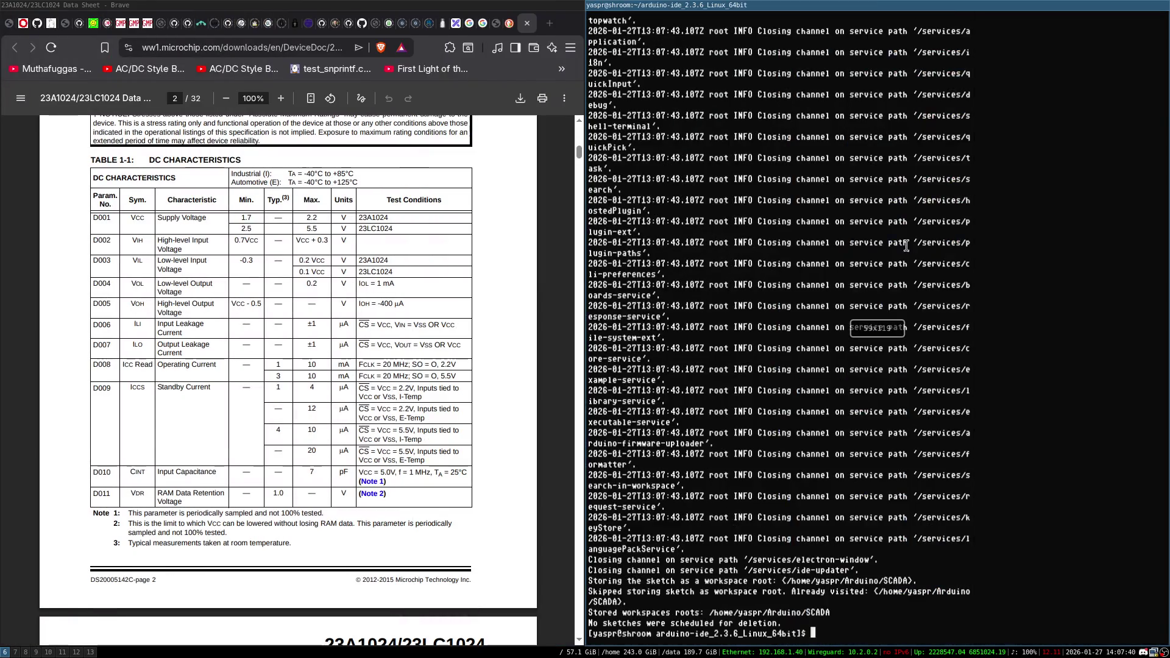
# Exit the terminal, scroll the datasheet to the page 3 AC Characteristics table, and start a new terminal.
pyautogui.hotkey('ctrl', 'l')
pyautogui.write('exit')
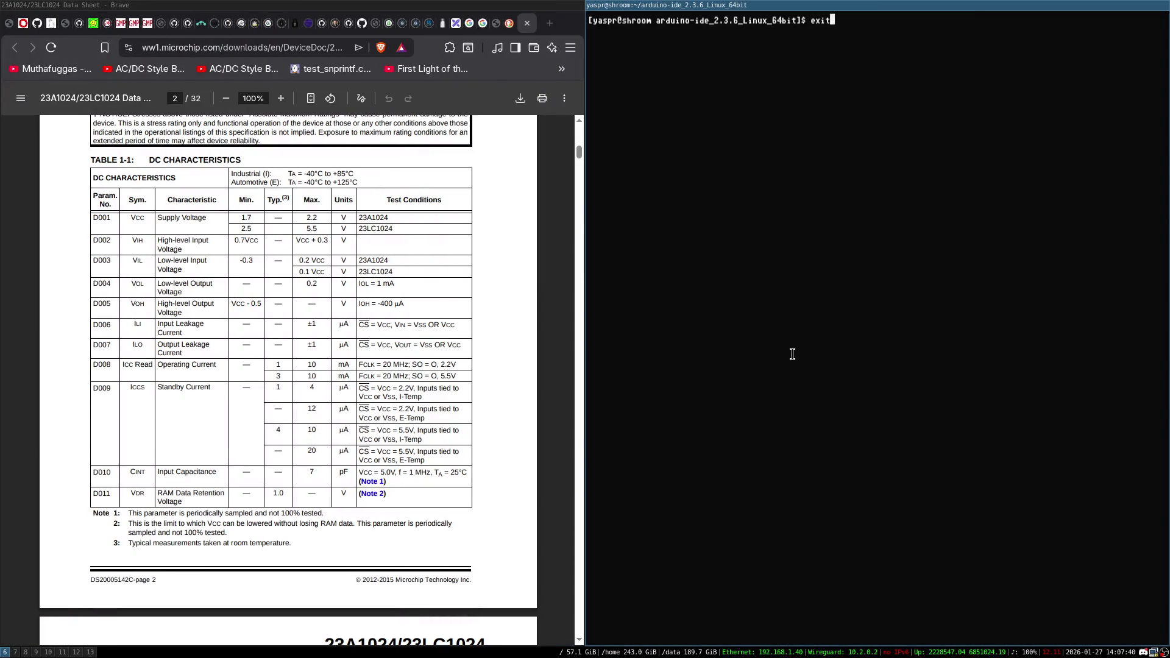
pyautogui.press('Return')
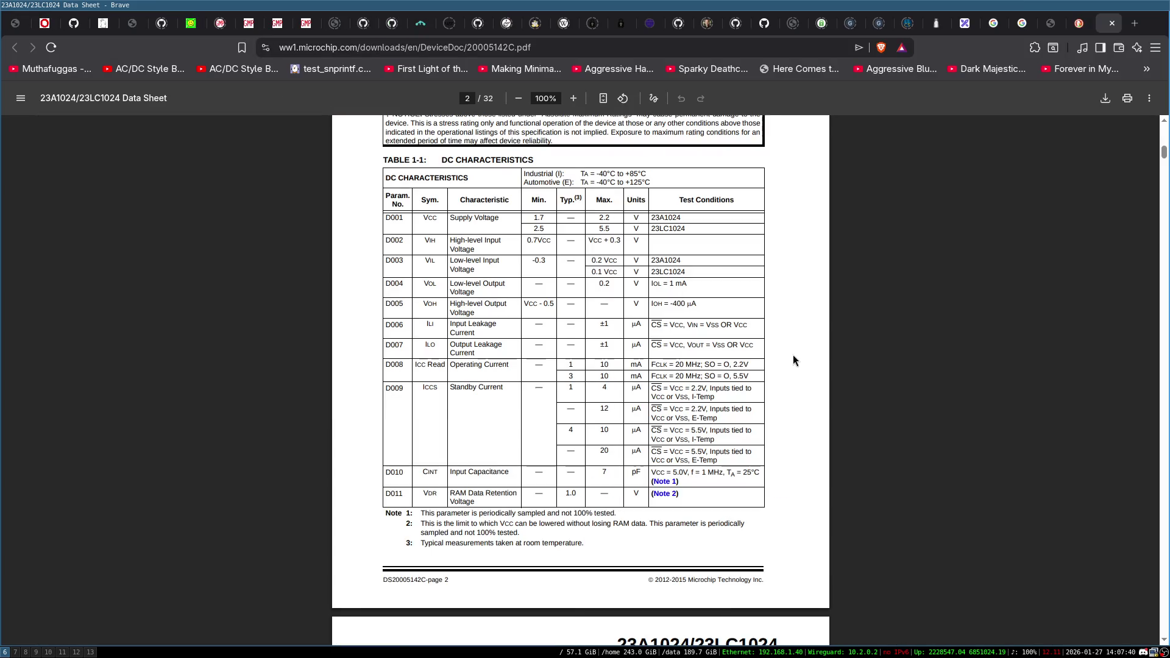
pyautogui.scroll(-4, 746, 363)
pyautogui.scroll(-3, 738, 363)
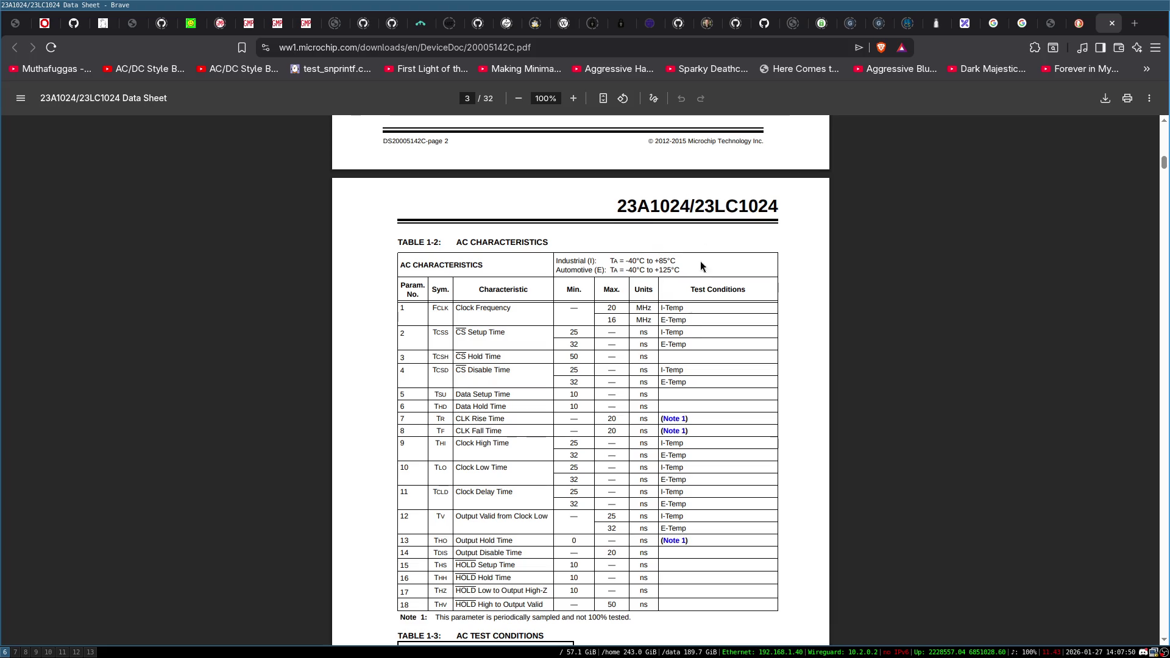
pyautogui.press('super+Return')
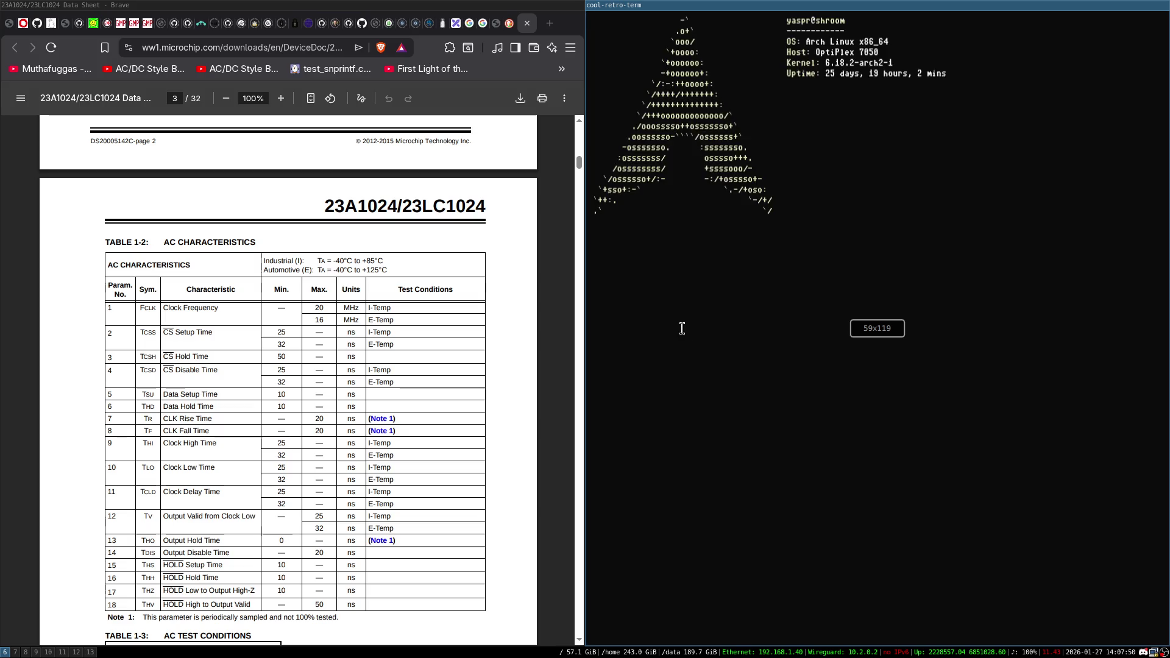
# Locate COSMOS_cpu, then change into /data/old/projects and list it.
pyautogui.write('locate')
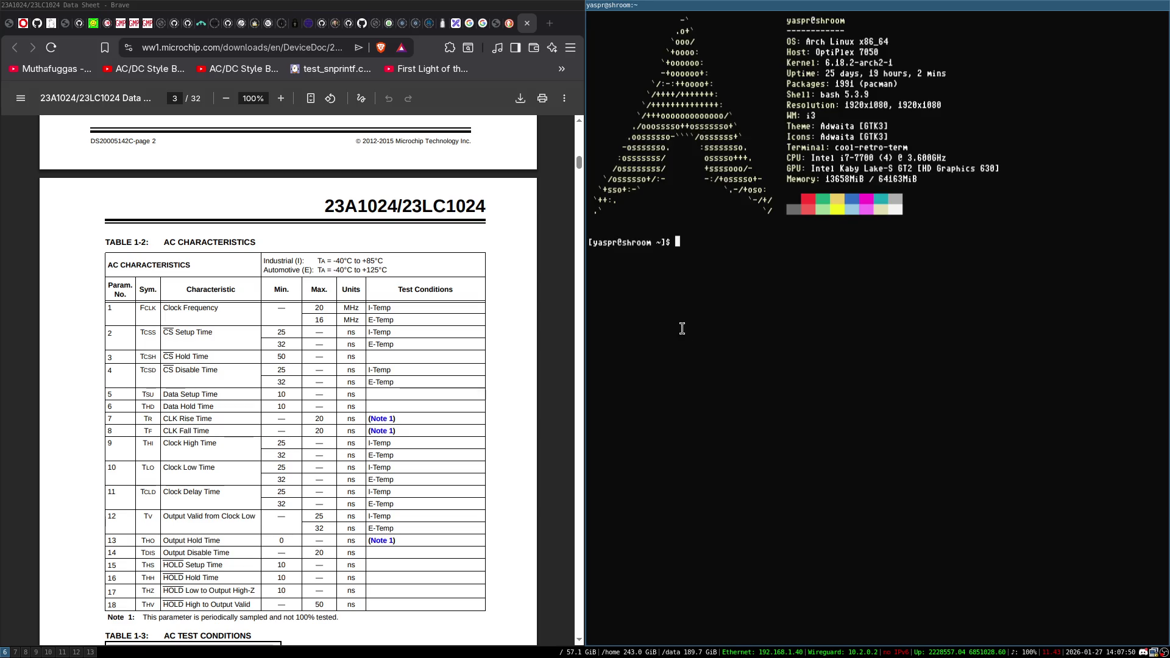
pyautogui.write(' COSMOS_')
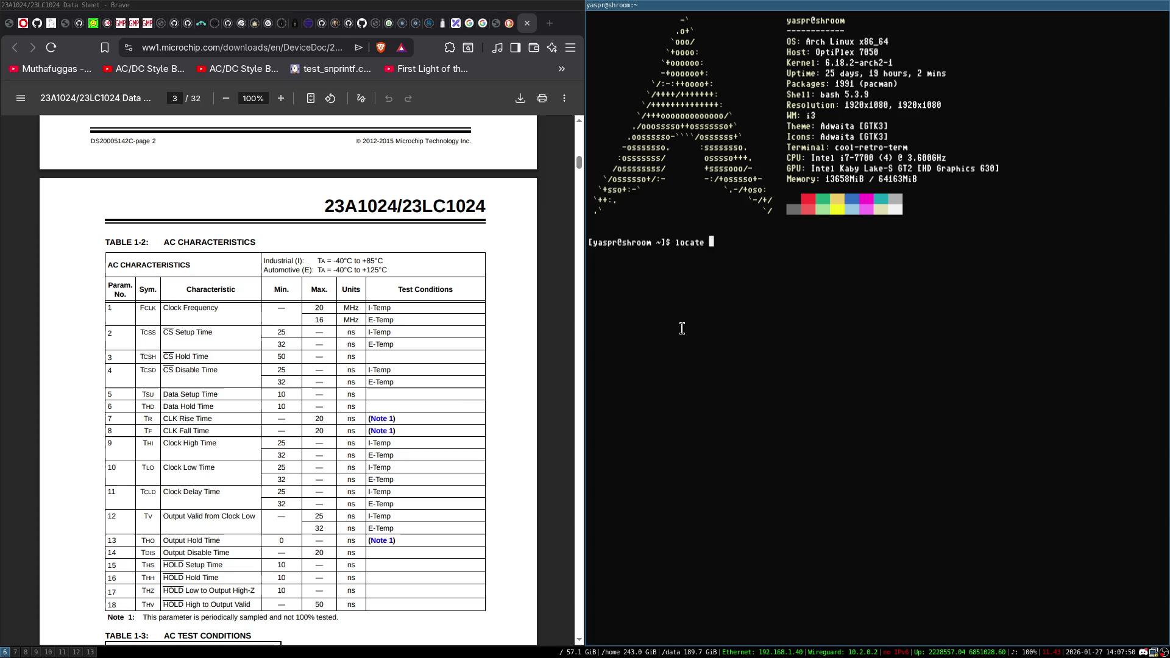
pyautogui.write('cpu')
pyautogui.press('Return')
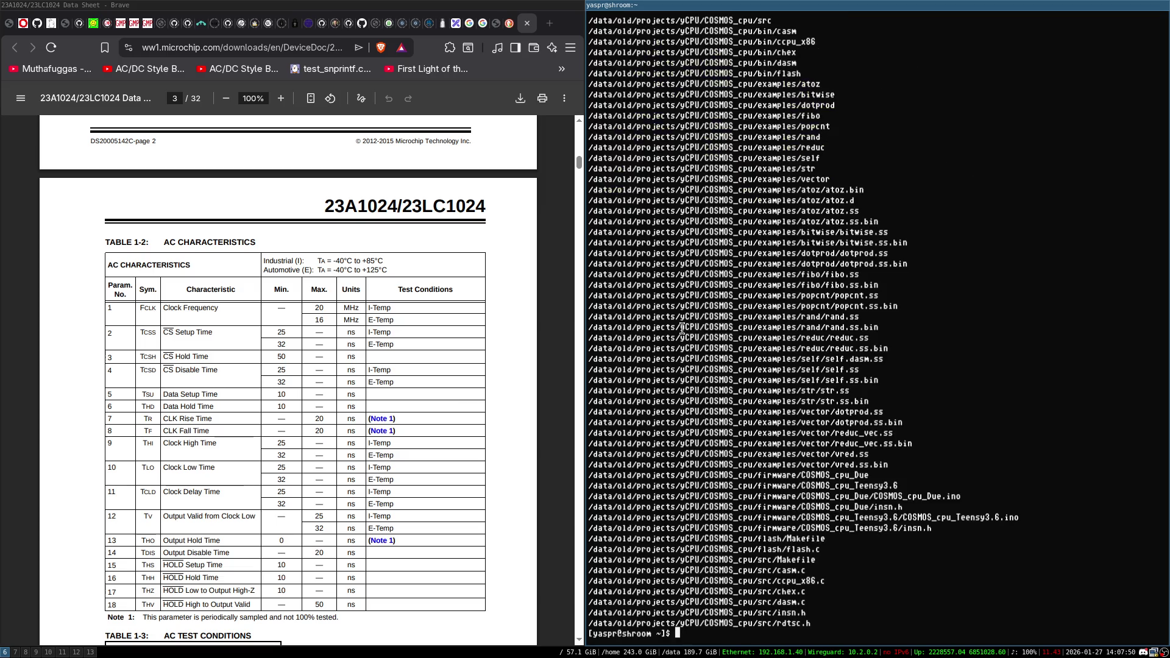
pyautogui.hotkey('ctrl', 'l')
pyautogui.write('cd')
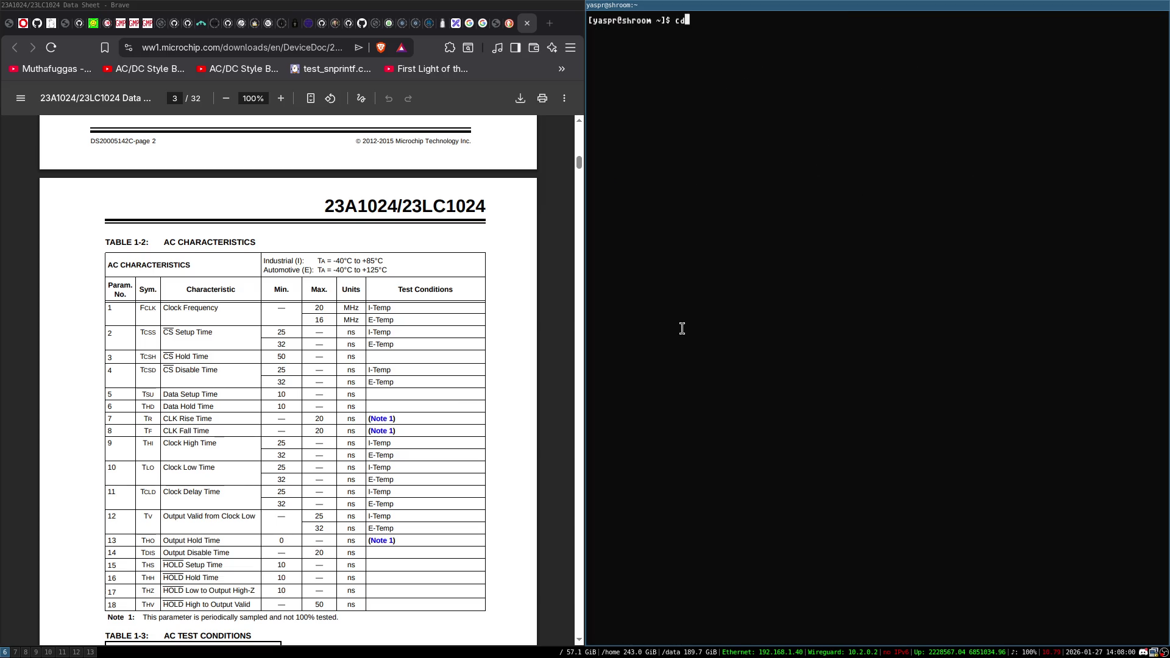
pyautogui.write(' /data/old/projects/')
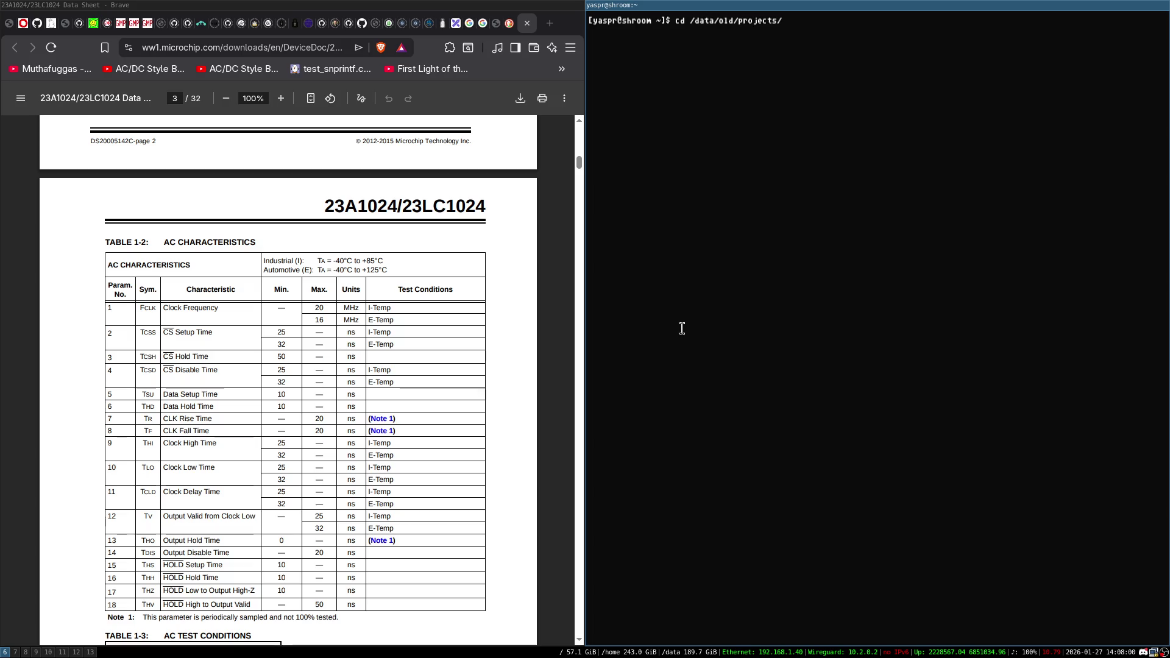
pyautogui.write('COS')
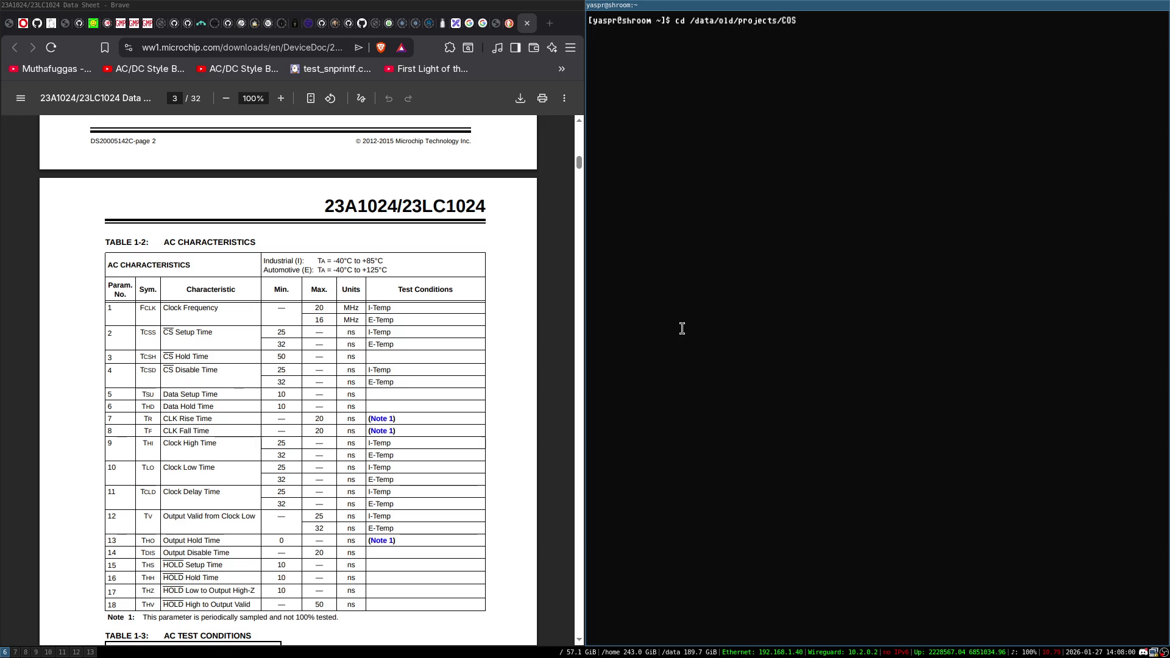
pyautogui.press('BackSpace')
pyautogui.press('BackSpace')
pyautogui.press('BackSpace')
pyautogui.press('Return')
pyautogui.write('ls')
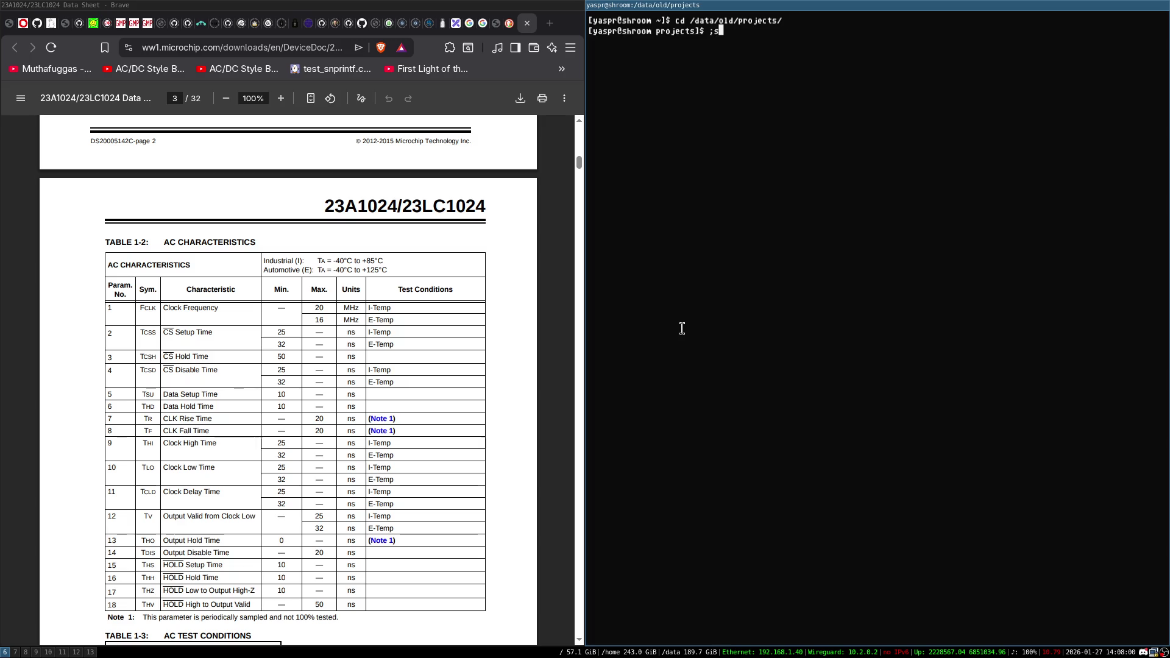
pyautogui.hotkey('ctrl', 'l')
pyautogui.press('Return')
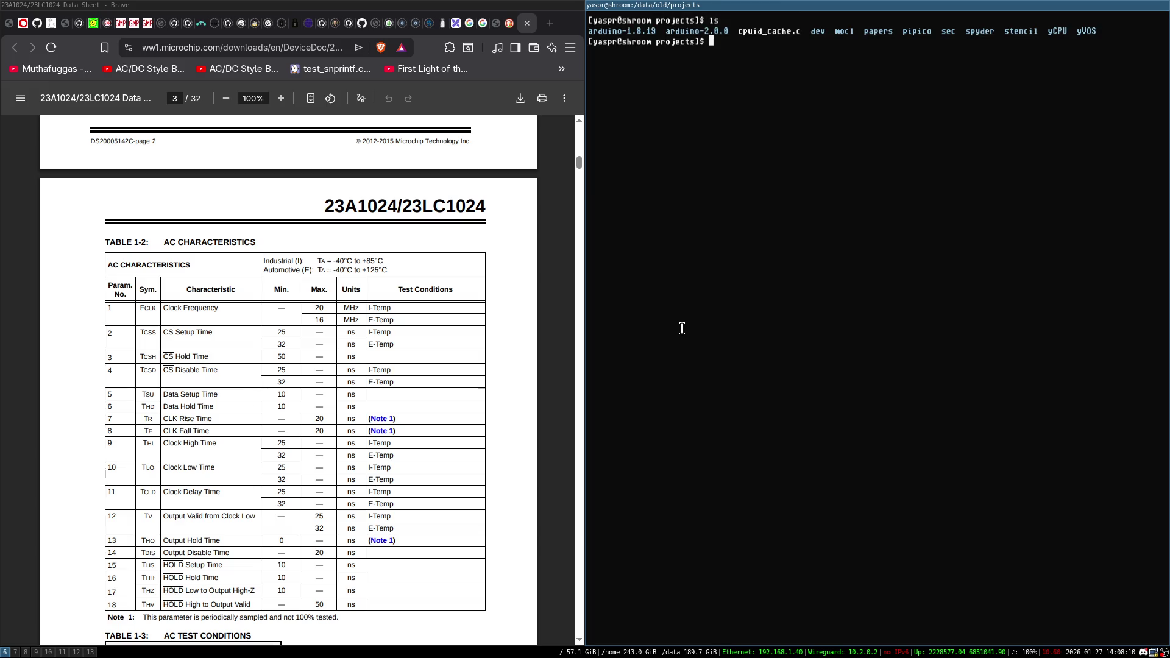
# Change into the yCPU folder and list its contents.
pyautogui.write('cd')
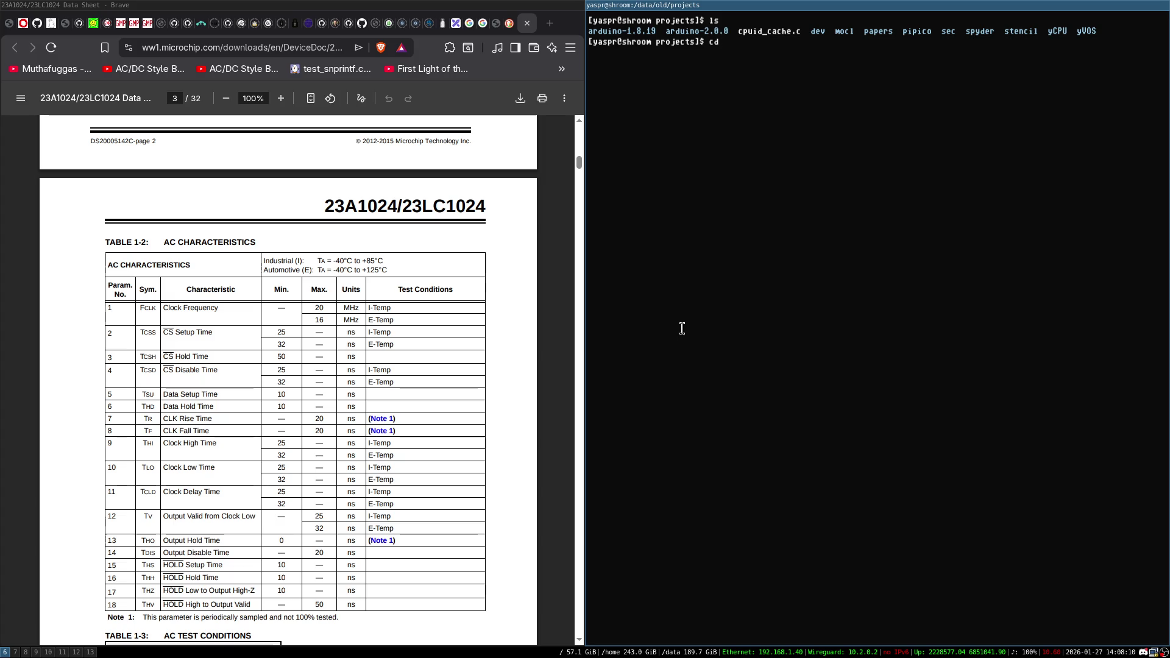
pyautogui.press('BackSpace')
pyautogui.press('BackSpace')
pyautogui.hotkey('ctrl', 'l')
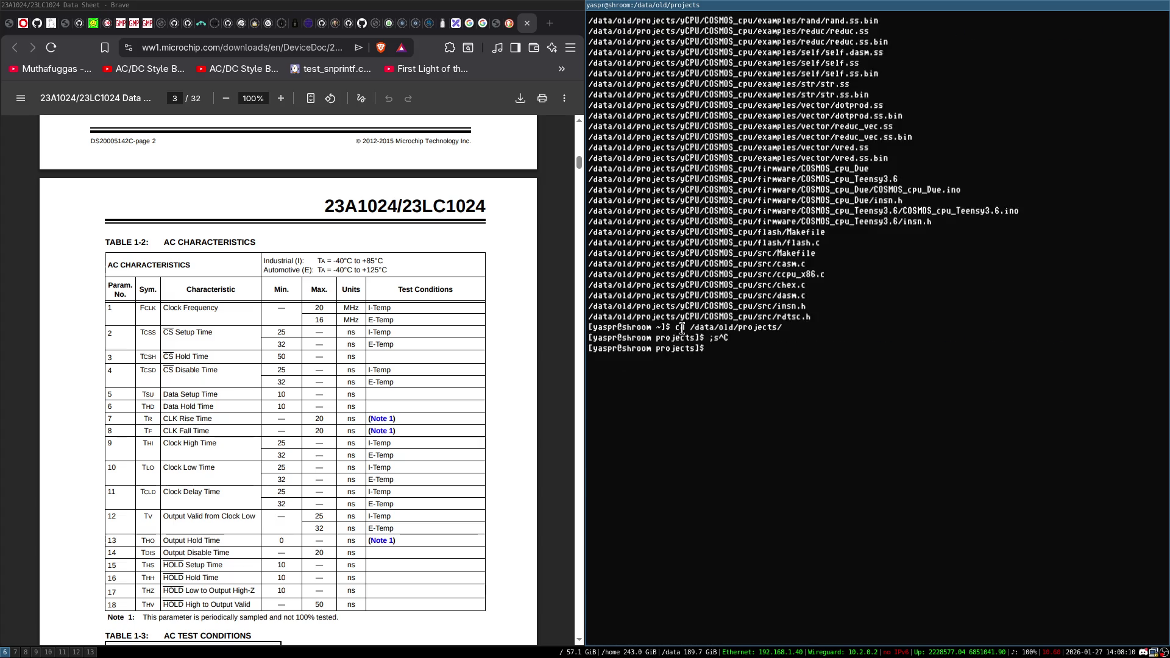
pyautogui.press('Return')
pyautogui.hotkey('ctrl', 'l')
pyautogui.write('cd y')
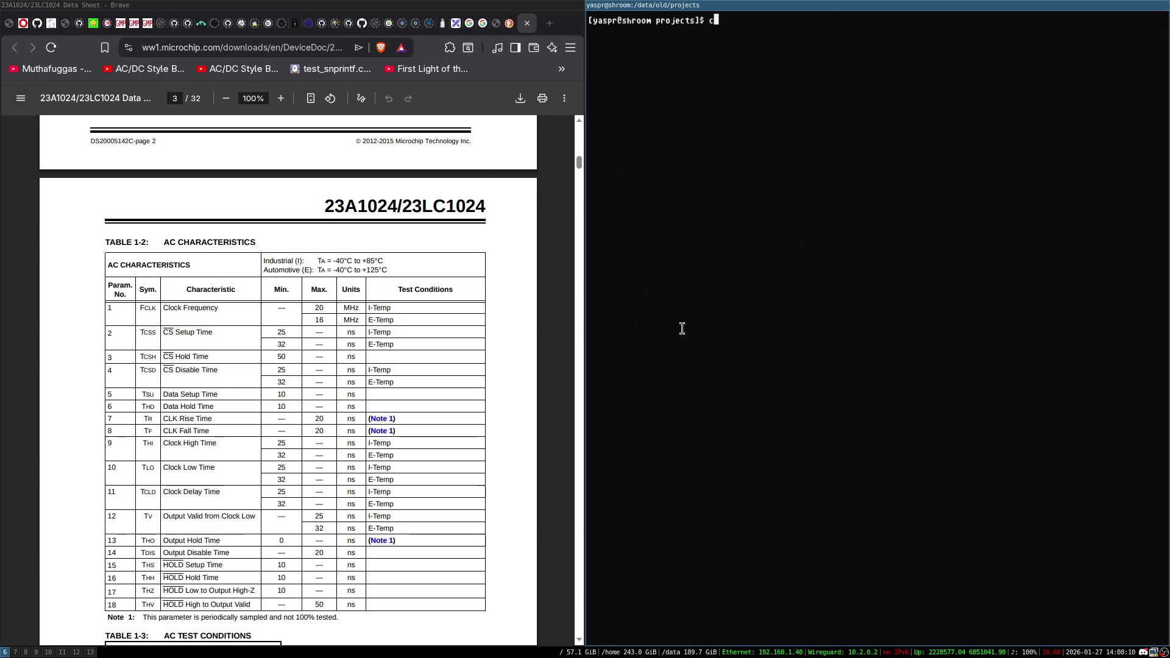
pyautogui.press('Tab')
pyautogui.press('Return')
pyautogui.hotkey('ctrl', 'l')
pyautogui.write('ls')
pyautogui.press('Return')
# Enter the COSMOS_cpu folder and list its files.
pyautogui.write('cd C')
pyautogui.press('Tab')
pyautogui.press('Return')
pyautogui.hotkey('ctrl', 'l')
pyautogui.write('ls')
pyautogui.press('Return')
# Enter firmware/COSMOS_cpu_Due and list its firmware files with the terminal fullscreen.
pyautogui.write('cd f')
pyautogui.press('Tab')
pyautogui.press('Return')
pyautogui.hotkey('ctrl', 'l')
pyautogui.write('ls')
pyautogui.press('Return')
pyautogui.write('cd COSMOS_cpu_Due/')
pyautogui.press('Return')
pyautogui.hotkey('ctrl', 'l')
pyautogui.write('ls')
pyautogui.press('Return')
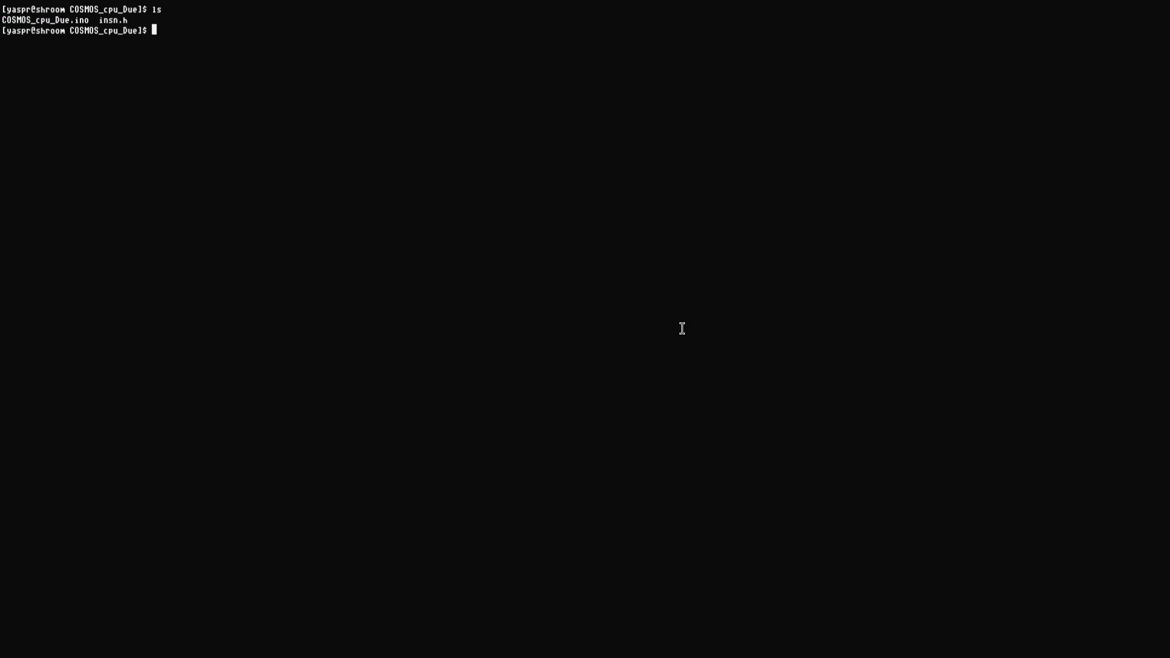
# Go back up to COSMOS_cpu, restore the tiled terminal, and list the project files.
pyautogui.write('cd ..')
pyautogui.press('Return')
pyautogui.press('super+f')
pyautogui.write('cd ..')
pyautogui.press('Return')
pyautogui.hotkey('ctrl', 'l')
pyautogui.write('ls')
pyautogui.press('Return')
# Open the folder's images with 'eog .' in fullscreen and advance to board.jpg.
pyautogui.write('eog .')
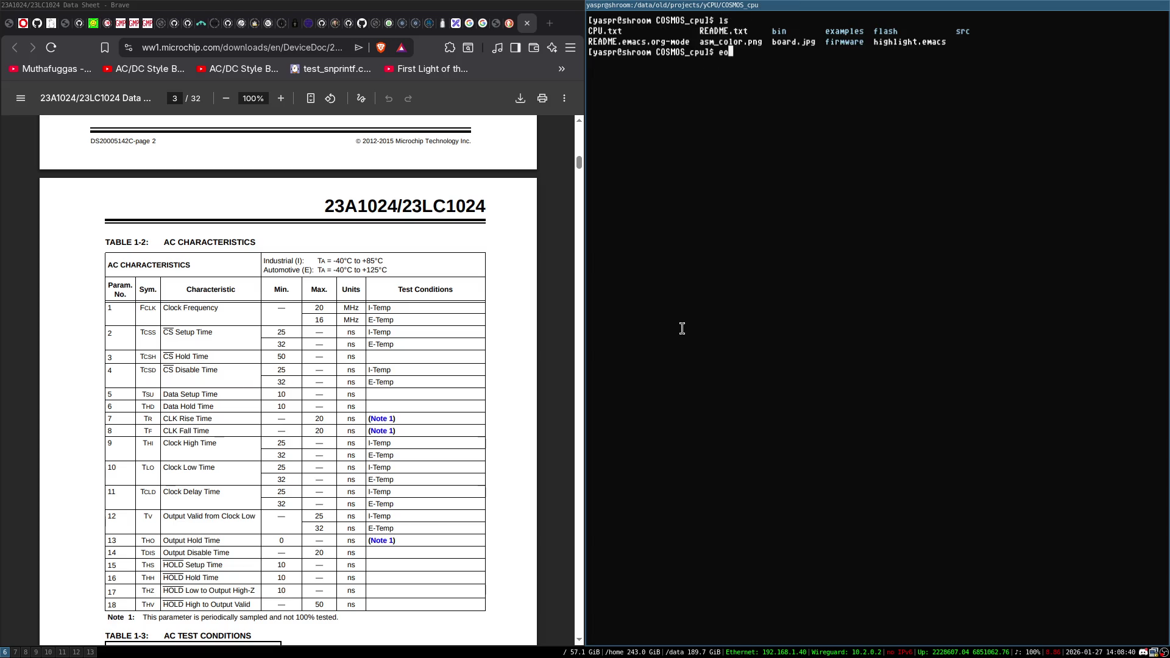
pyautogui.press('Return')
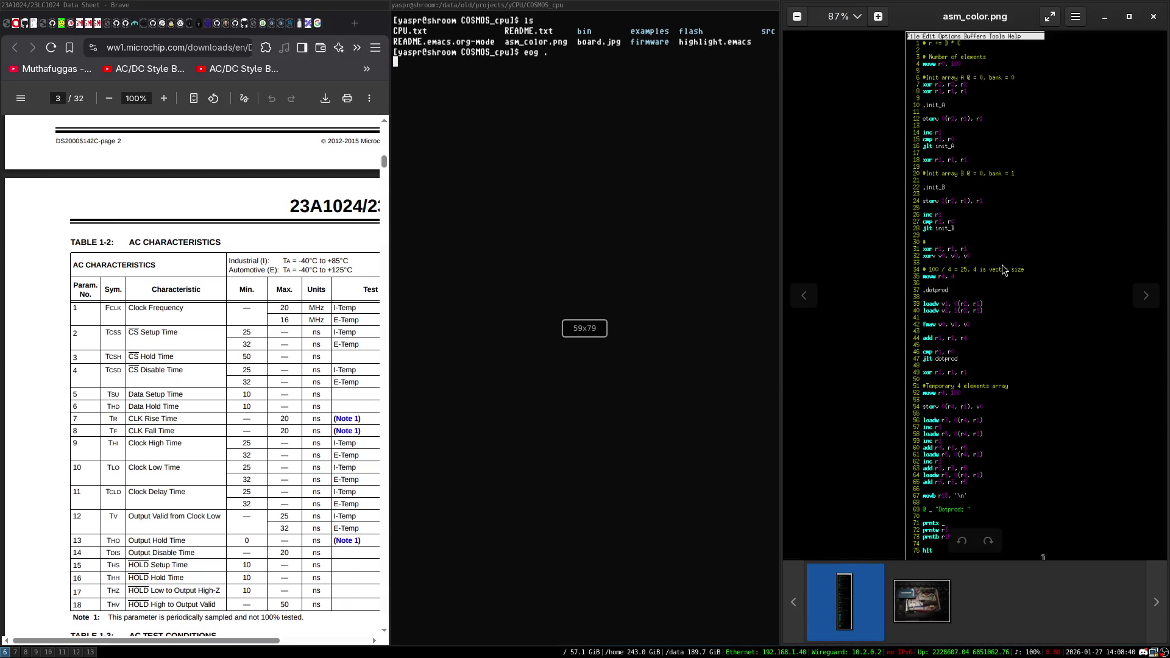
pyautogui.press('super+f')
pyautogui.press('Right')
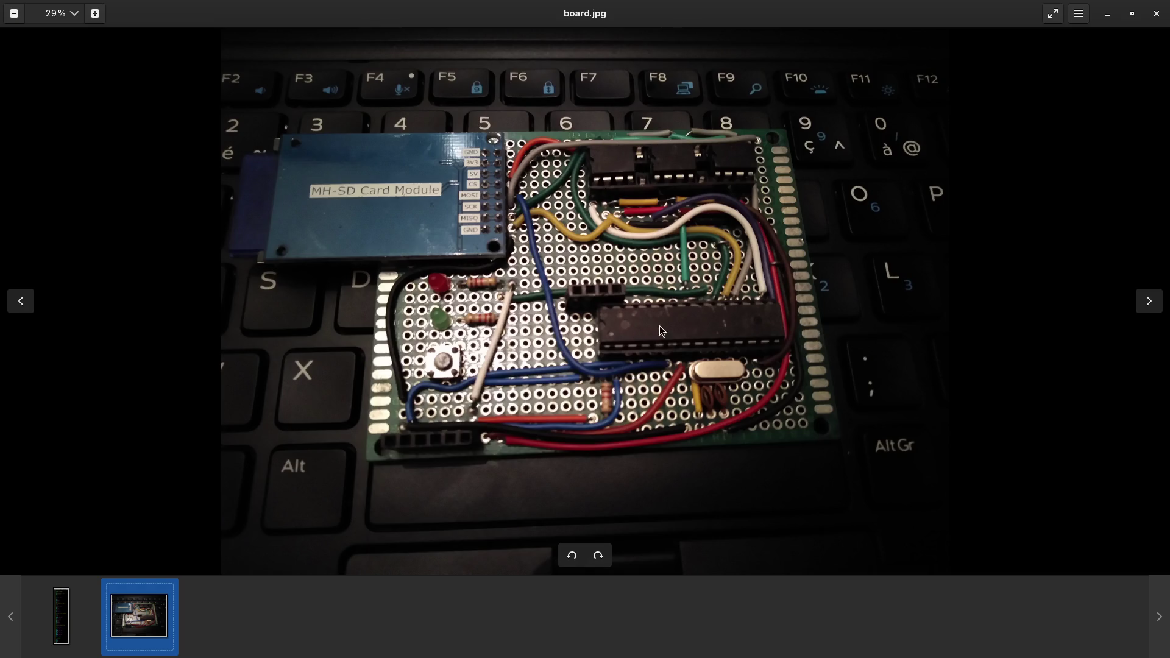
# Toggle the viewer out of and back into fullscreen, then close the board.jpg photo.
pyautogui.press('super+f')
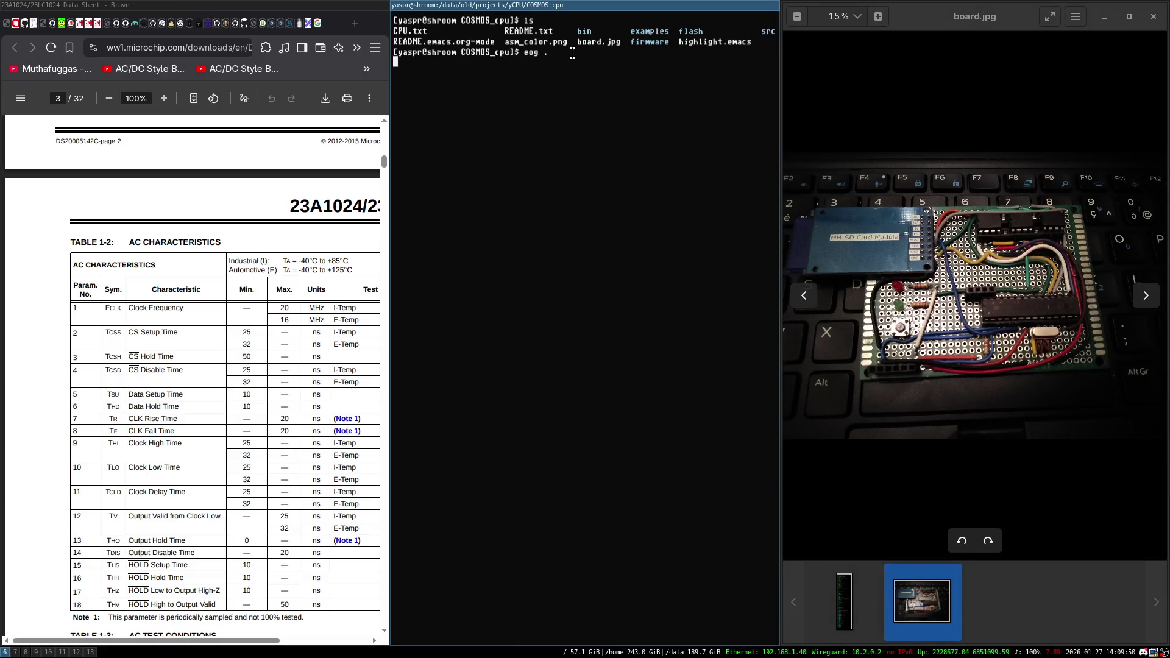
pyautogui.press('super+f')
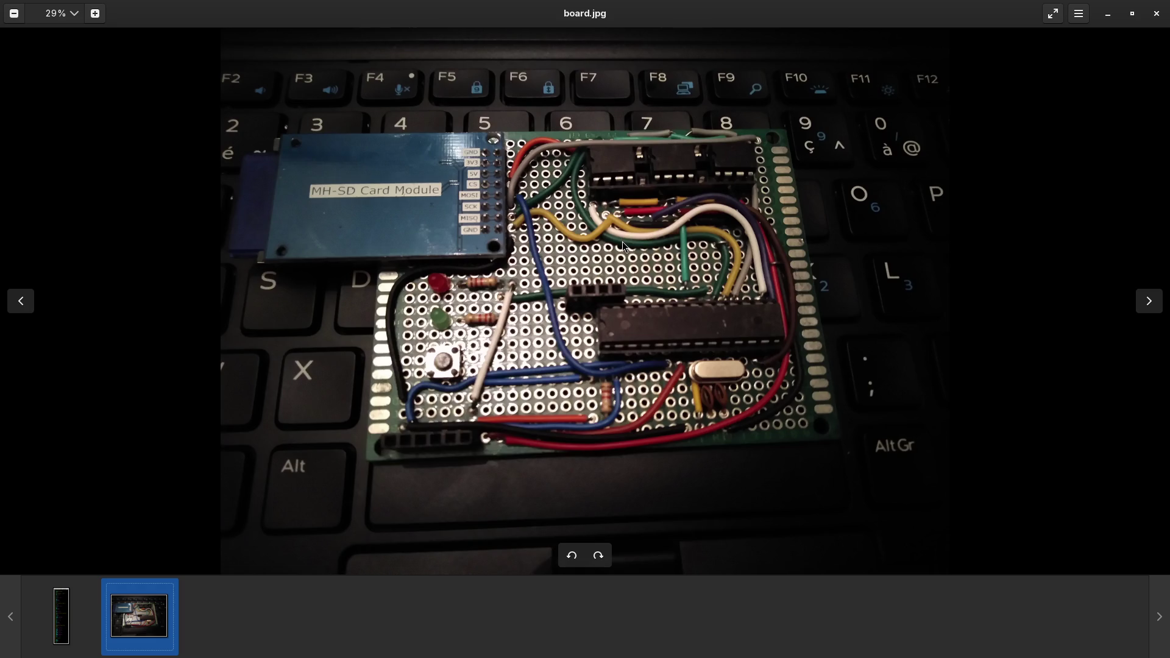
pyautogui.hotkey('ctrl', 'w')
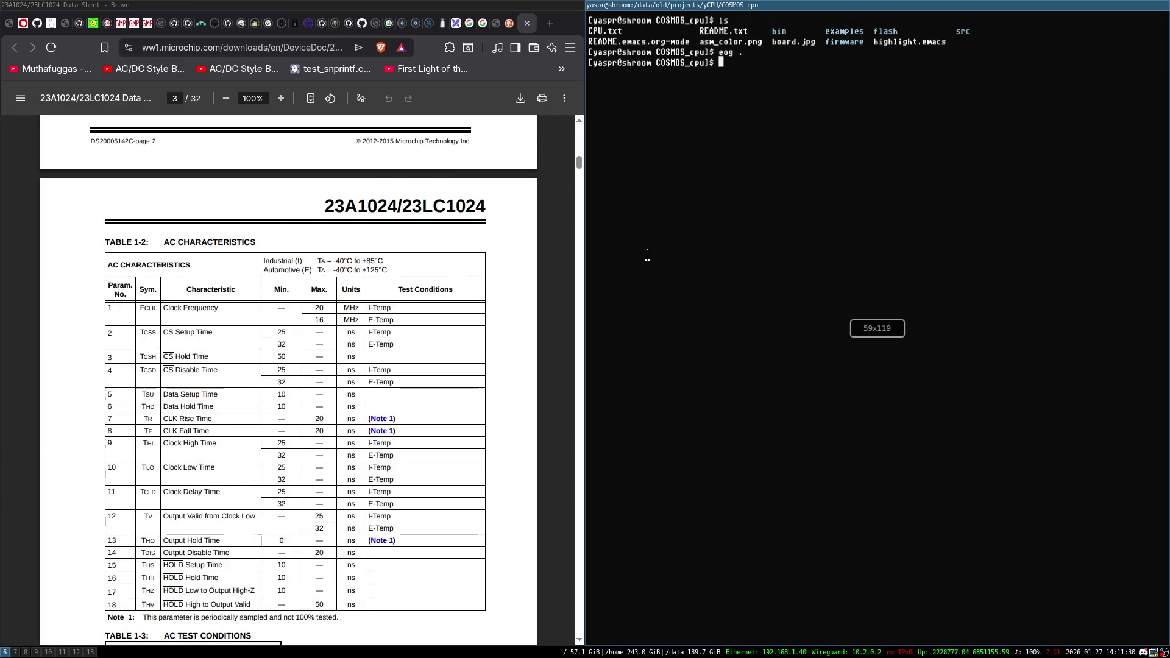
# List the COSMOS_cpu folder, then enter firmware and list it.
pyautogui.hotkey('ctrl', 'l')
pyautogui.write('ls')
pyautogui.press('Return')
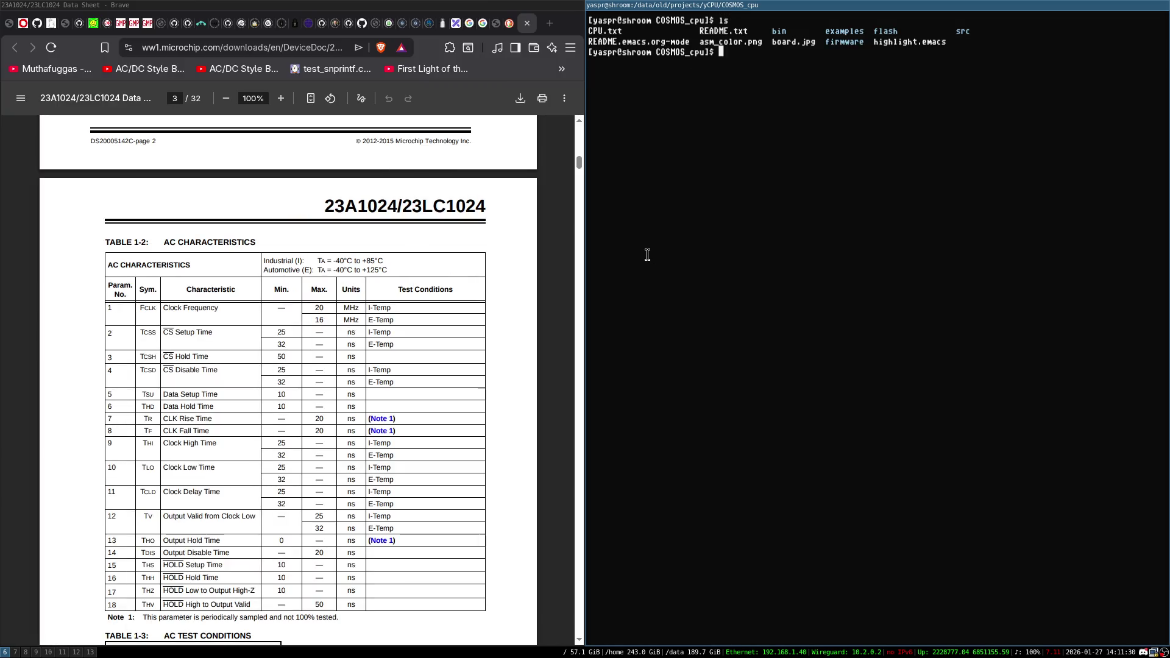
pyautogui.write('cd ')
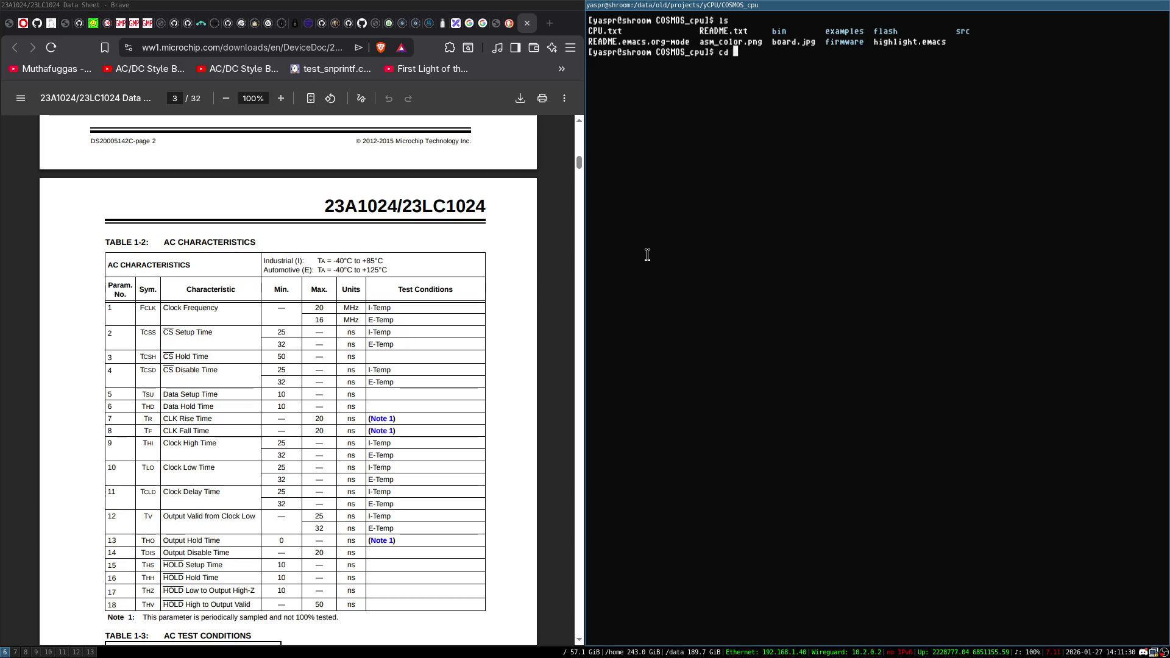
pyautogui.write('fi')
pyautogui.press('Tab')
pyautogui.press('Return')
pyautogui.write('ls')
pyautogui.press('Return')
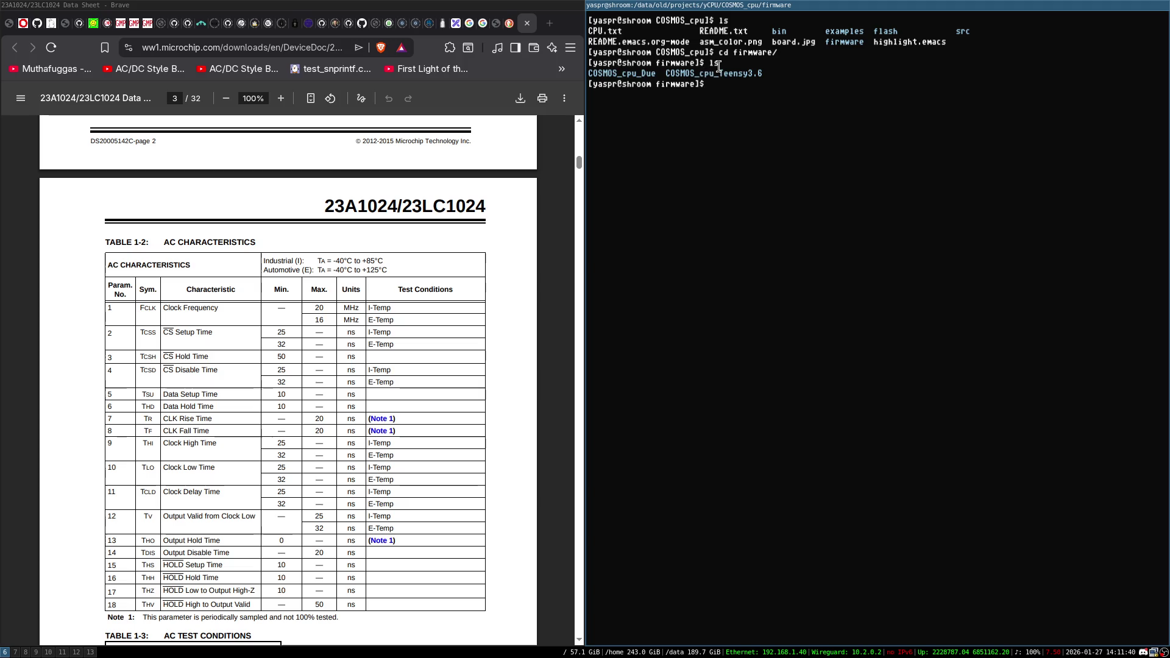
# Change into the COSMOS_cpu_Due folder after a failed attempt and list its files.
pyautogui.write('cd C')
pyautogui.press('Tab')
pyautogui.press('Return')
pyautogui.press('Up')
pyautogui.write('D')
pyautogui.press('Tab')
pyautogui.press('Return')
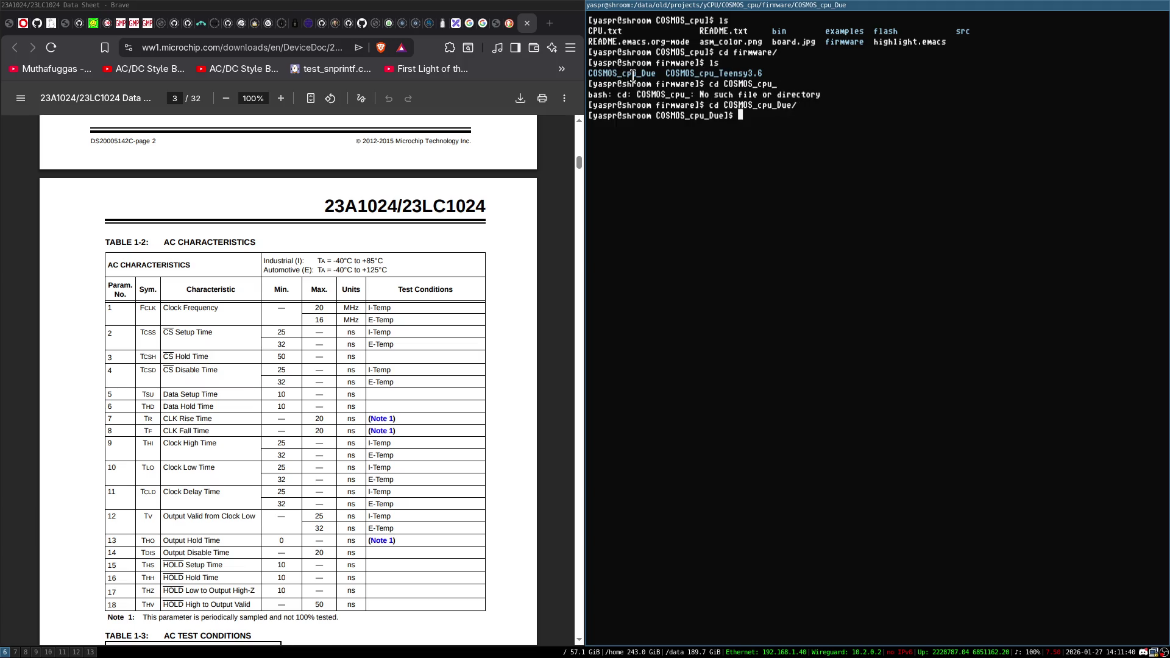
pyautogui.hotkey('ctrl', 'l')
pyautogui.write('ls')
pyautogui.press('Return')
# Open COSMOS_cpu_Due.ino in emacs with the terminal fullscreen.
pyautogui.write('emacs C')
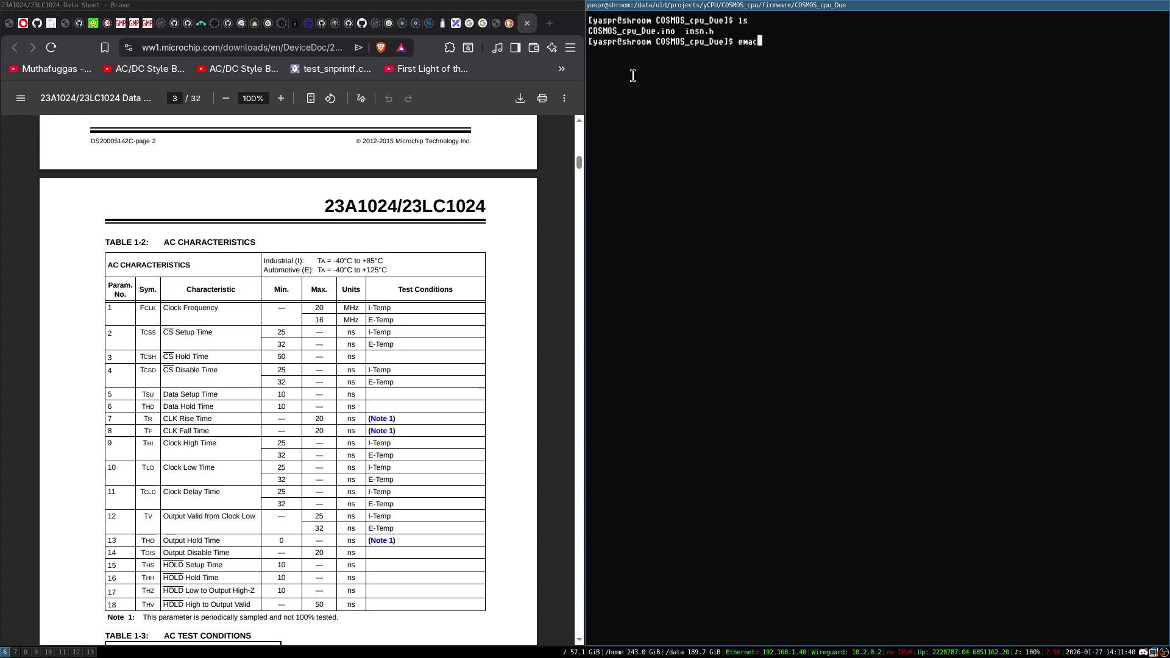
pyautogui.press('Tab')
pyautogui.press('Return')
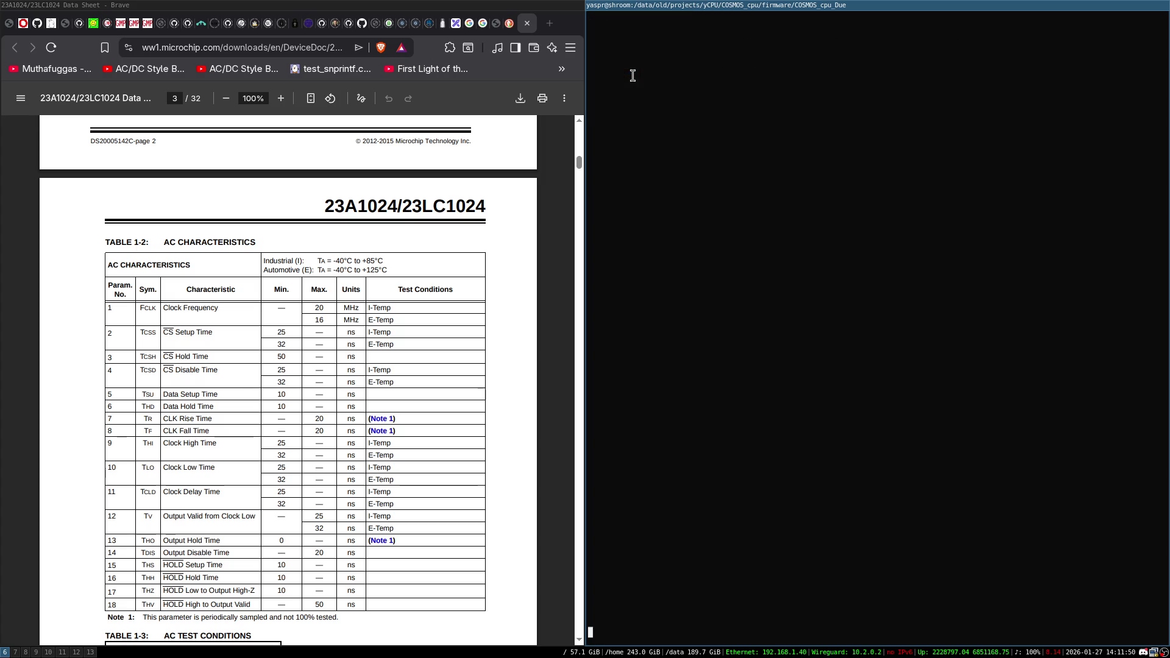
pyautogui.press('super+f')
pyautogui.hotkey('alt', 'x')
# Switch COSMOS_cpu_Due.ino to C mode, page through its declarations, and begin an incremental search.
pyautogui.write('c-mode')
pyautogui.press('Return')
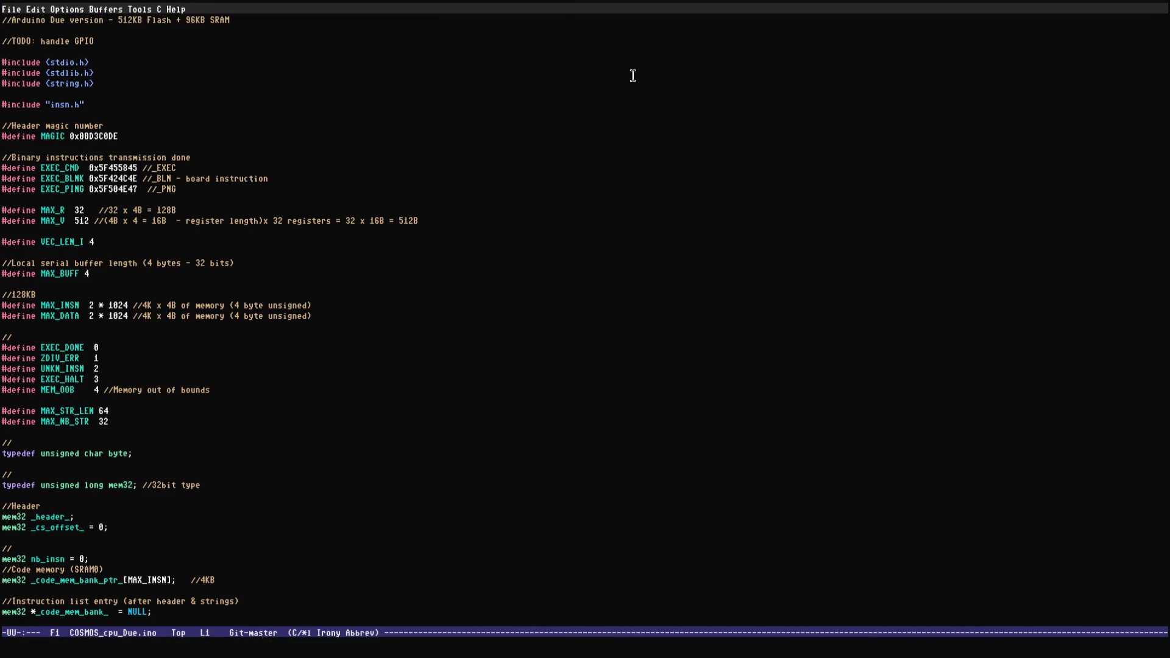
pyautogui.press('pagedown')
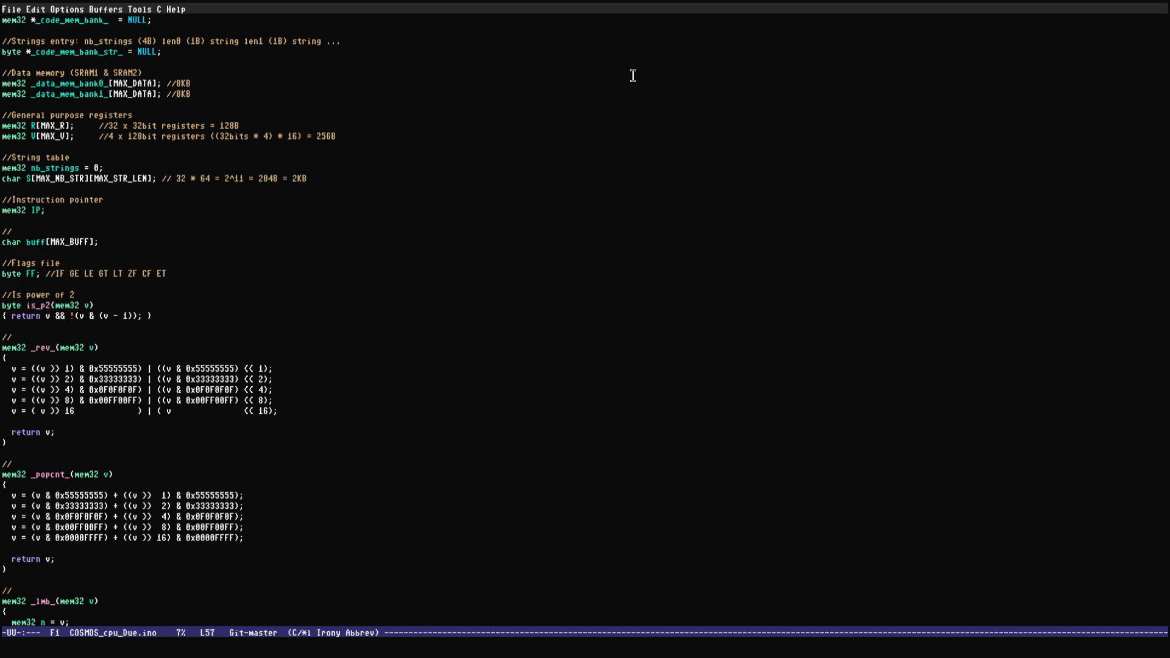
pyautogui.press('Up')
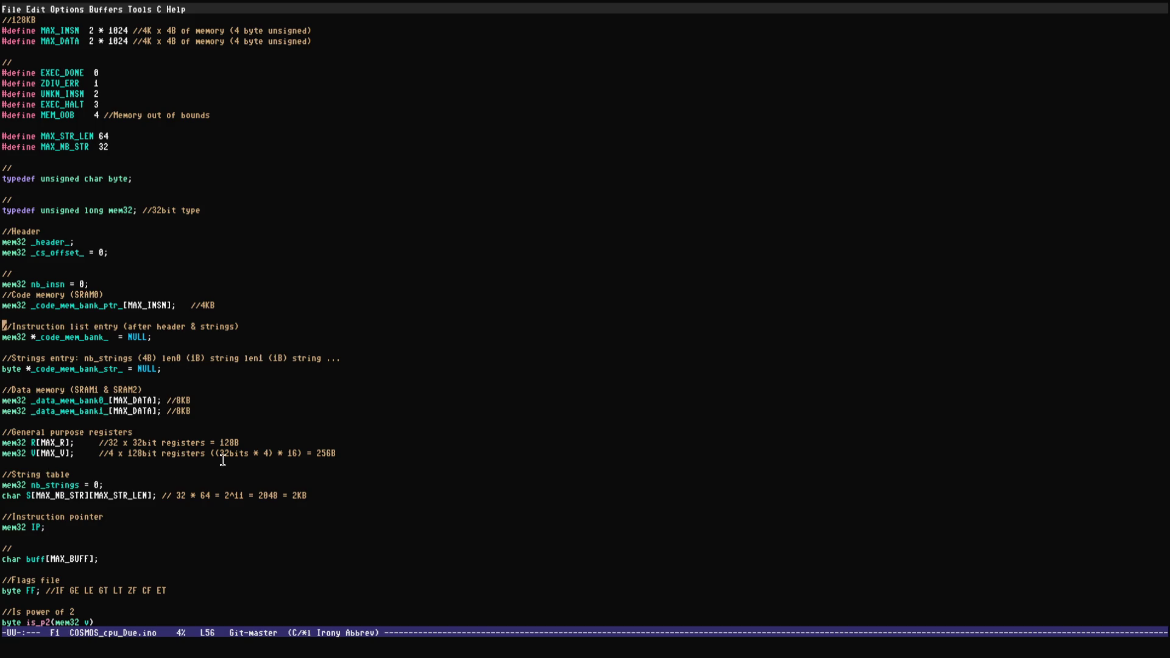
pyautogui.press('pagedown')
pyautogui.hotkey('ctrl', 's')
# Search for 'memor', wrapping to the top and stopping at the Code memory (SRAM0) comment.
pyautogui.write('memor')
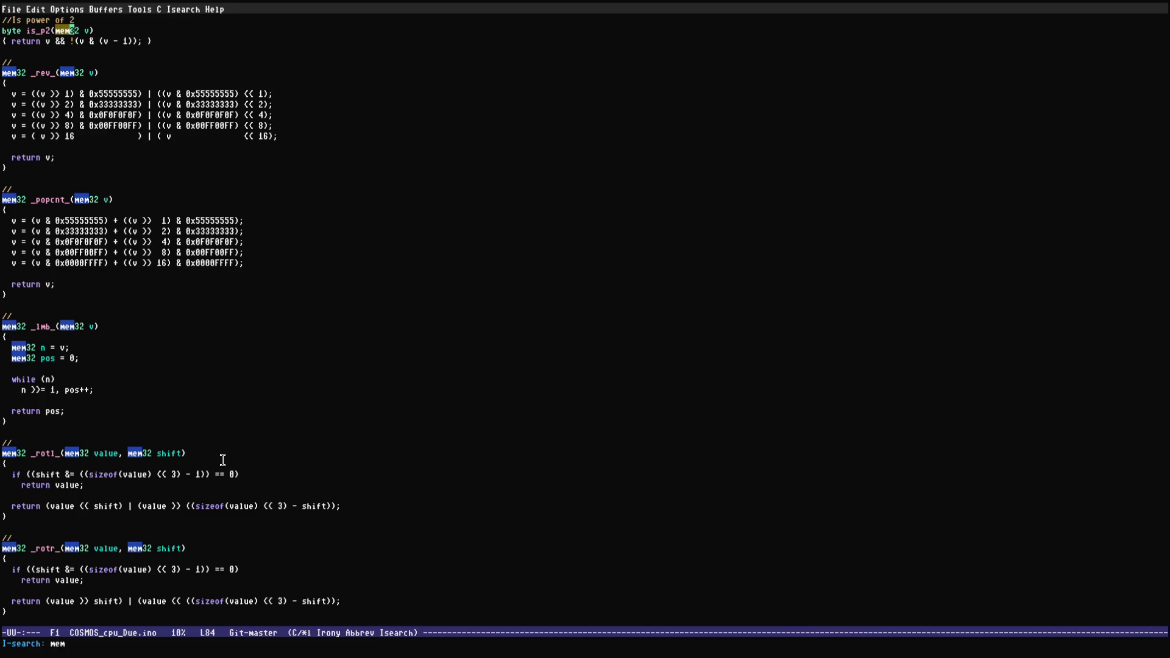
pyautogui.hotkey('ctrl', 's')
pyautogui.hotkey('ctrl', 's')
pyautogui.hotkey('ctrl', 's')
pyautogui.hotkey('ctrl', 's')
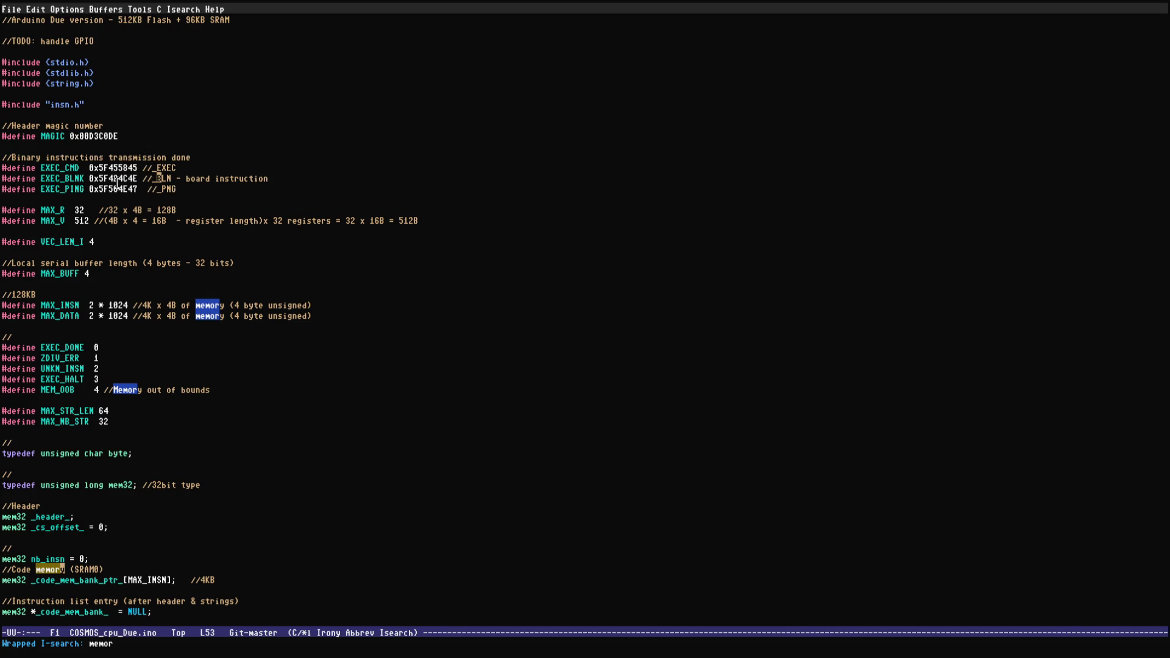
pyautogui.press('Down')
pyautogui.press('Down')
pyautogui.press('Down')
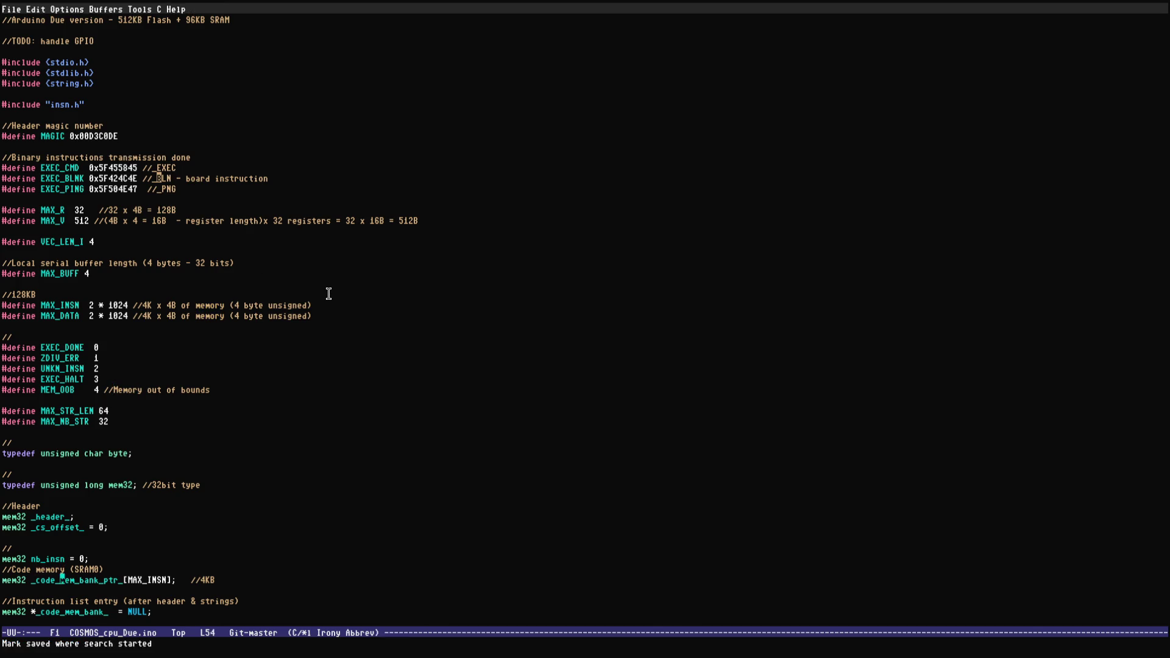
pyautogui.press('Up')
pyautogui.press('Up')
pyautogui.press('Up')
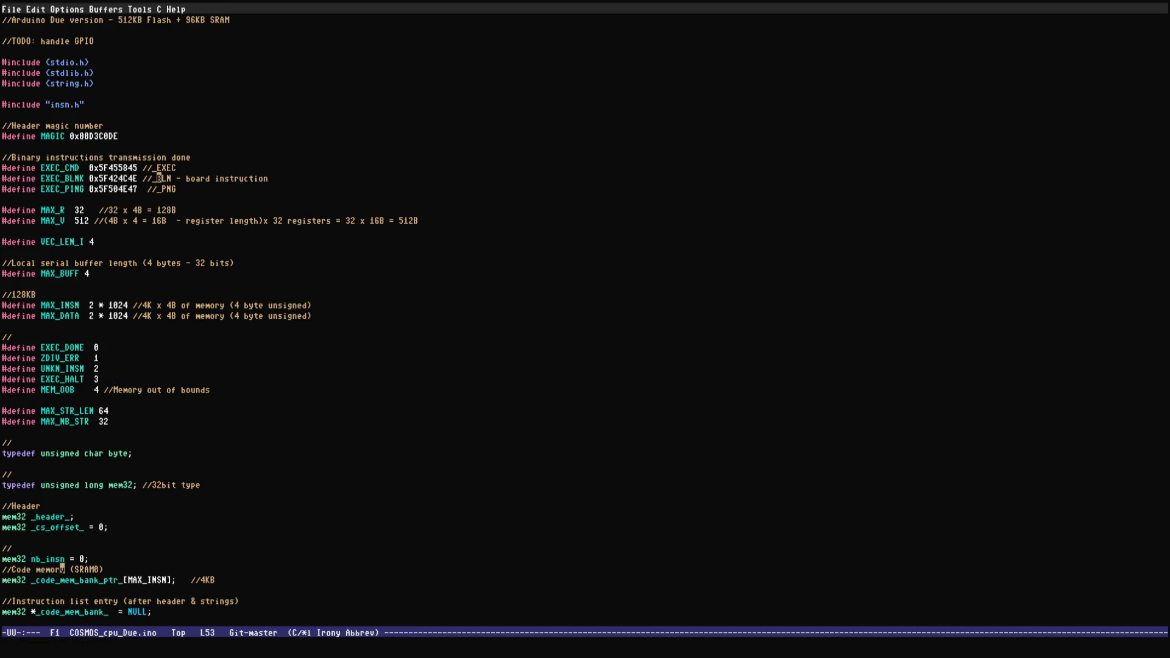
# Move to the nb_insn and Data memory lines and save the unchanged file.
pyautogui.click(79, 564)
pyautogui.press('Down')
pyautogui.press('Down')
pyautogui.press('Down')
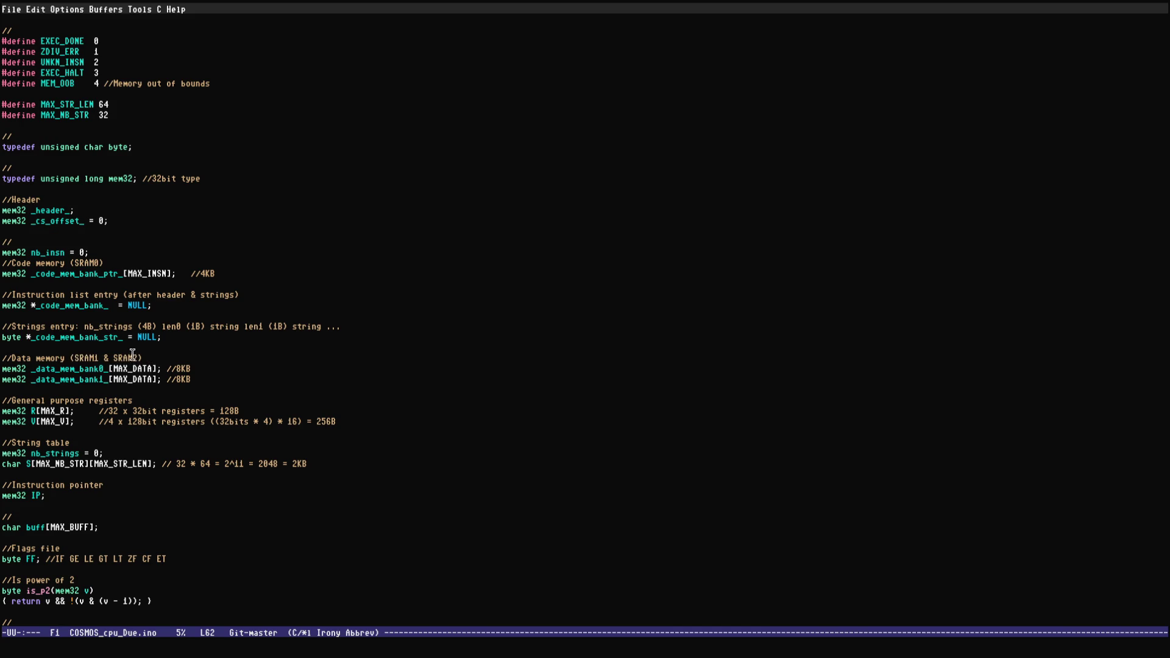
pyautogui.press('Down')
pyautogui.press('Down')
pyautogui.hotkey('ctrl', 'x')
pyautogui.hotkey('ctrl', 's')
# Page through the vector functions, instruction and jump cases down to the vector load/store cases.
pyautogui.hotkey('ctrl', 'v')
pyautogui.hotkey('ctrl', 'v')
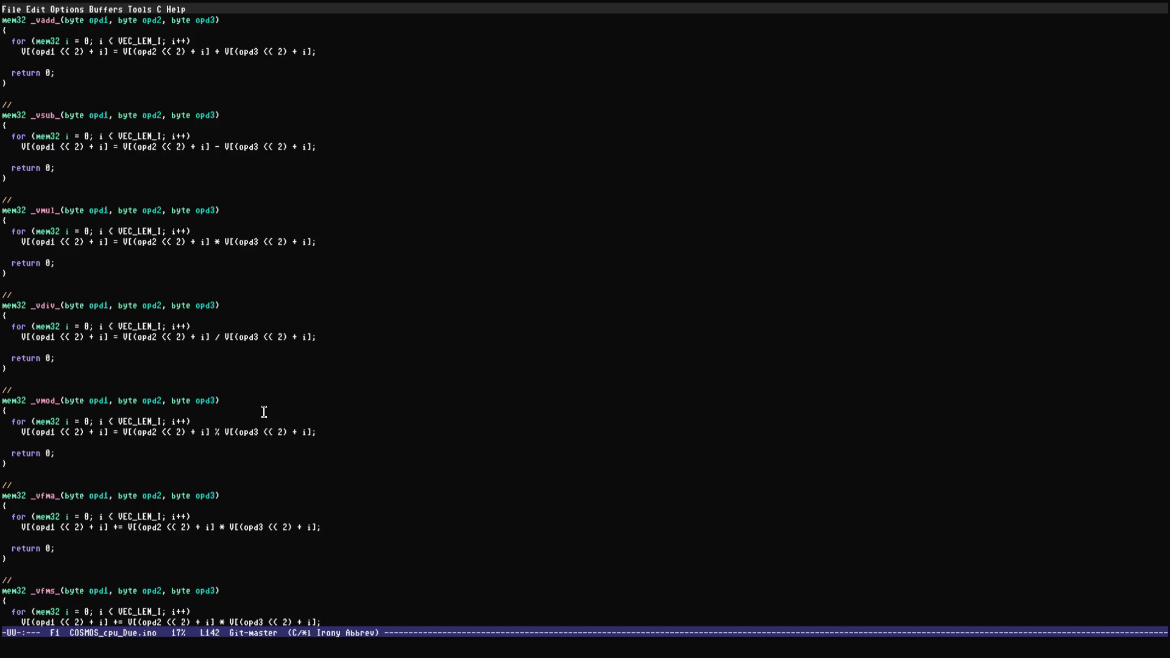
pyautogui.hotkey('ctrl', 'v')
pyautogui.hotkey('ctrl', 'v')
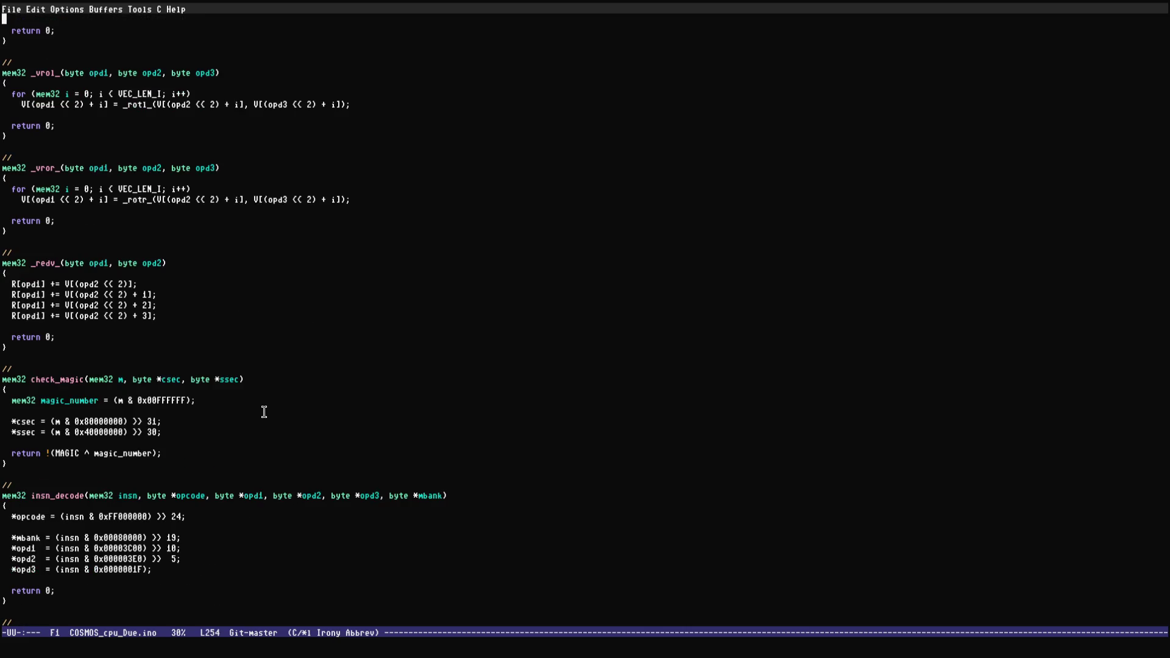
pyautogui.hotkey('ctrl', 'v')
pyautogui.hotkey('ctrl', 'v')
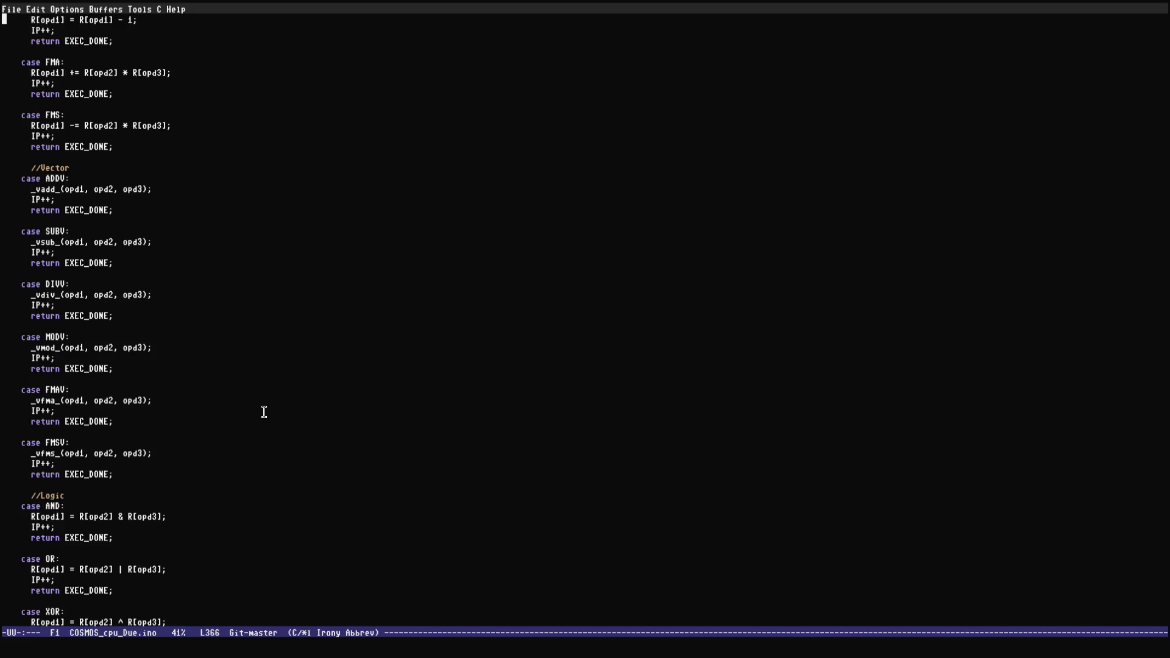
pyautogui.hotkey('ctrl', 'v')
pyautogui.hotkey('ctrl', 'v')
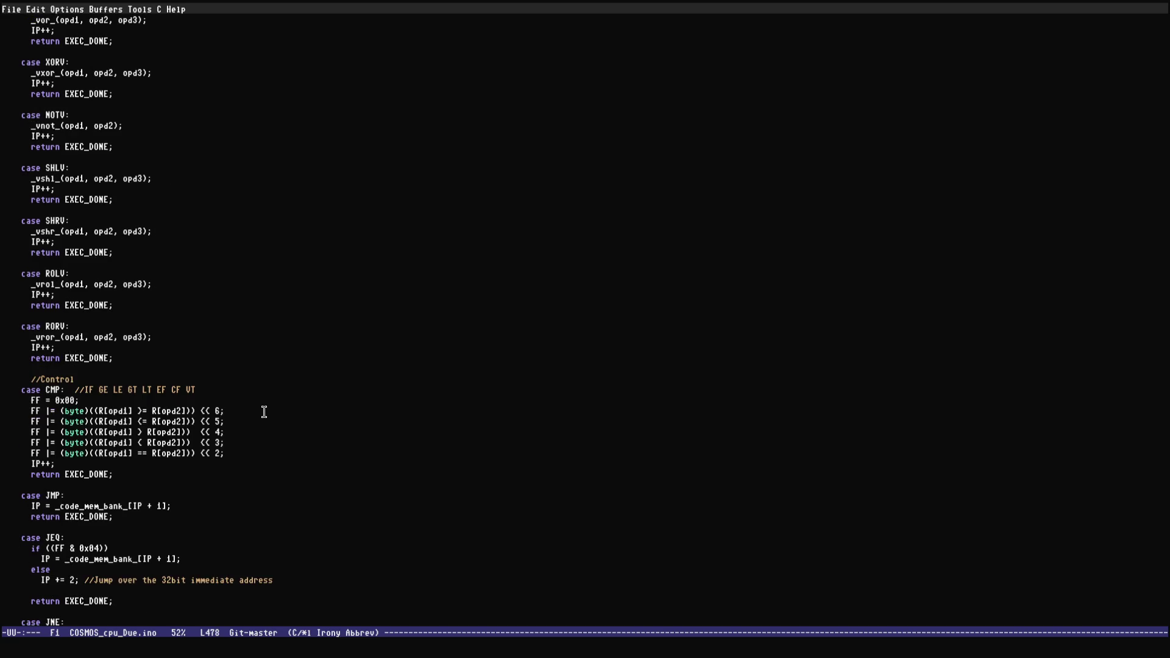
pyautogui.hotkey('ctrl', 'v')
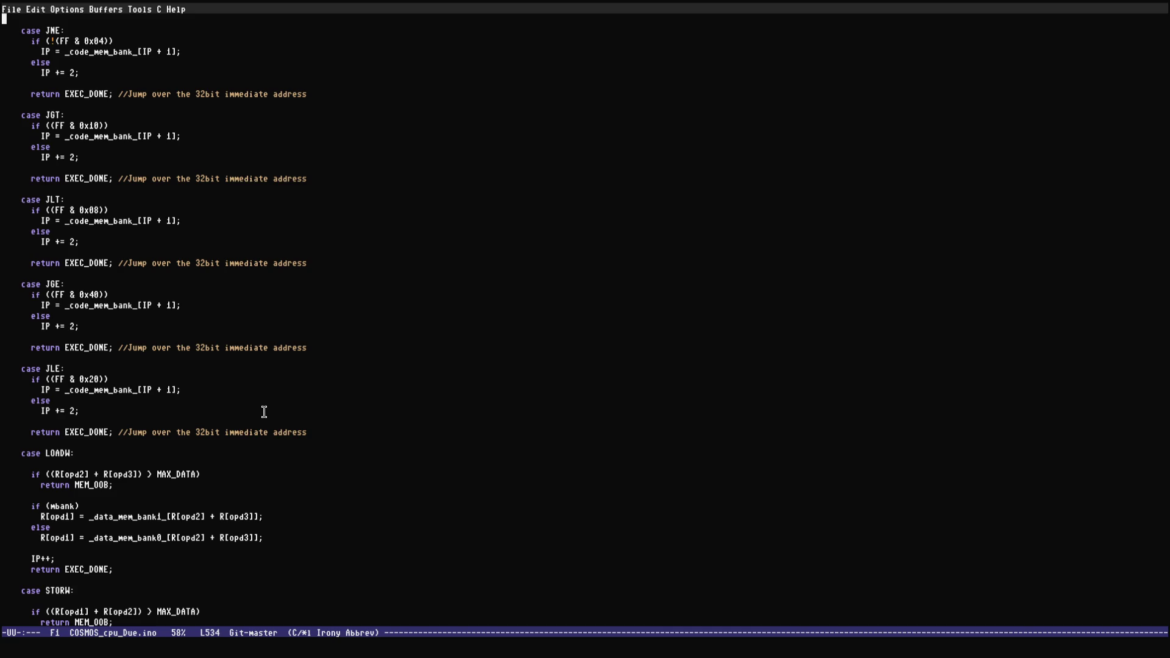
pyautogui.press('Down')
pyautogui.press('Down')
pyautogui.press('Down')
pyautogui.press('Down')
pyautogui.press('Down')
pyautogui.press('Down')
pyautogui.press('Down')
pyautogui.press('Down')
pyautogui.press('Down')
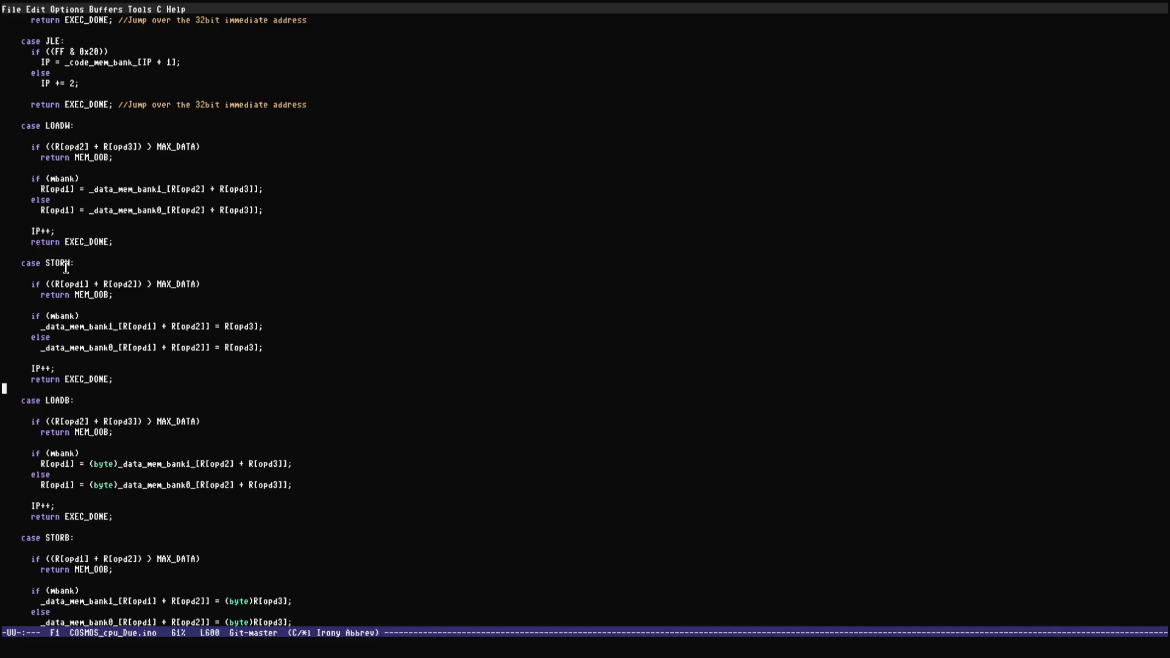
pyautogui.press('Down')
pyautogui.press('Down')
pyautogui.press('Down')
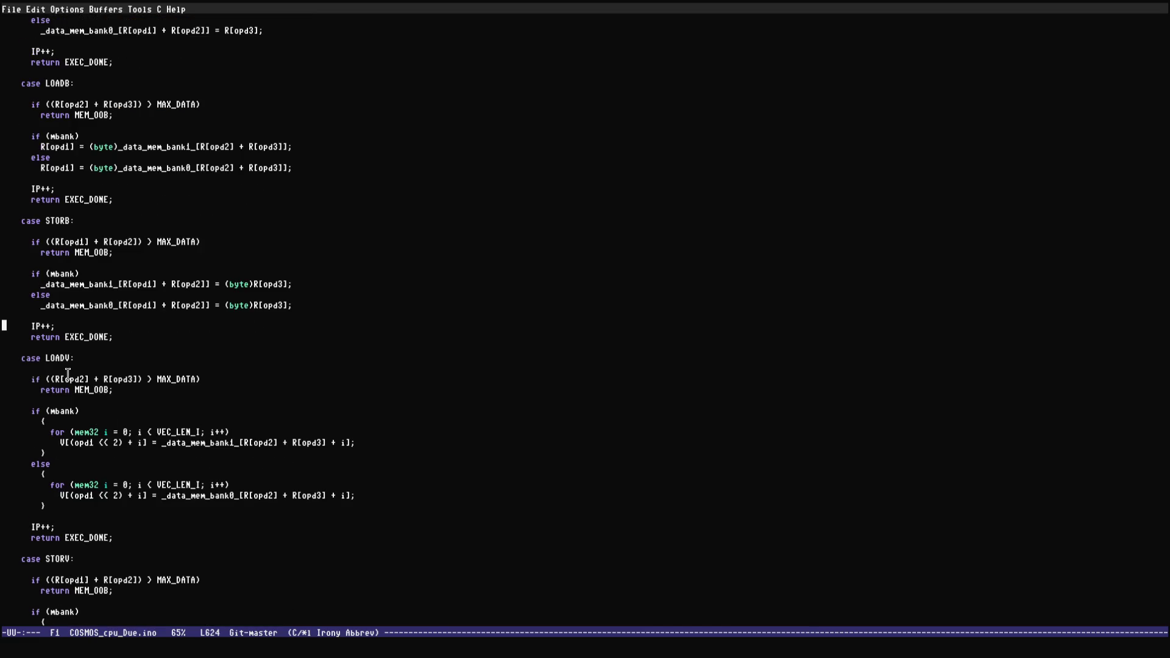
pyautogui.press('Down')
pyautogui.press('Down')
pyautogui.press('Down')
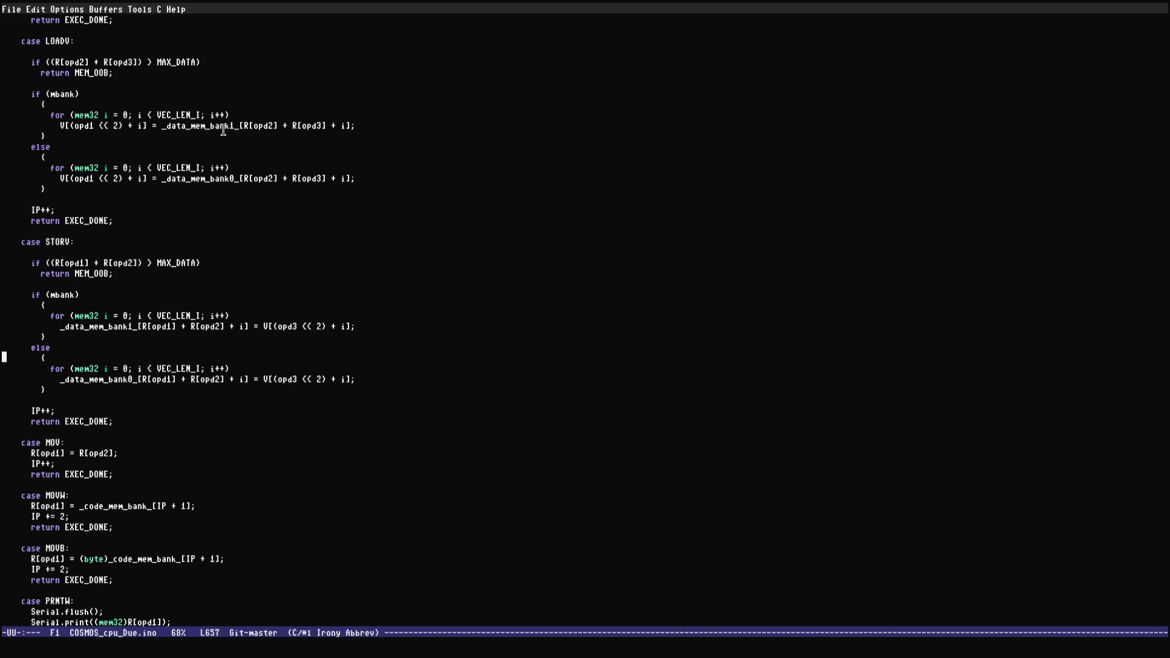
# Quit Emacs and list the COSMOS_cpu_Due folder files with ls.
pyautogui.hotkey('ctrl', 'x')
pyautogui.hotkey('ctrl', 'c')
pyautogui.hotkey('ctrl', 'l')
pyautogui.write('ls')
pyautogui.press('Return')
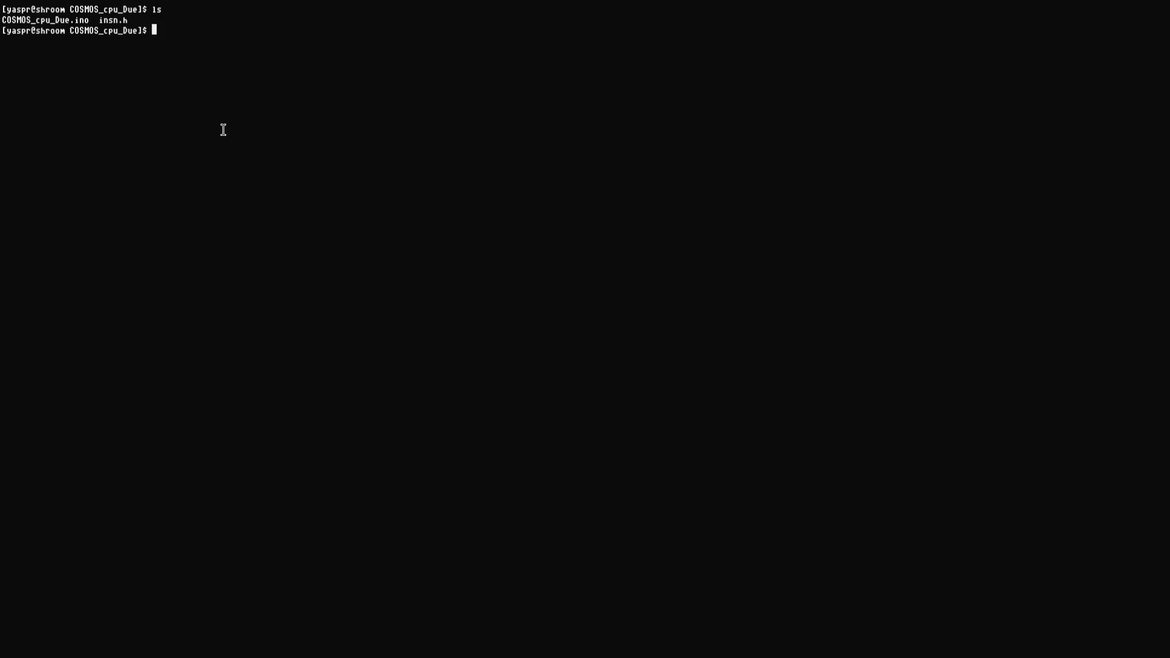
# Go up two levels from COSMOS_cpu_Due to the COSMOS_cpu folder, listing each folder.
pyautogui.hotkey('ctrl', 'l')
pyautogui.write('ls')
pyautogui.press('Return')
pyautogui.write('cd ..')
pyautogui.press('Return')
pyautogui.hotkey('ctrl', 'l')
pyautogui.write('ls')
pyautogui.press('Return')
pyautogui.write('cd ..')
pyautogui.press('Return')
pyautogui.hotkey('ctrl', 'l')
pyautogui.write('ls')
pyautogui.press('Return')
# Enter the examples folder and then its self subfolder, listing each.
pyautogui.write('cd ')
pyautogui.write('ex')
pyautogui.press('Tab')
pyautogui.press('Return')
pyautogui.hotkey('ctrl', 'l')
pyautogui.write('ls')
pyautogui.press('Return')
pyautogui.write('cd se')
pyautogui.press('Tab')
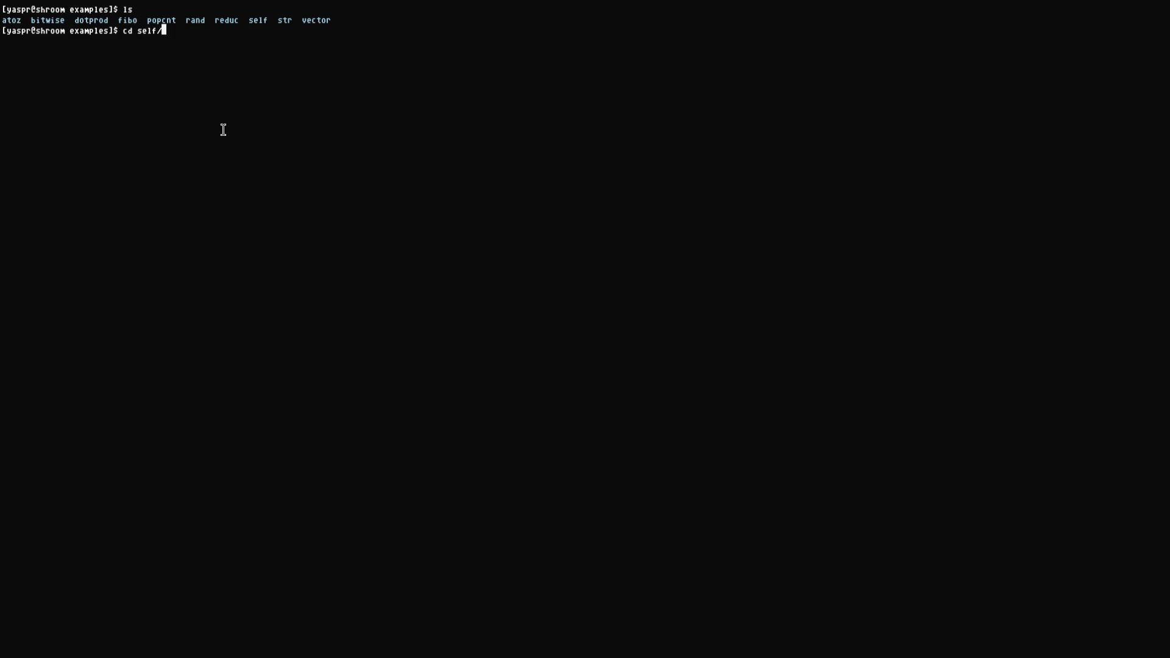
pyautogui.press('Return')
pyautogui.write('ls')
pyautogui.press('Return')
# Step back to examples, re-enter self/, and list self.dasm.ss, self.ss and self.ss.bin.
pyautogui.write('cd ..')
pyautogui.press('Return')
pyautogui.hotkey('ctrl', 'l')
pyautogui.write('ls')
pyautogui.press('Return')
pyautogui.write('d self/')
pyautogui.press('Return')
pyautogui.write('ls')
pyautogui.press('Return')
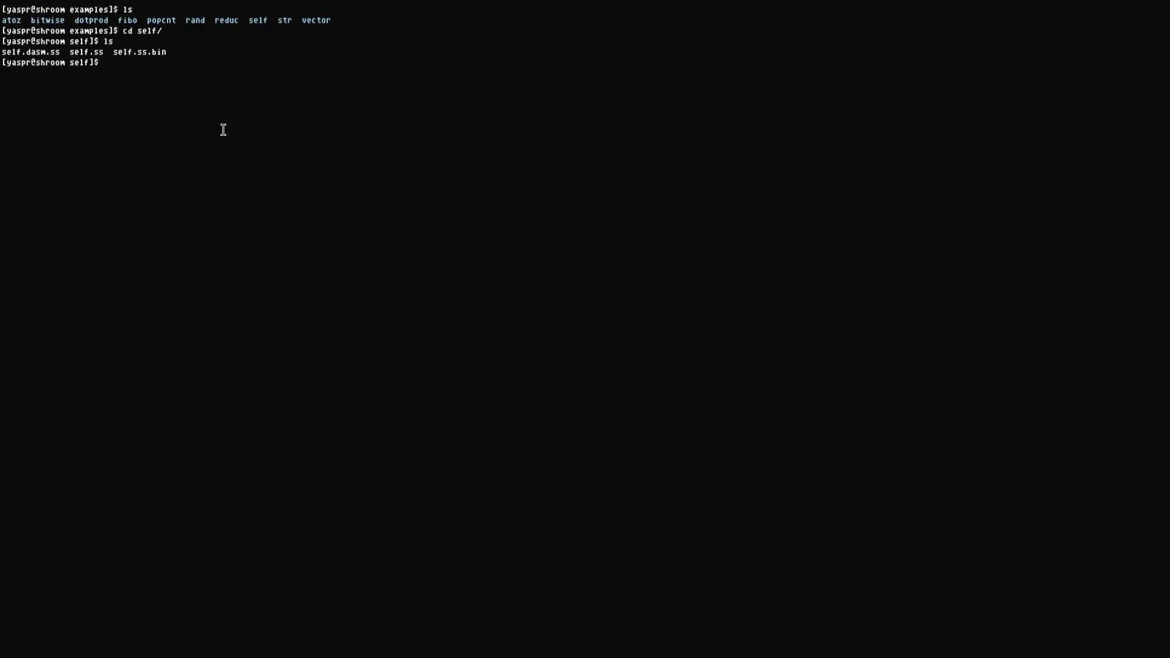
# Open self.ss in Emacs.
pyautogui.write('emacs se')
pyautogui.press('Tab')
pyautogui.press('Return')
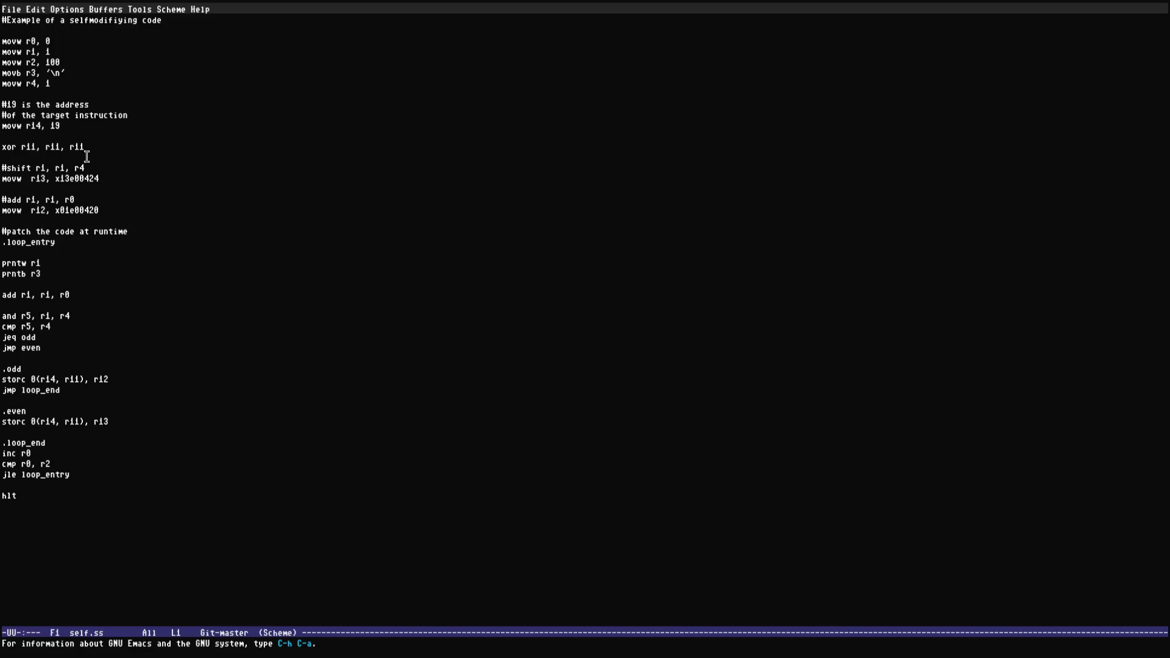
# Highlight the shift operands, storc, r12 and x01e00420 in self.ss, then quit Emacs.
pyautogui.moveTo(56, 168); pyautogui.dragTo(97, 181)
pyautogui.click(61, 177)
pyautogui.doubleClick(17, 381)
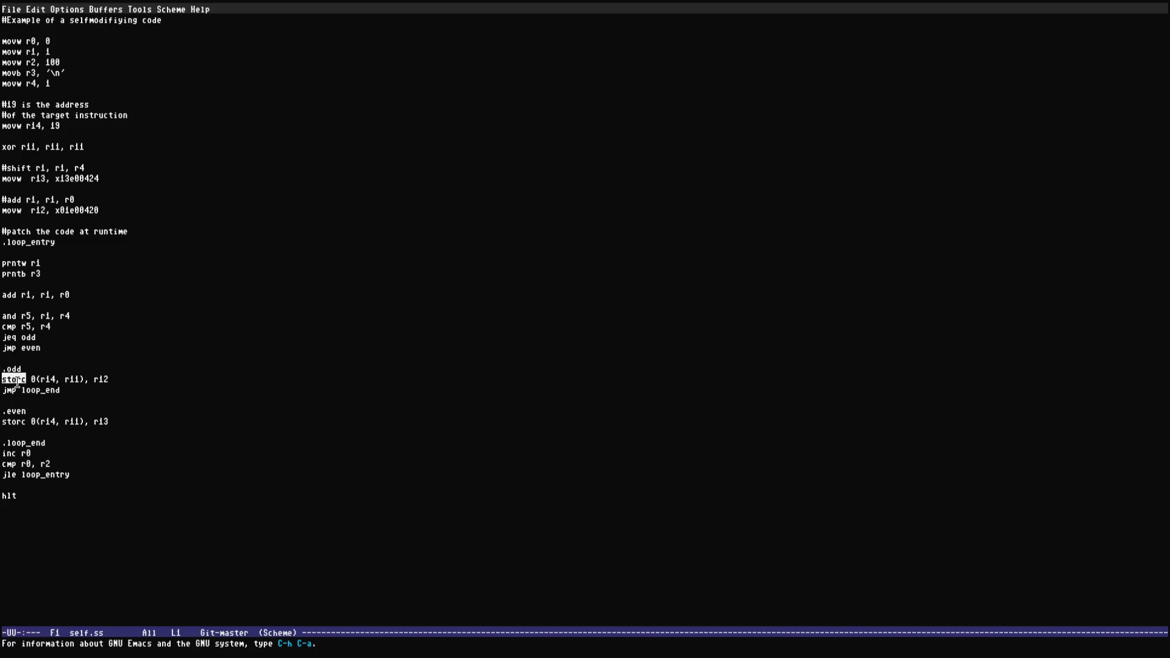
pyautogui.click(102, 376)
pyautogui.doubleClick(101, 378)
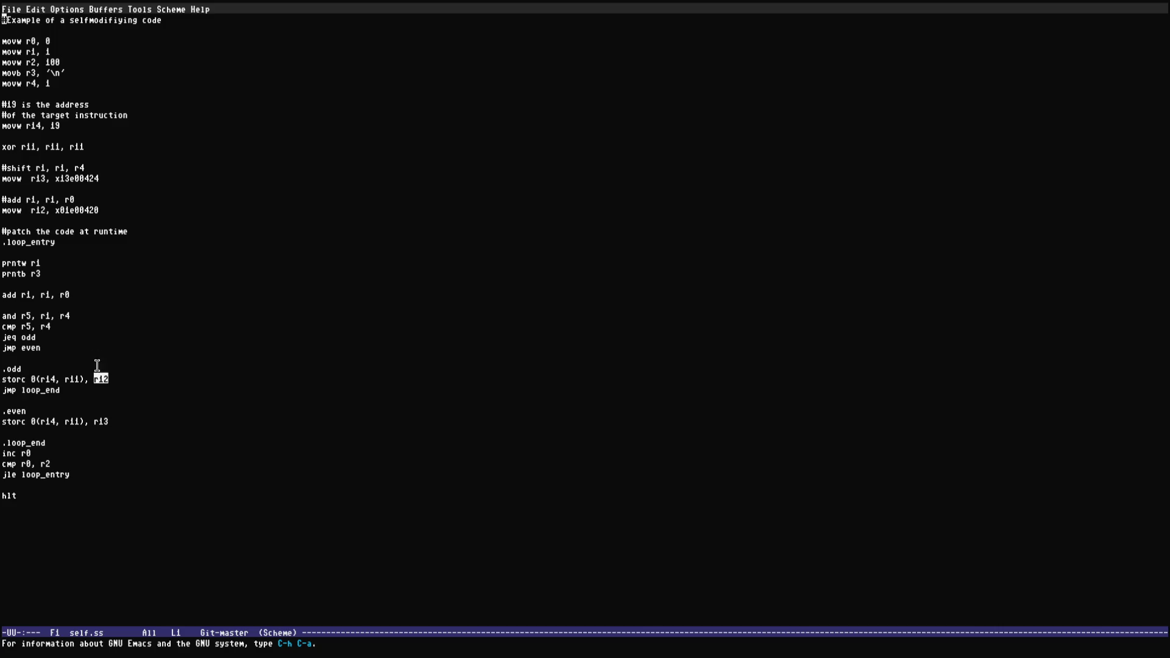
pyautogui.doubleClick(74, 210)
pyautogui.click(82, 213)
pyautogui.hotkey('ctrl', 'x')
pyautogui.hotkey('ctrl', 'c')
# Move from self up to examples, then into the vector folder and list its files.
pyautogui.hotkey('ctrl', 'l')
pyautogui.write('ls')
pyautogui.press('Return')
pyautogui.write('cd ..')
pyautogui.press('Return')
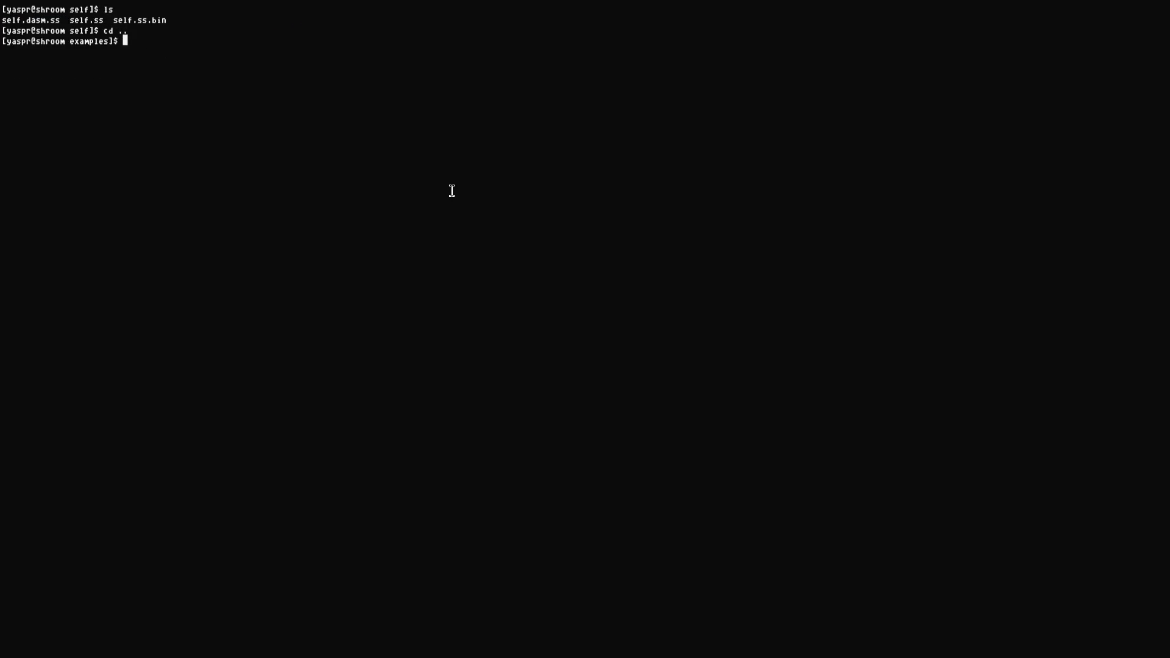
pyautogui.hotkey('ctrl', 'l')
pyautogui.write('ls')
pyautogui.press('Return')
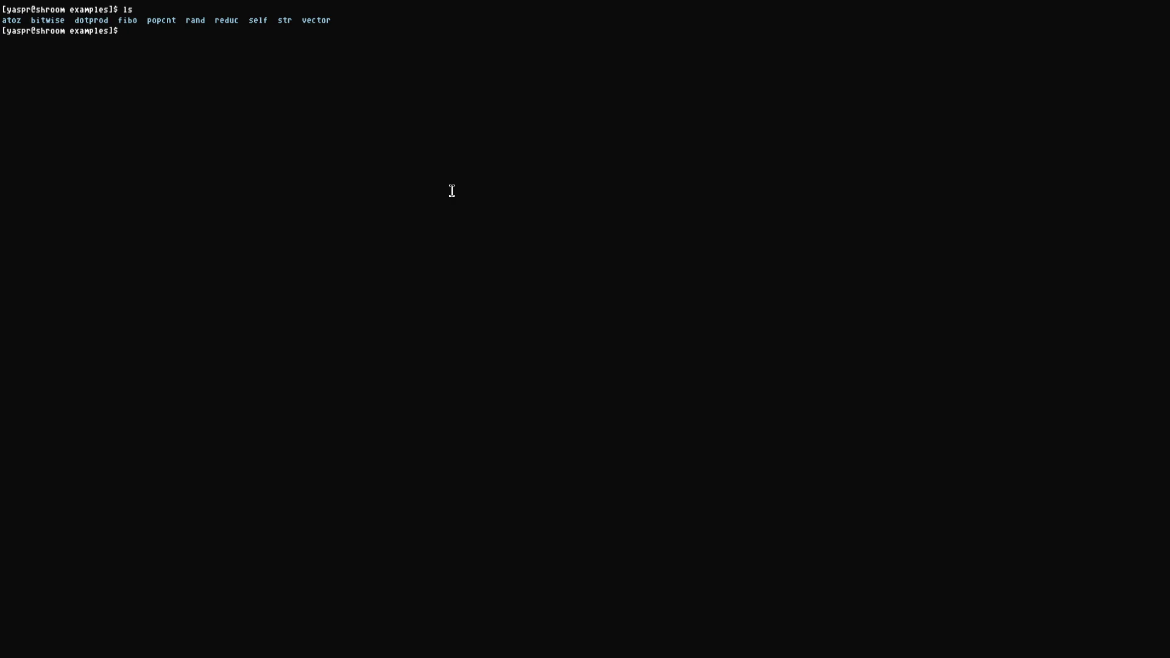
pyautogui.write('cd vector')
pyautogui.press('Return')
pyautogui.hotkey('ctrl', 'l')
pyautogui.write('ls')
pyautogui.press('Return')
# Abandon opening dotprod.ss and show a detailed ls -l listing of the vector files.
pyautogui.write('emacs dotprod.ss')
pyautogui.hotkey('ctrl', 'c')
pyautogui.hotkey('ctrl', 'l')
pyautogui.write('ls')
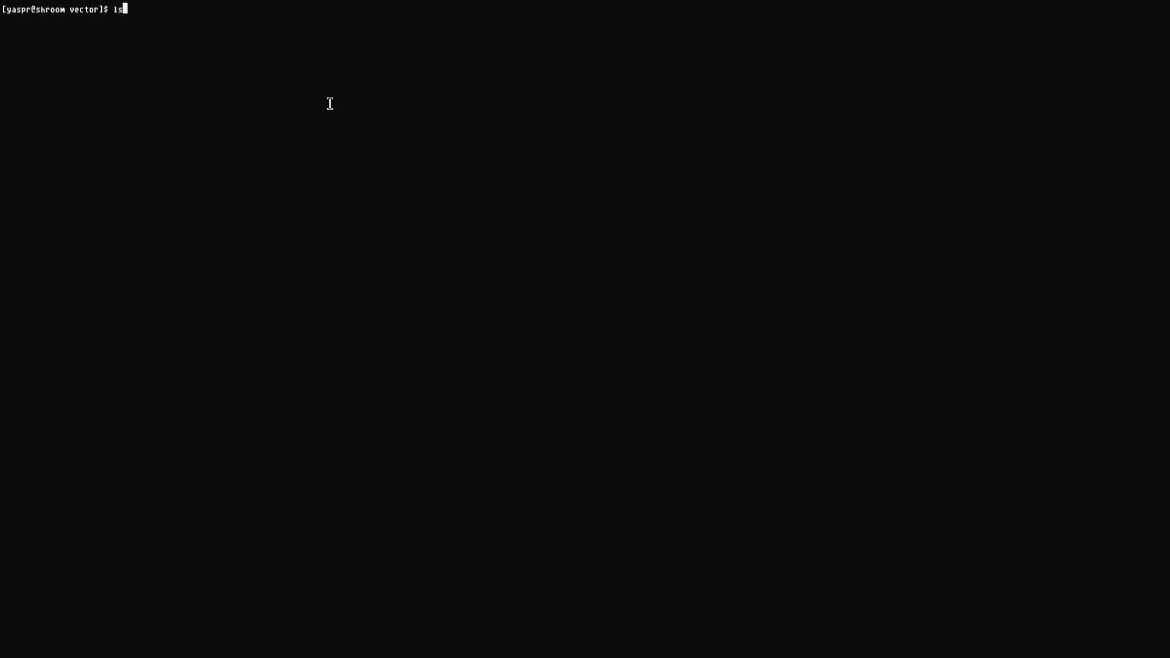
pyautogui.write(' -l')
pyautogui.press('Return')
# Highlight the dotprod.ss and dotprod.ss.bin file names in the listing.
pyautogui.doubleClick(252, 41)
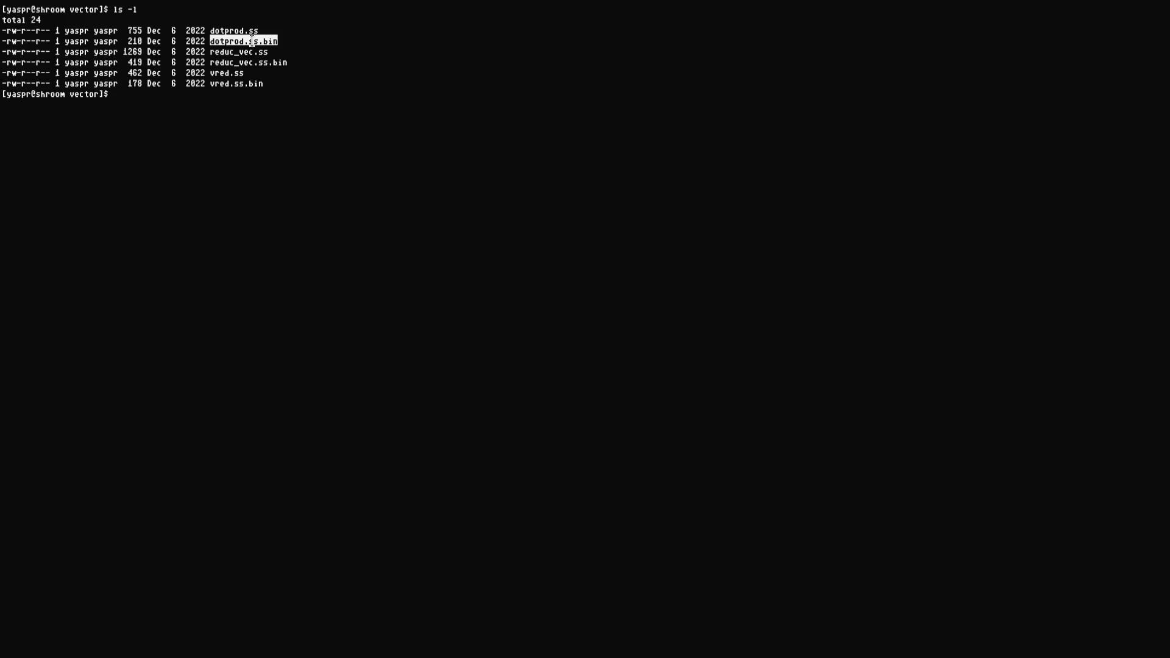
pyautogui.click(256, 41)
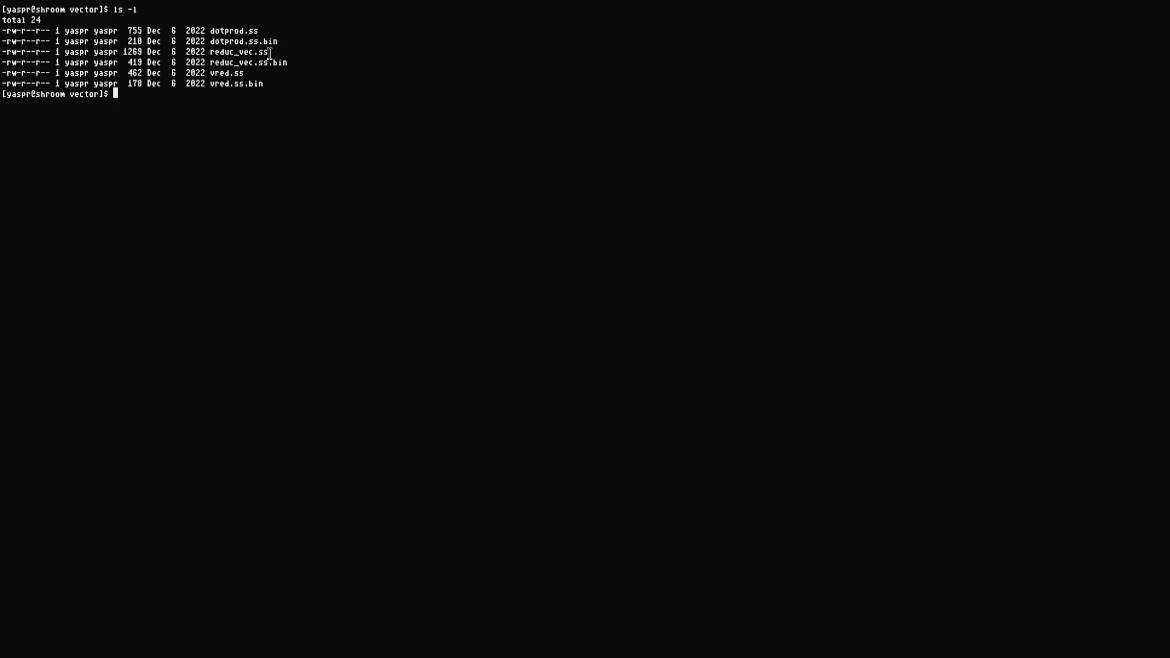
pyautogui.doubleClick(248, 31)
pyautogui.click(234, 30)
pyautogui.doubleClick(250, 41)
pyautogui.click(249, 41)
pyautogui.doubleClick(254, 39)
pyautogui.click(256, 40)
pyautogui.doubleClick(231, 31)
pyautogui.click(305, 81)
# Return up to the examples folder, list it, and run ps.
pyautogui.hotkey('ctrl', 'l')
pyautogui.write('ls')
pyautogui.press('Return')
pyautogui.write('cd ..')
pyautogui.press('Return')
pyautogui.hotkey('ctrl', 'l')
pyautogui.write('ls')
pyautogui.press('Return')
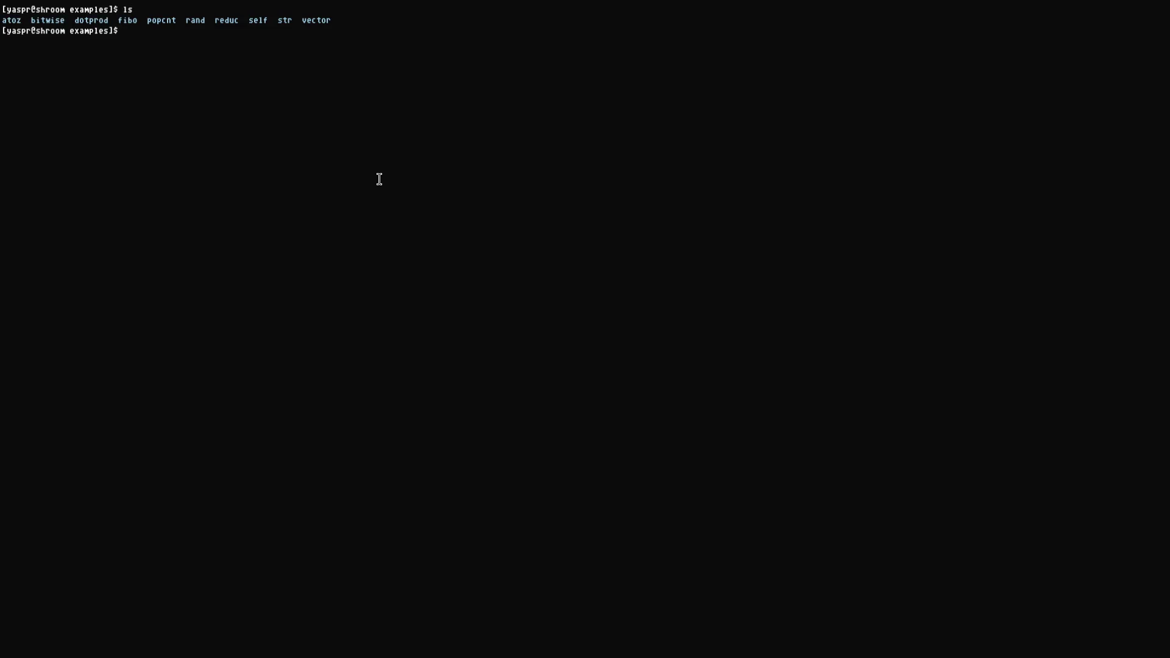
pyautogui.write('d')
pyautogui.hotkey('ctrl', 'c')
pyautogui.hotkey('ctrl', 'l')
pyautogui.write('ps')
pyautogui.press('Return')
# Go up to the COSMOS_cpu folder, list it, and tile the terminal beside the datasheet.
pyautogui.hotkey('ctrl', 'l')
pyautogui.write('ls')
pyautogui.press('Return')
pyautogui.write('cd ..')
pyautogui.press('Return')
pyautogui.hotkey('ctrl', 'l')
pyautogui.write('ls')
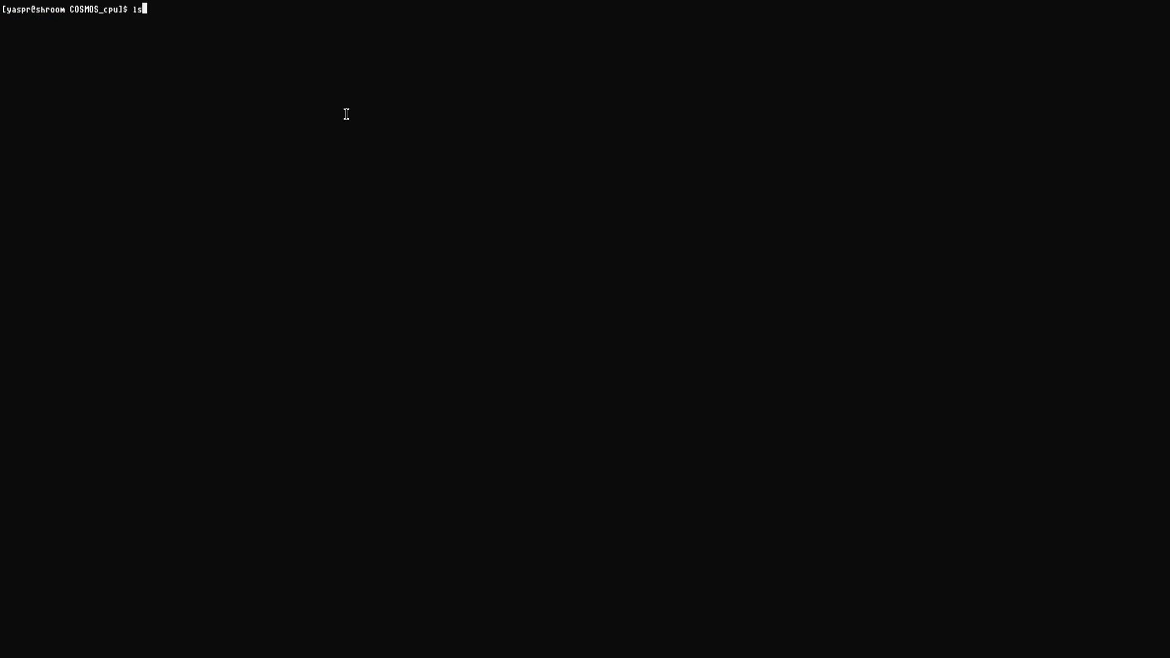
pyautogui.press('Return')
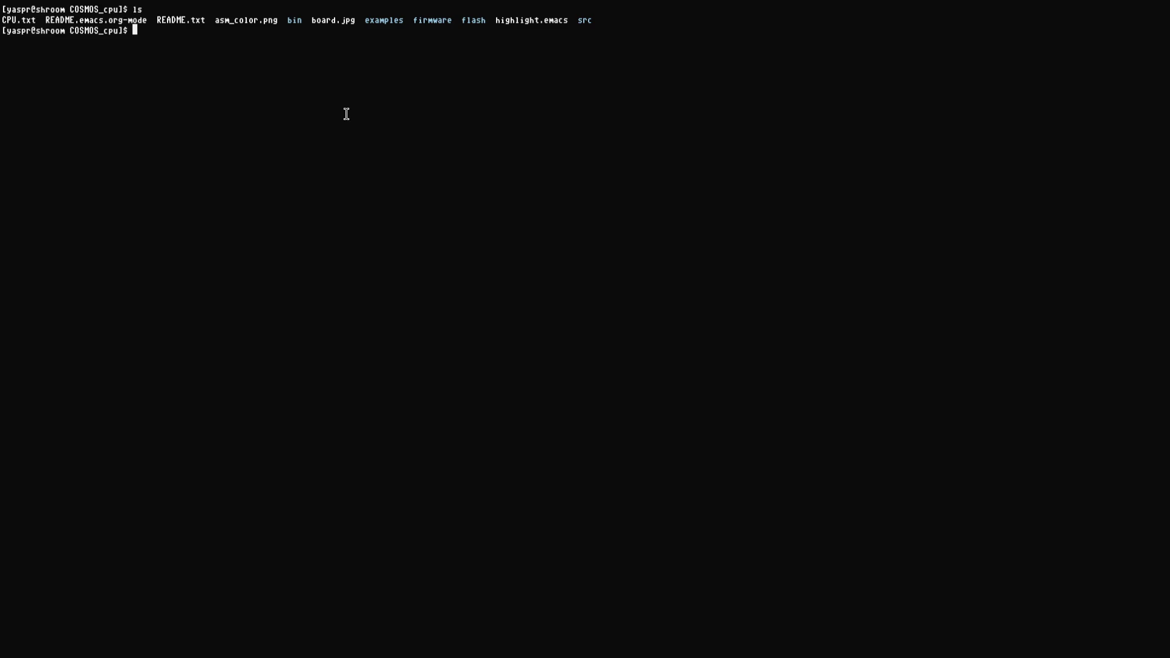
pyautogui.press('super+f')
pyautogui.hotkey('ctrl', 'l')
# Exit the terminal session so the 23LC1024 datasheet fills the screen.
pyautogui.write('exit')
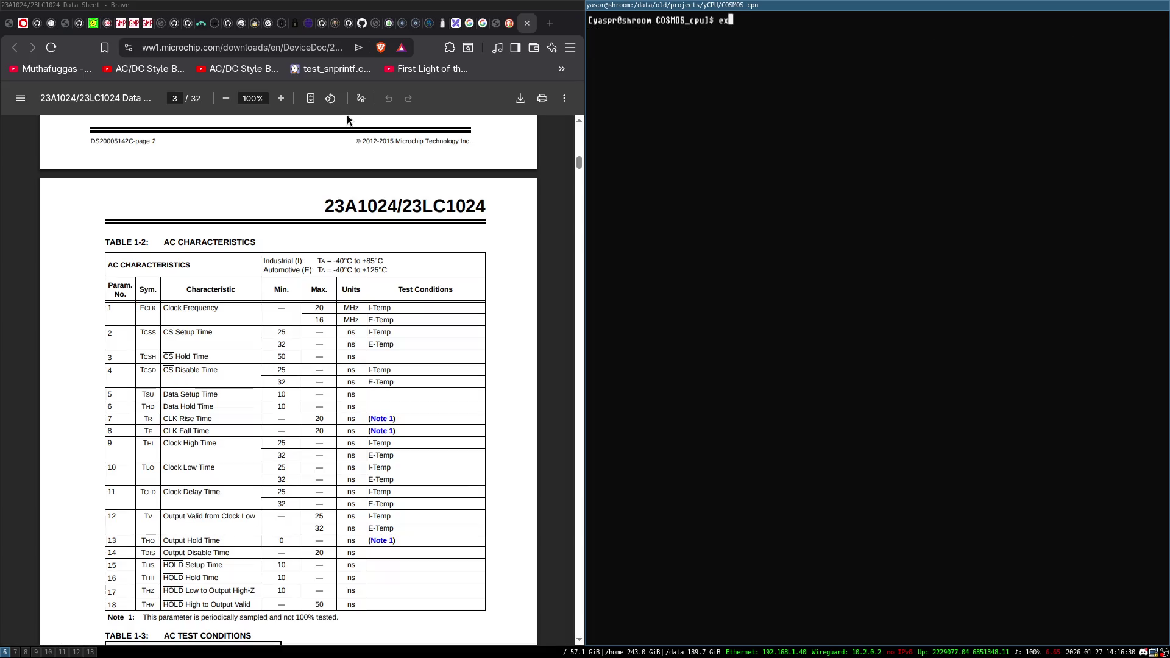
pyautogui.press('Return')
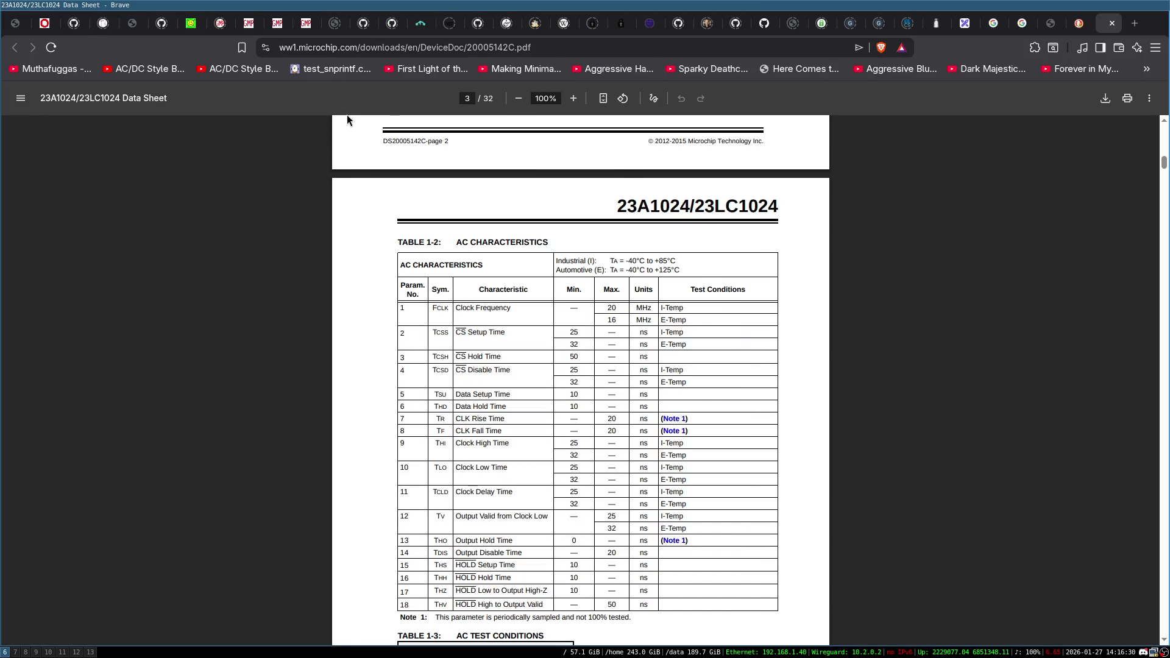
pyautogui.scroll(-2, 379, 196)
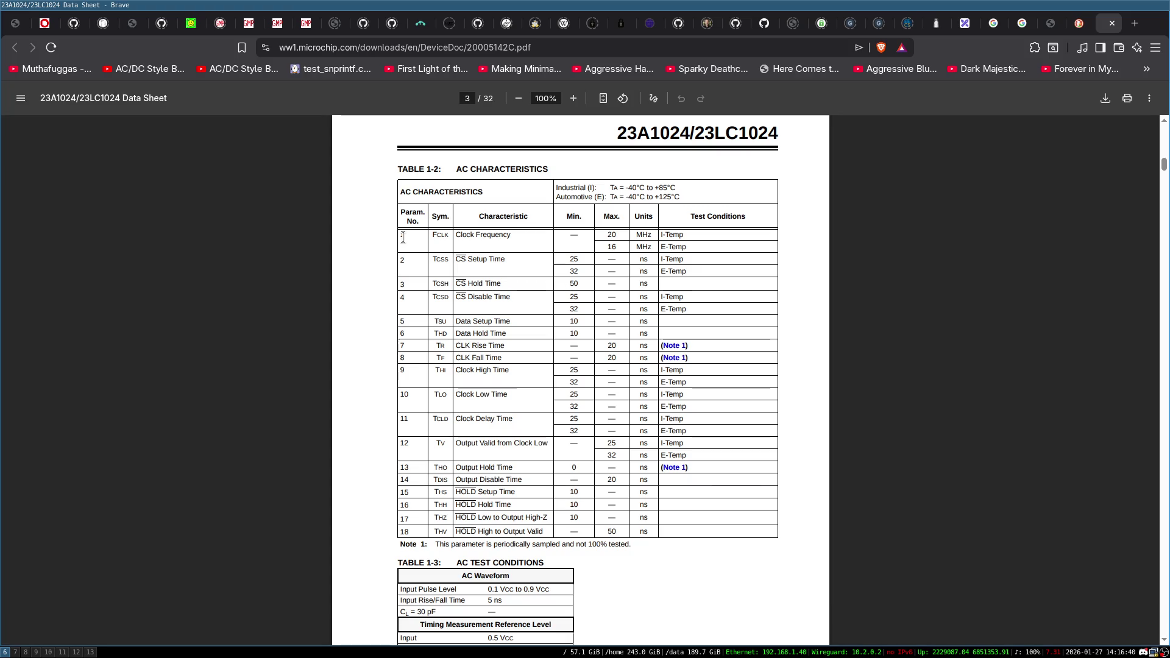
# Scroll the datasheet back to page 1, then enter 'esp32 wroom' in a new tab.
pyautogui.hotkey('ctrl', 'shift', 'Tab')
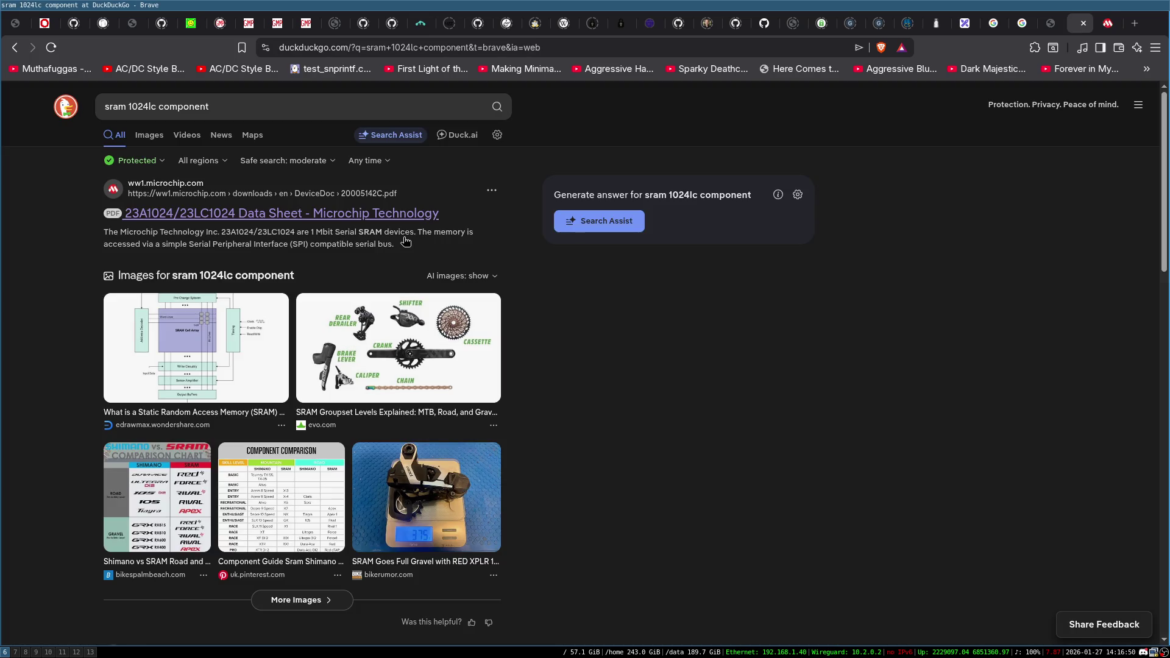
pyautogui.hotkey('ctrl', 'Tab')
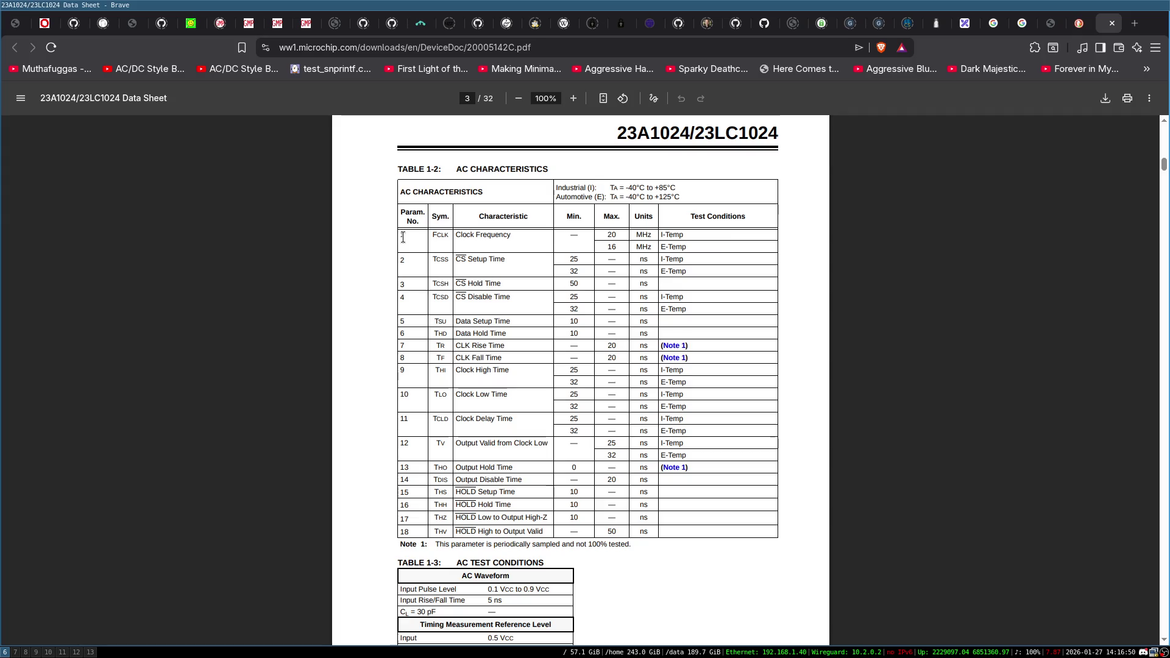
pyautogui.scroll(10, 377, 298)
pyautogui.scroll(6, 363, 270)
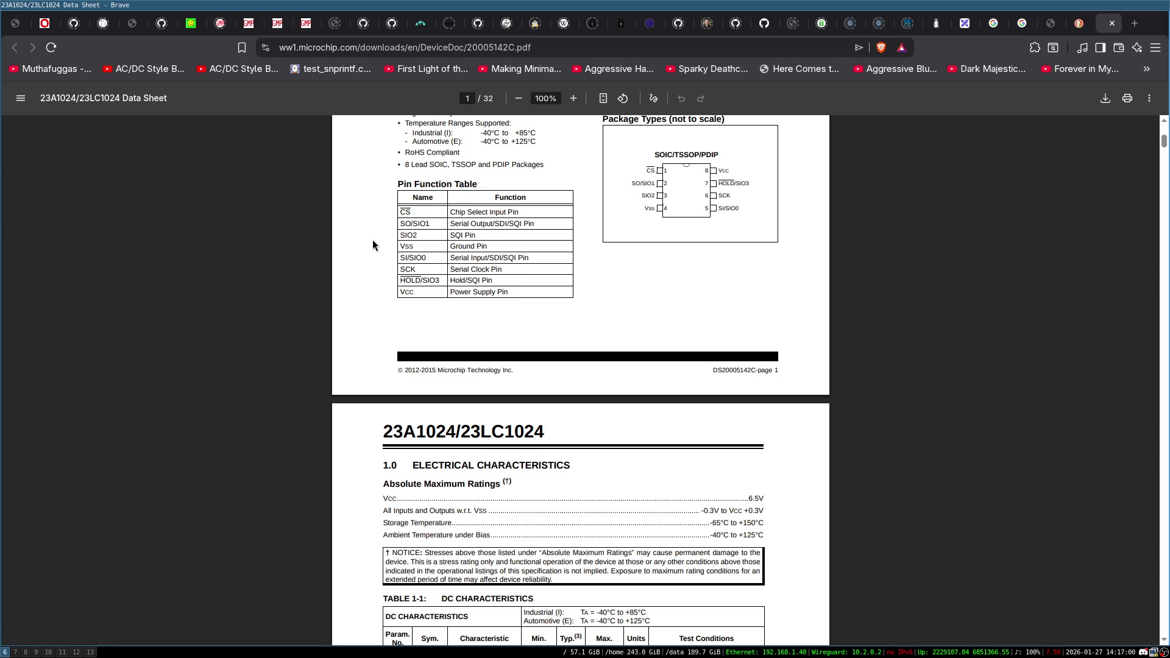
pyautogui.scroll(5, 362, 242)
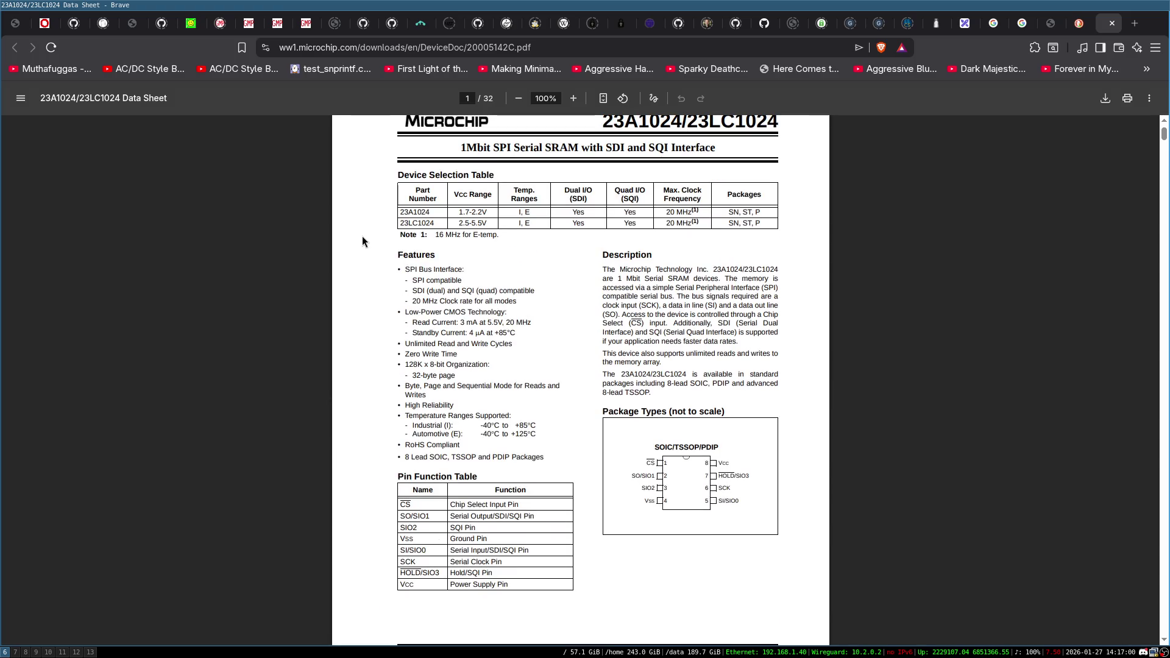
pyautogui.hotkey('ctrl', 't')
pyautogui.write('esp32 ')
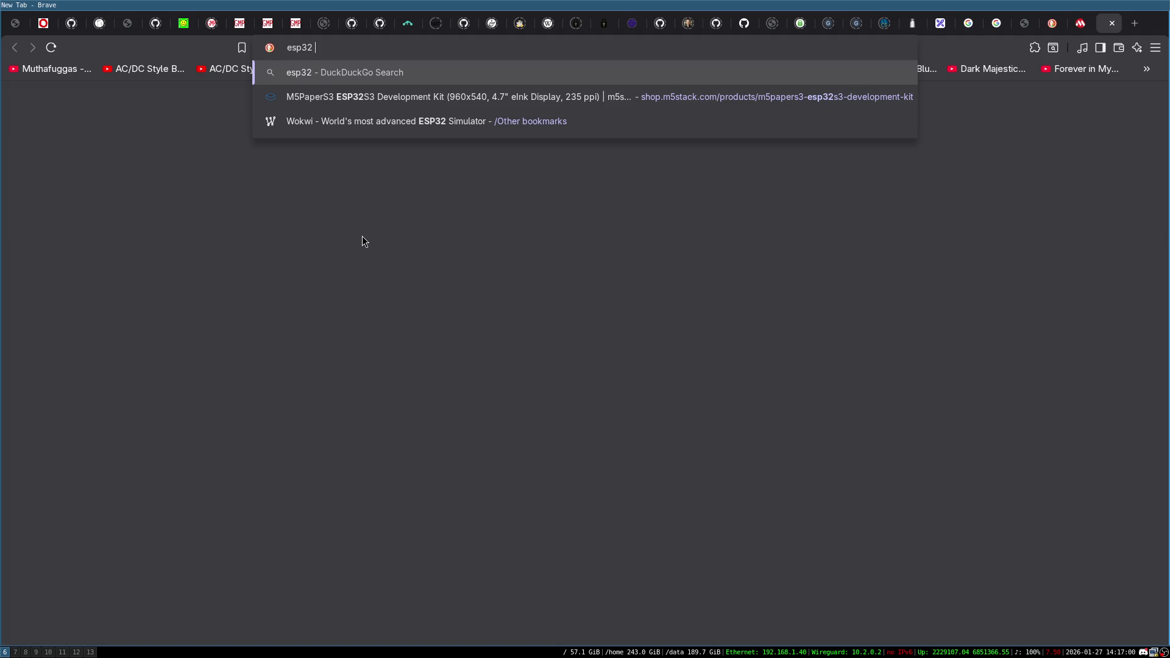
pyautogui.write('wroom')
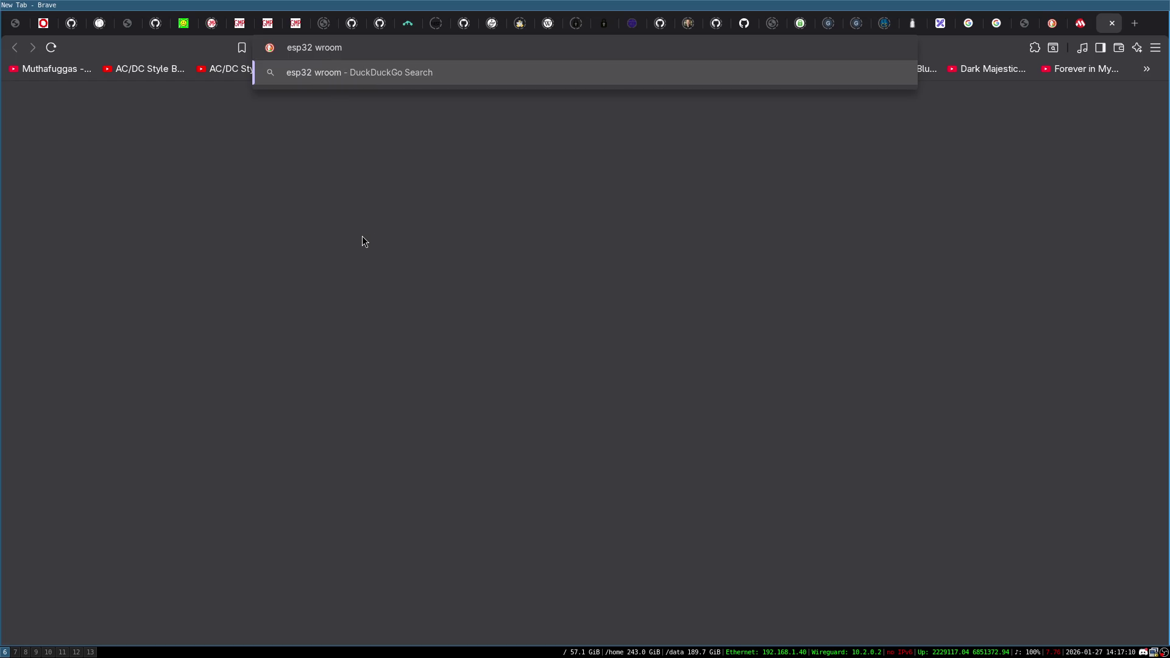
# Change the search to 'esp32 chip' and open the ESP32 Wikipedia article from the results.
pyautogui.press('BackSpace')
pyautogui.press('BackSpace')
pyautogui.press('BackSpace')
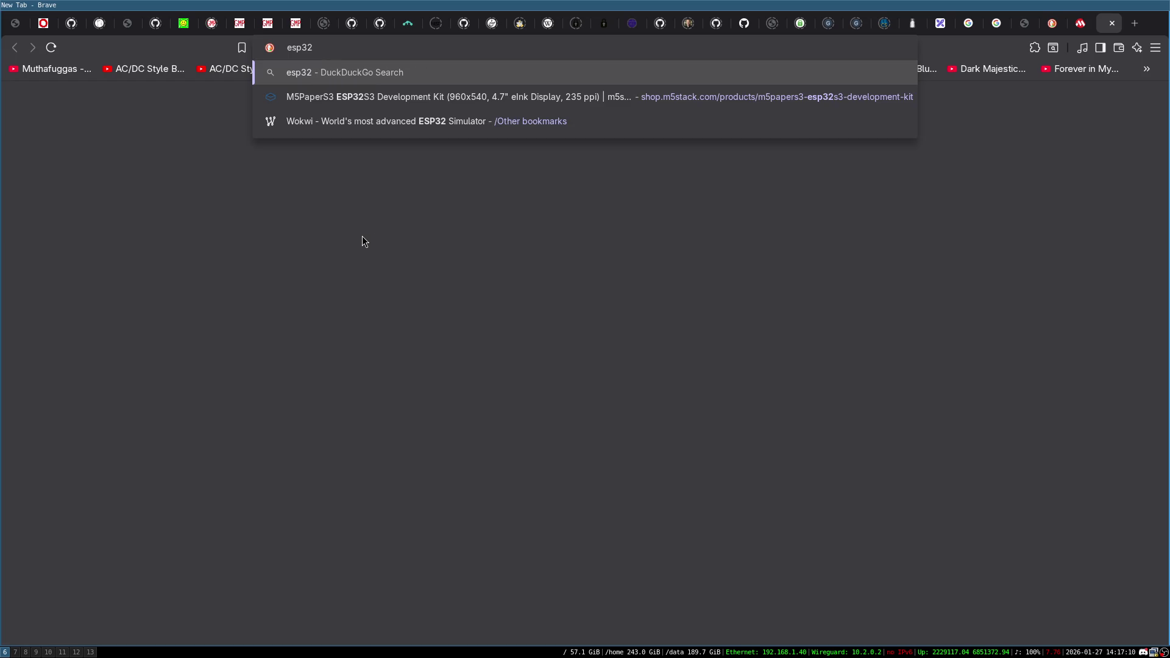
pyautogui.write('chip')
pyautogui.press('Return')
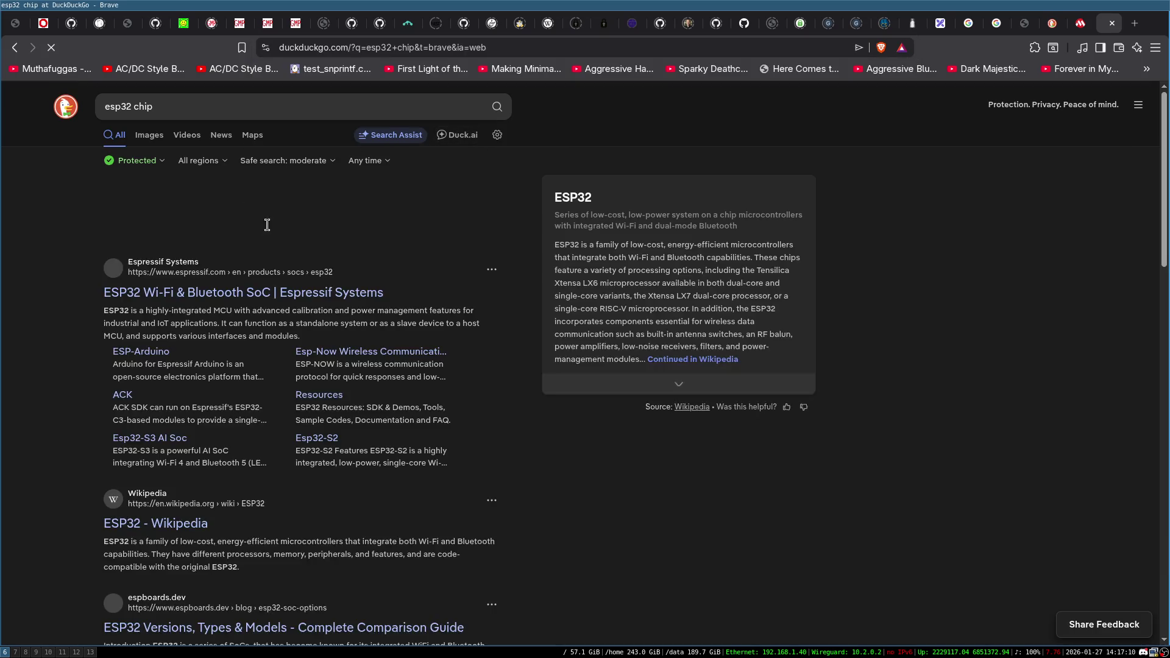
pyautogui.scroll(-4, 186, 334)
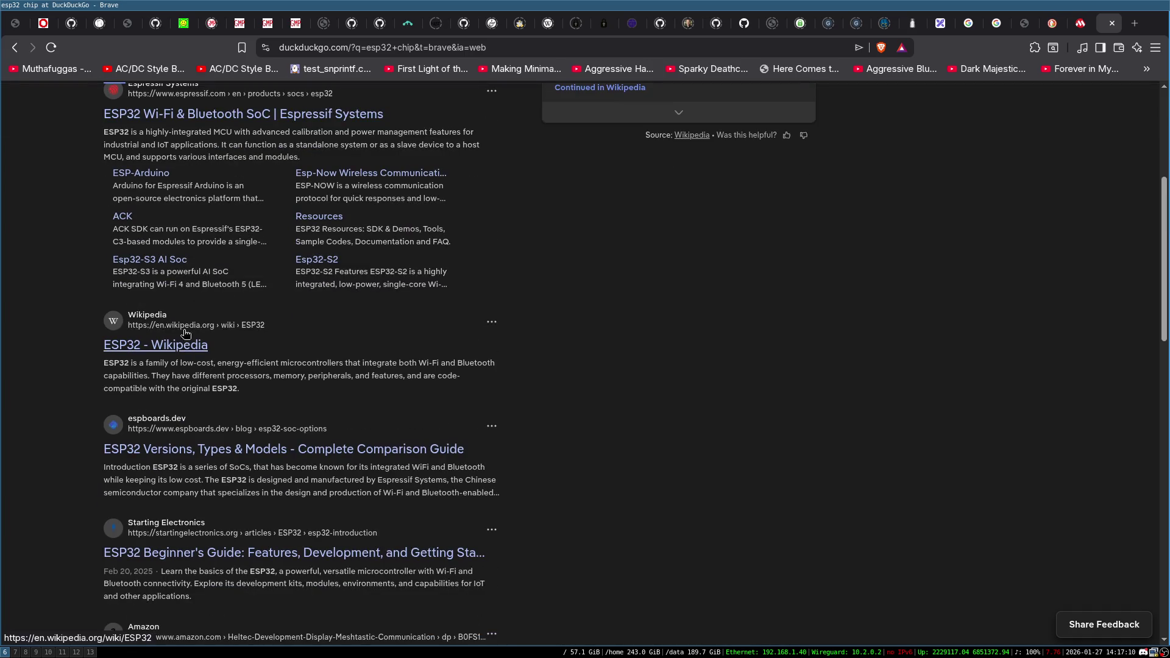
pyautogui.click(163, 353)
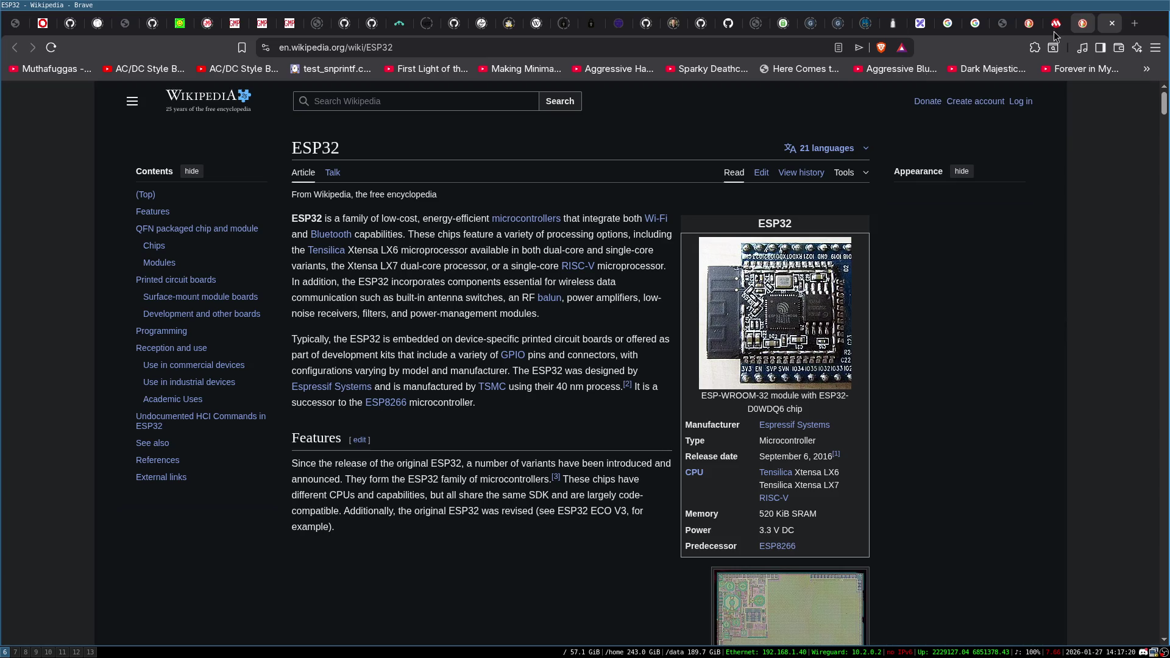
# Read down the ESP32 article to the development boards table with ArduCAM, Arduino Nano ESP32 and Banana pi.
pyautogui.scroll(-1, 579, 366)
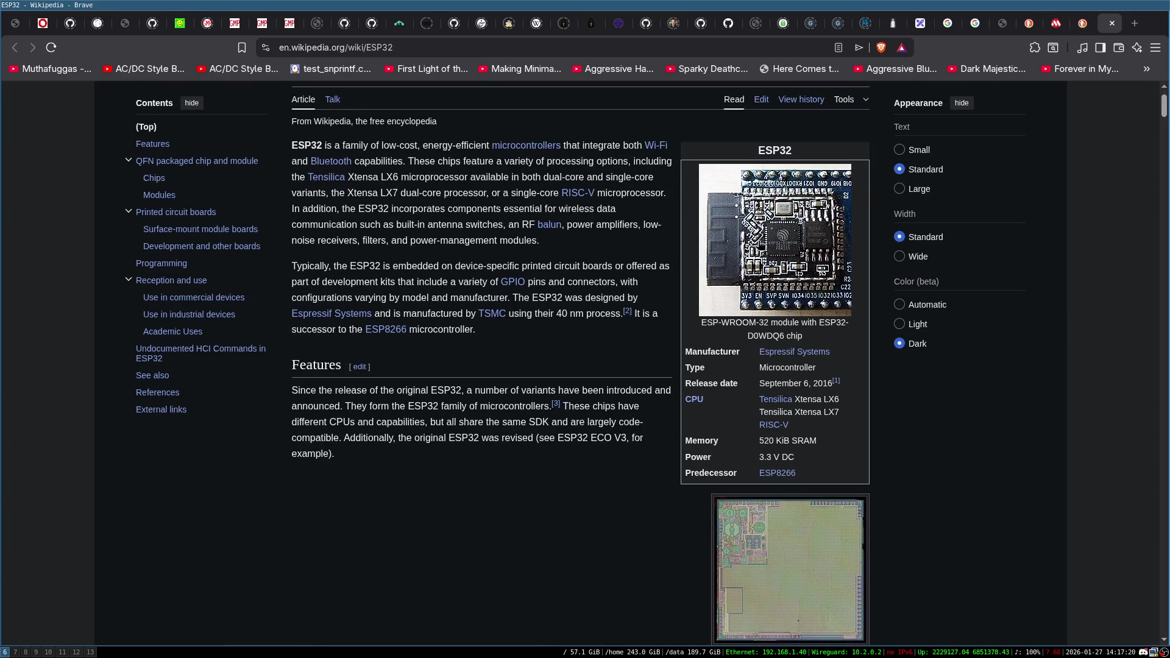
pyautogui.scroll(-10, 697, 262)
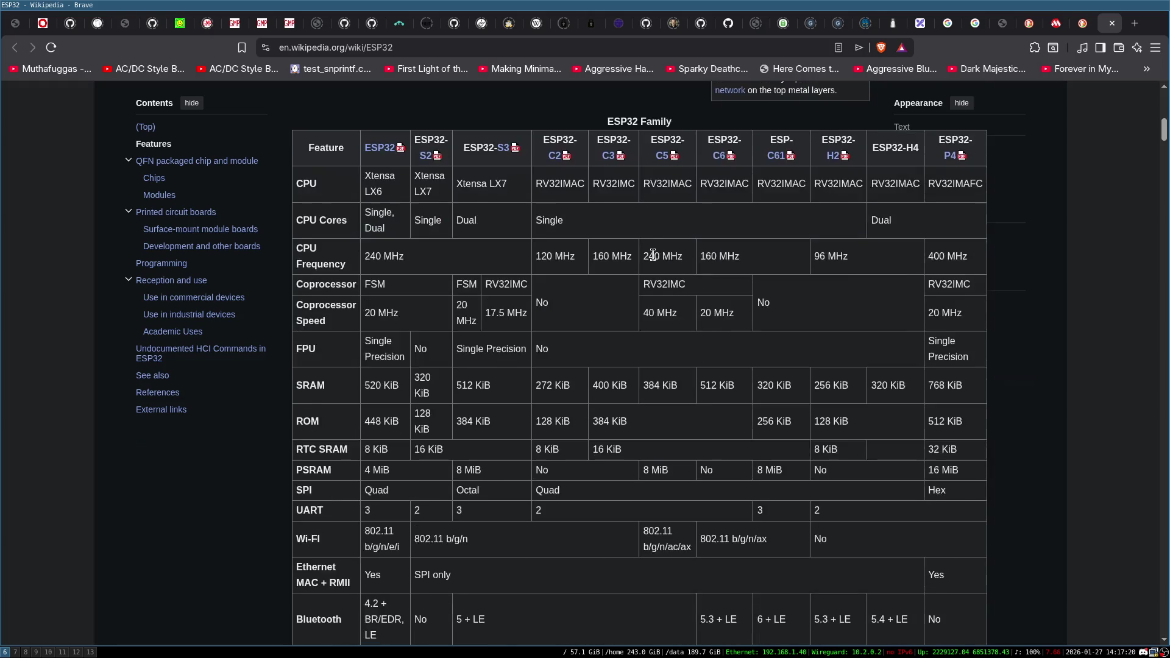
pyautogui.scroll(-15, 650, 254)
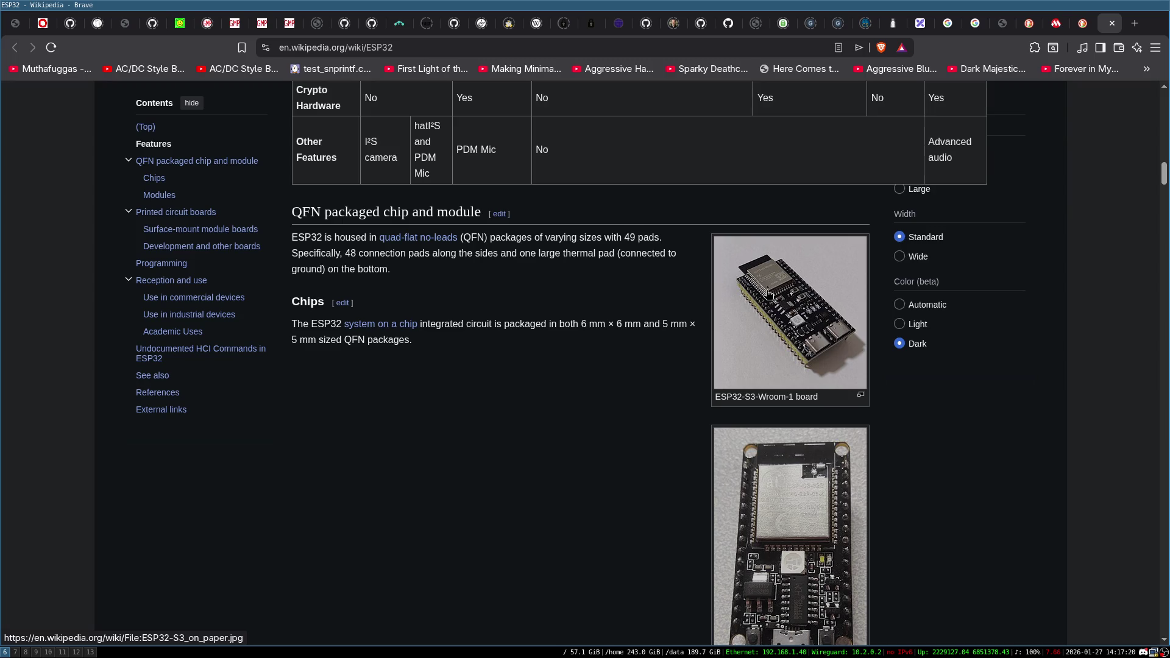
pyautogui.scroll(-1, 767, 294)
pyautogui.scroll(-5, 773, 390)
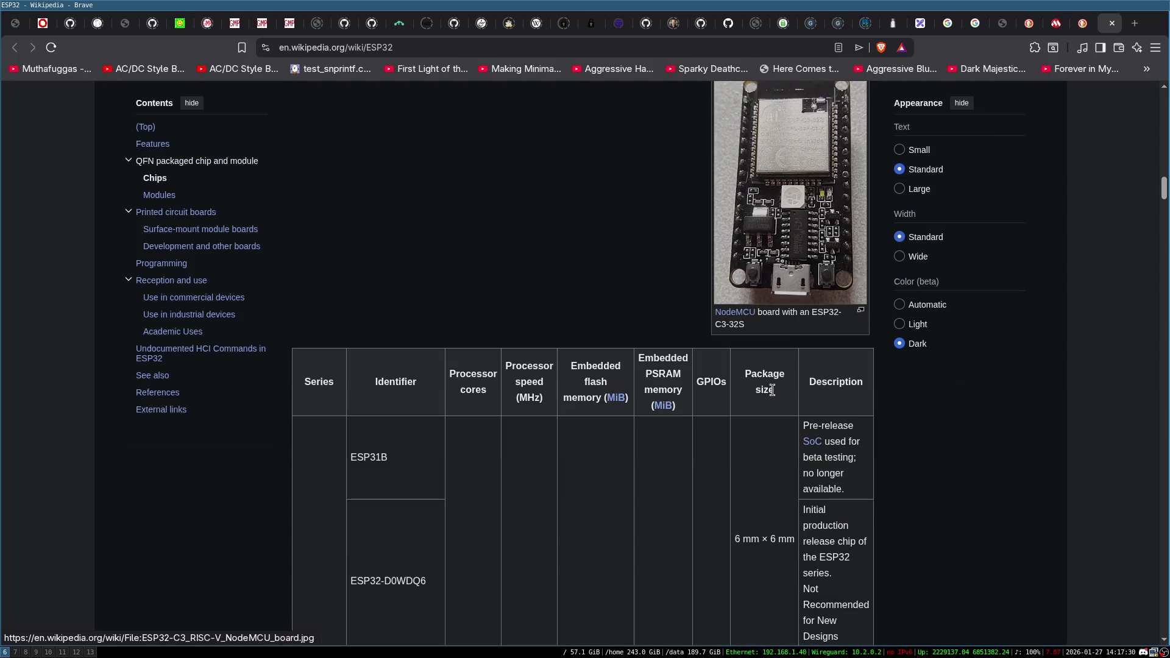
pyautogui.scroll(5, 772, 390)
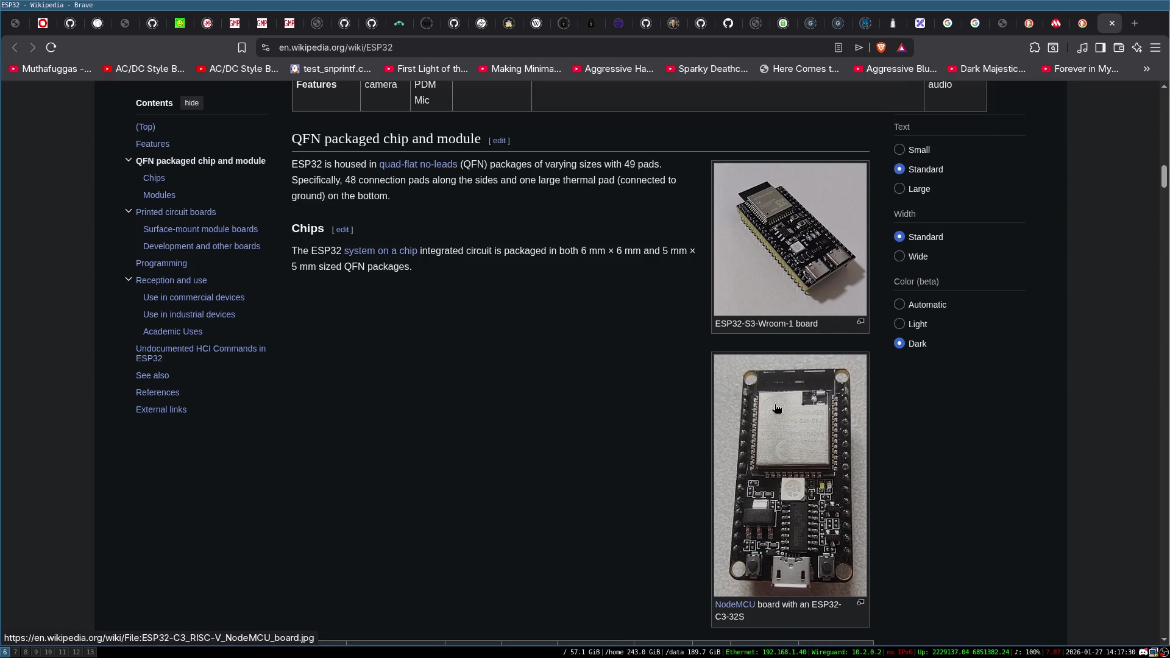
pyautogui.scroll(-10, 776, 407)
pyautogui.scroll(-15, 547, 443)
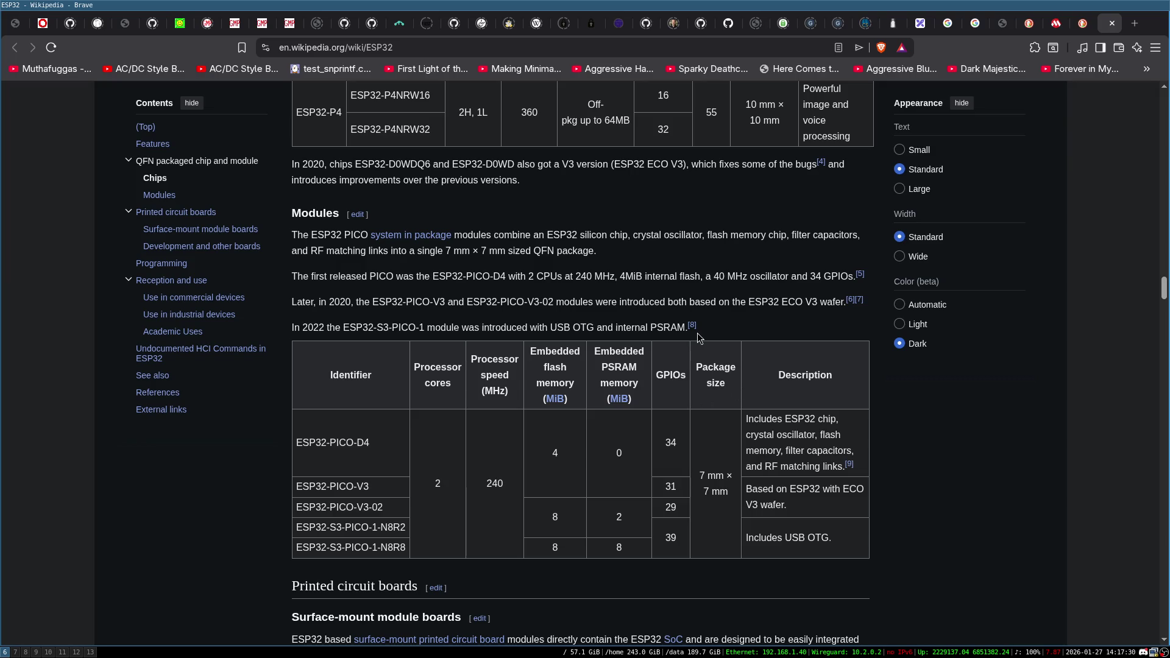
pyautogui.scroll(-5, 700, 335)
pyautogui.scroll(-3, 701, 334)
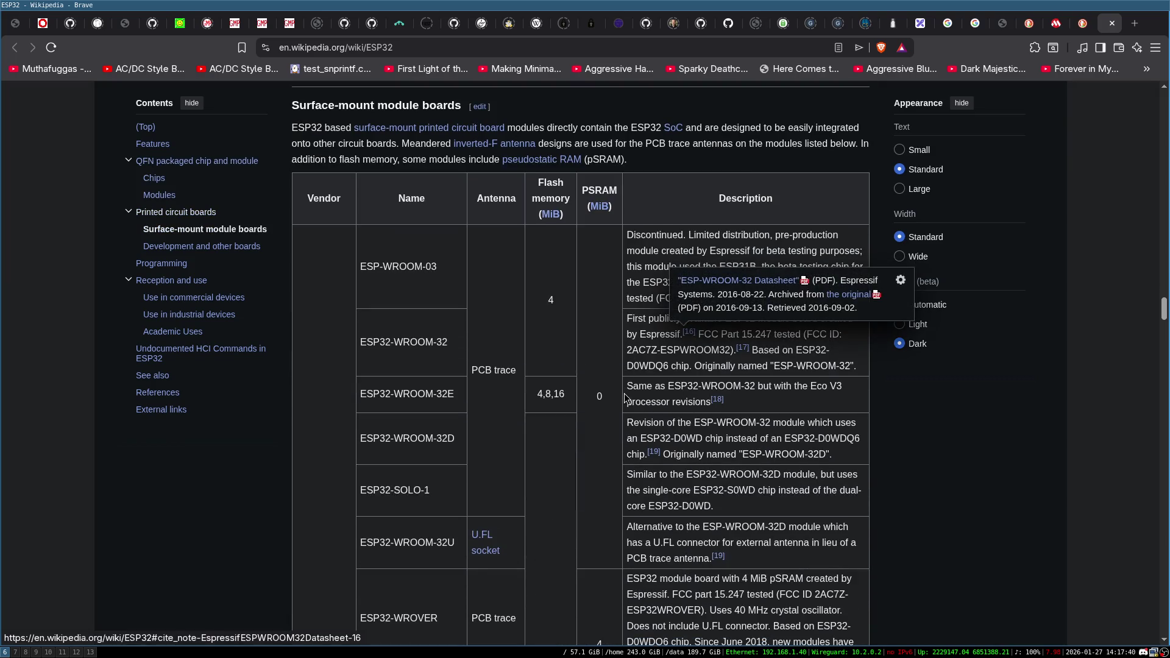
pyautogui.scroll(-10, 624, 385)
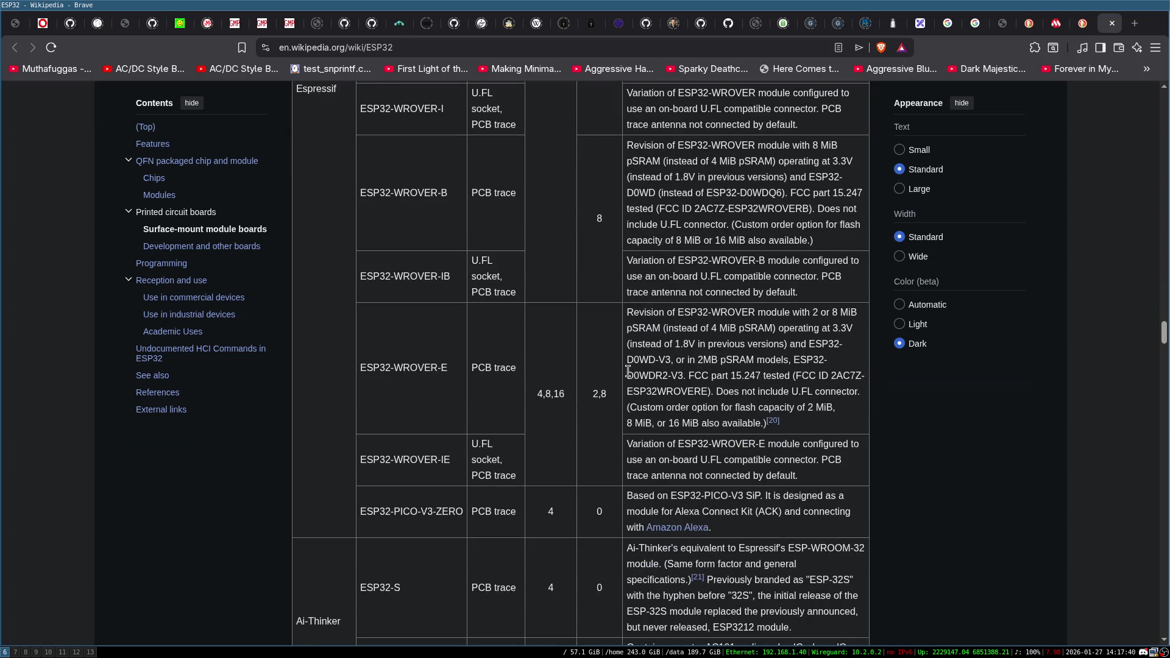
pyautogui.scroll(-4, 628, 375)
pyautogui.scroll(-6, 628, 373)
pyautogui.scroll(-9, 628, 373)
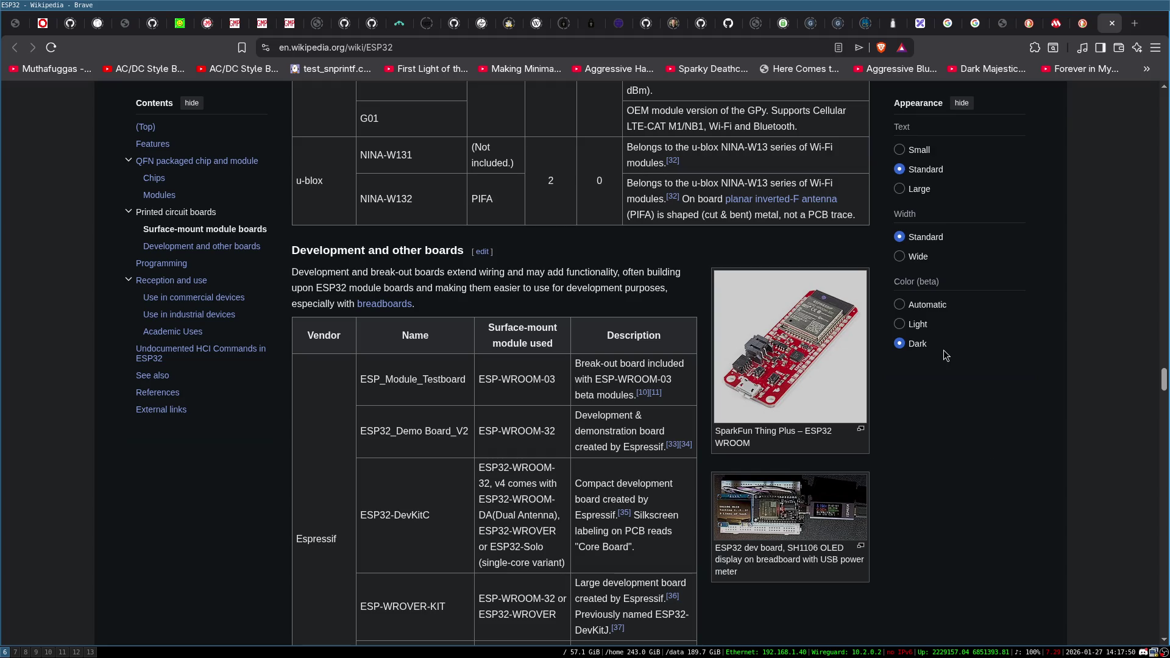
pyautogui.scroll(-2, 865, 305)
pyautogui.scroll(2, 789, 262)
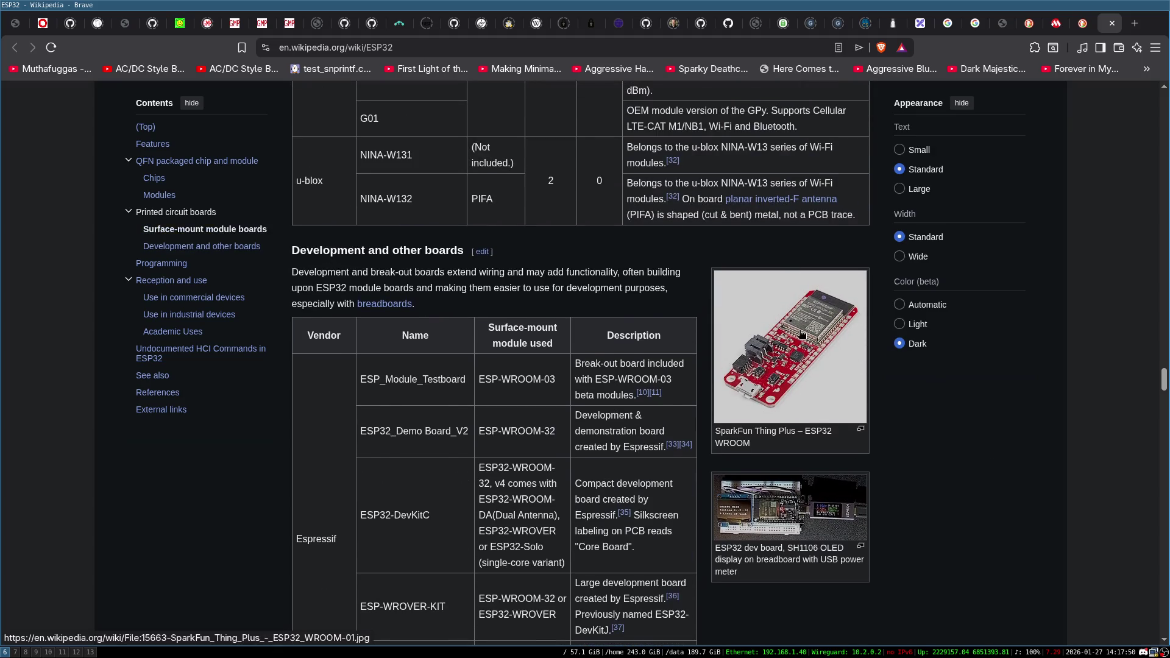
pyautogui.scroll(-2, 792, 340)
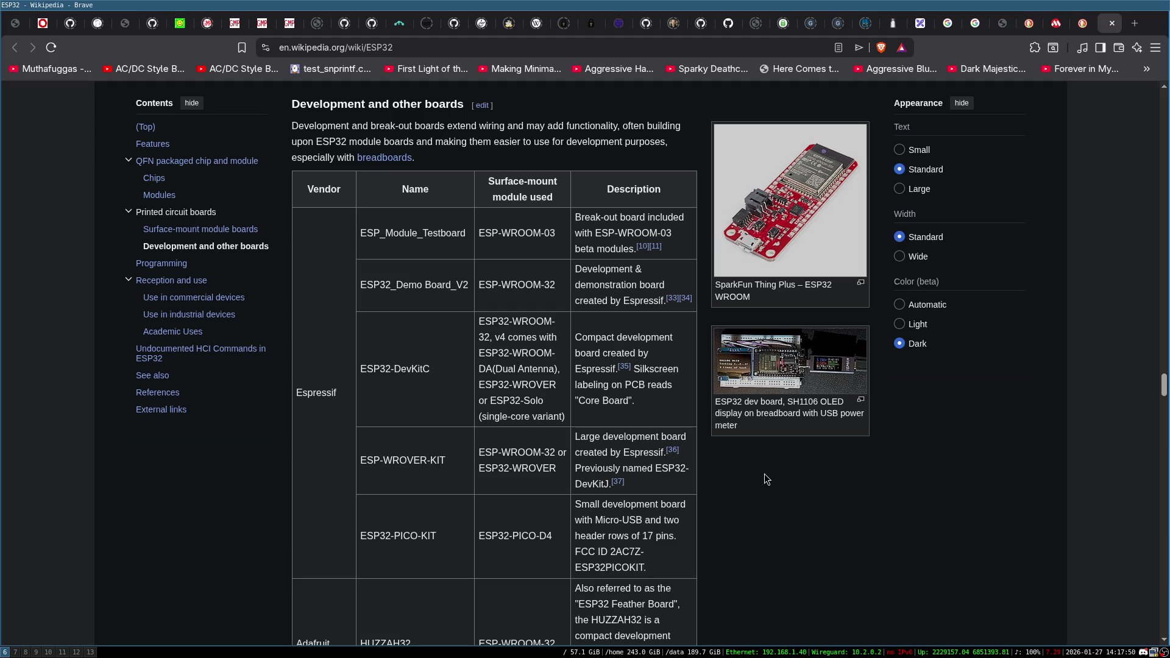
pyautogui.scroll(-13, 792, 427)
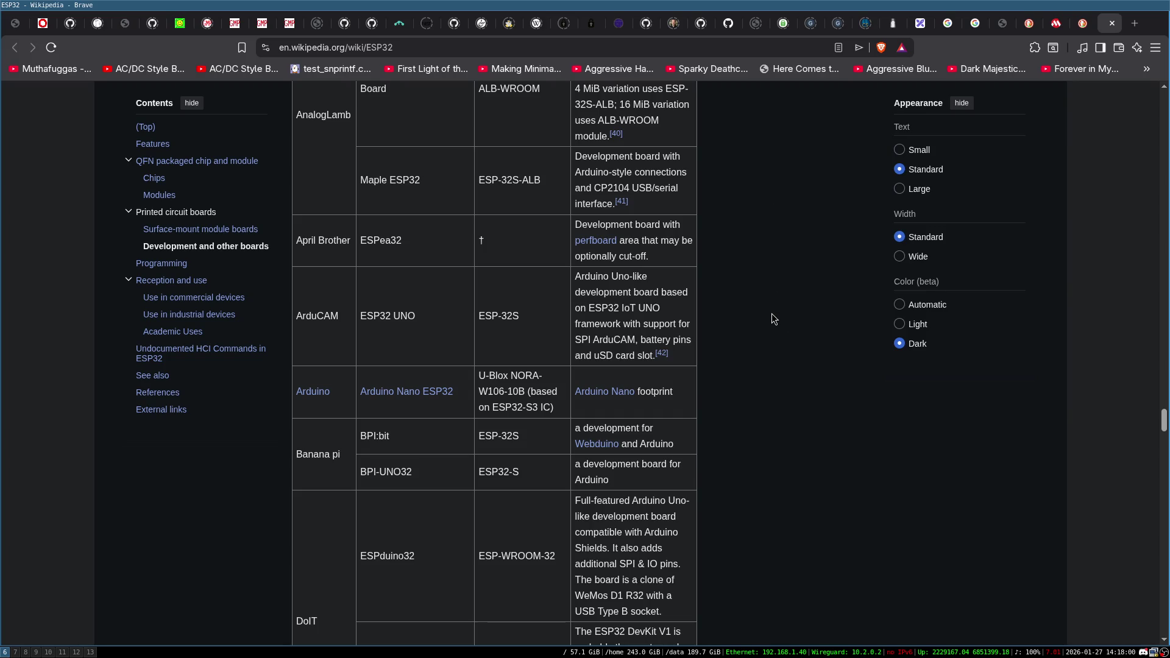
pyautogui.hotkey('ctrl', 'f')
pyautogui.write('crypto')
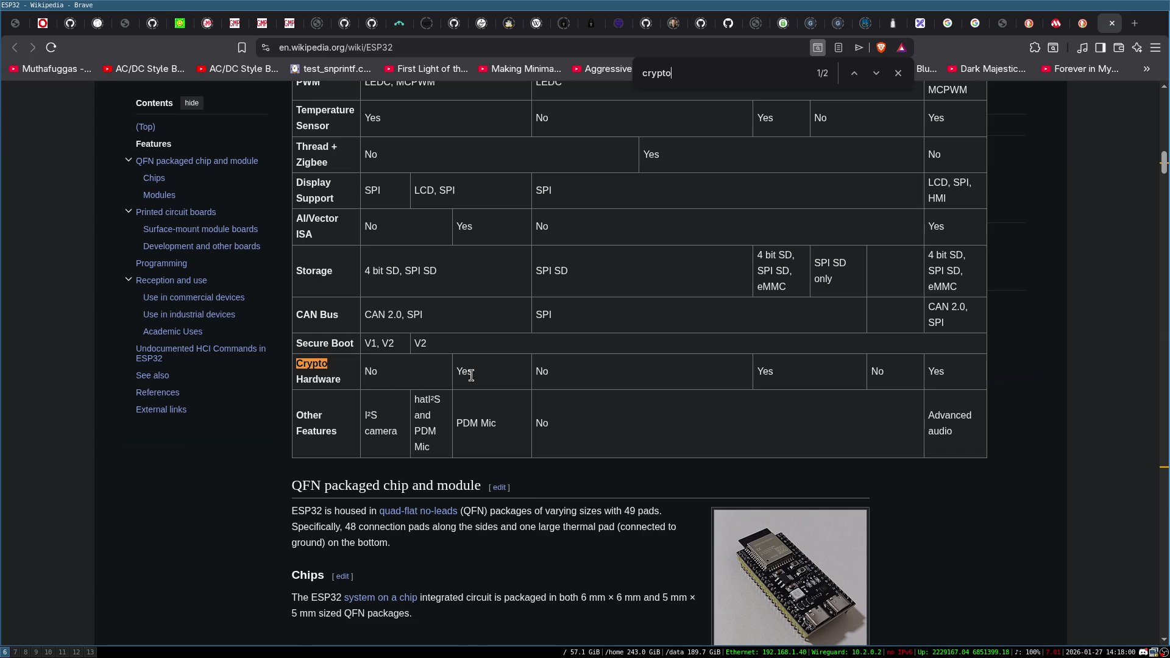
pyautogui.scroll(3, 471, 375)
pyautogui.press('Escape')
pyautogui.scroll(6, 488, 326)
pyautogui.scroll(-10, 488, 326)
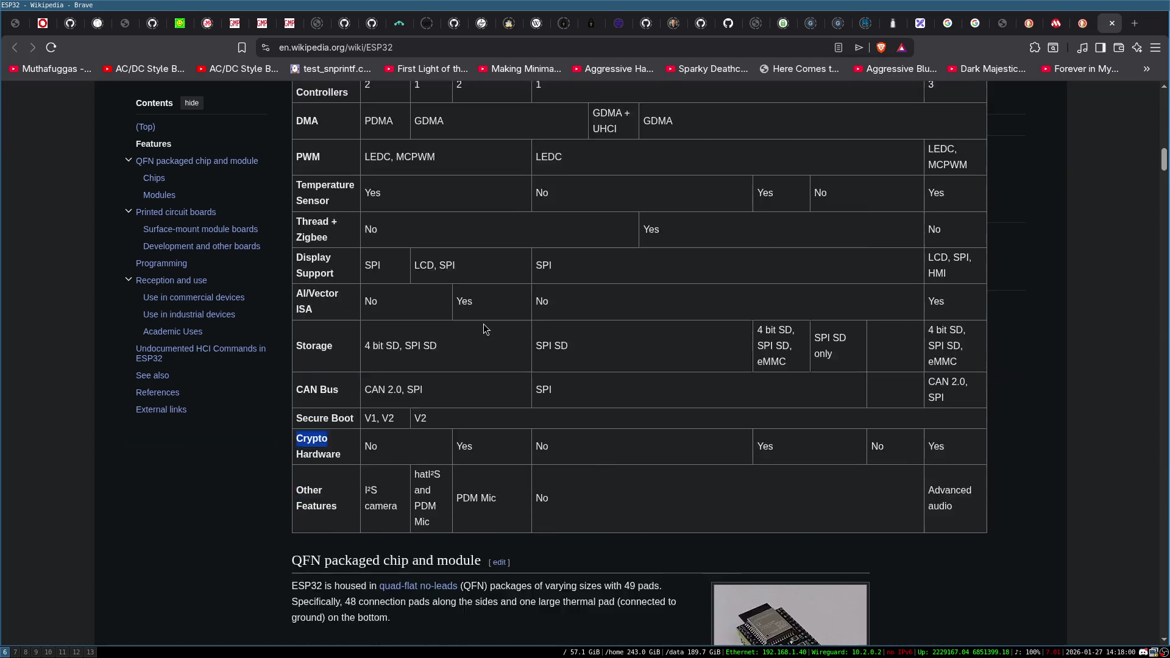
pyautogui.hotkey('ctrl', 'f')
pyautogui.press('Return')
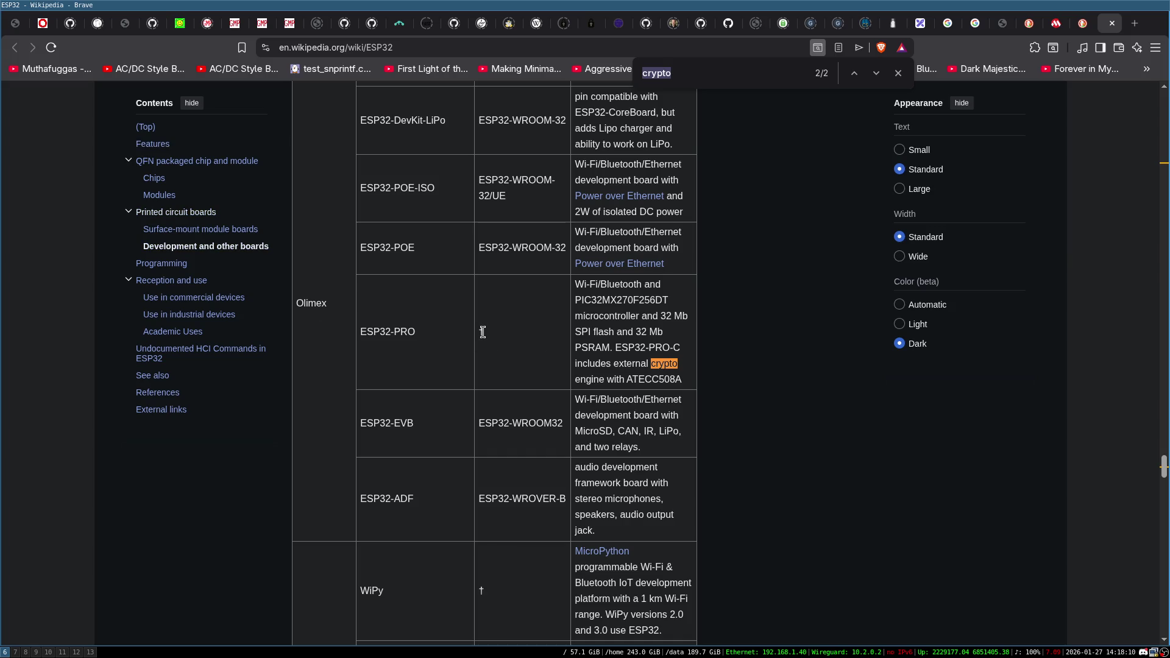
pyautogui.press('Return')
pyautogui.press('Return')
pyautogui.press('Return')
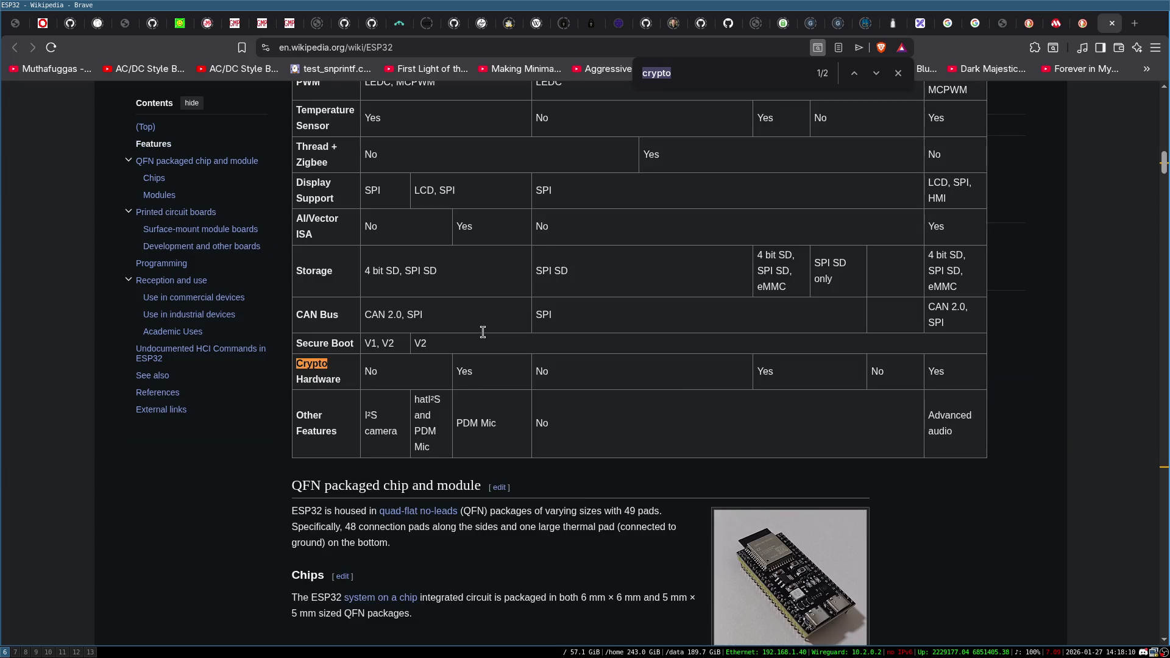
pyautogui.press('Escape')
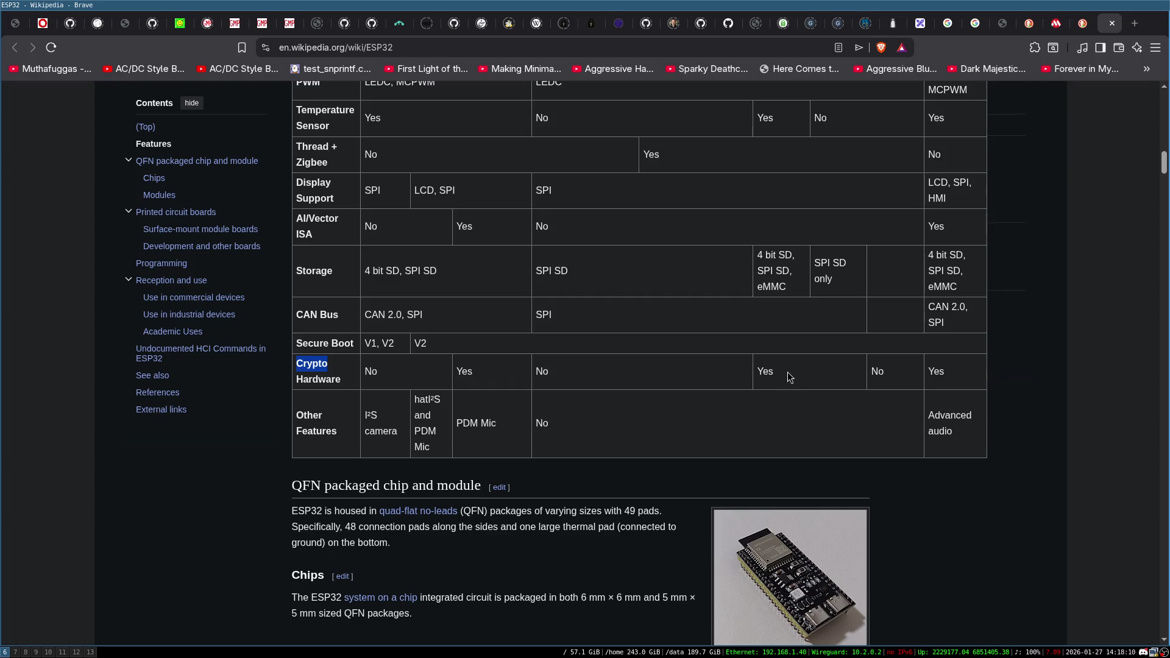
# Browse down through the Chips, Modules and Development boards tables of the ESP32 article.
pyautogui.scroll(-10, 591, 362)
pyautogui.scroll(-15, 590, 362)
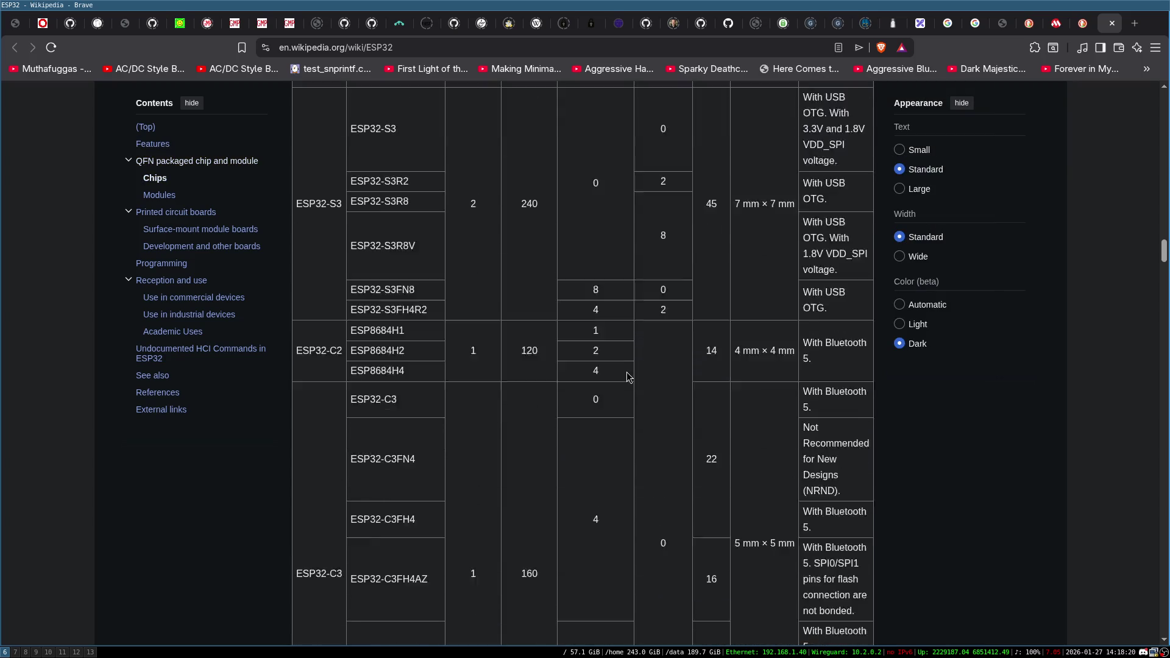
pyautogui.scroll(5, 629, 360)
pyautogui.scroll(20, 629, 358)
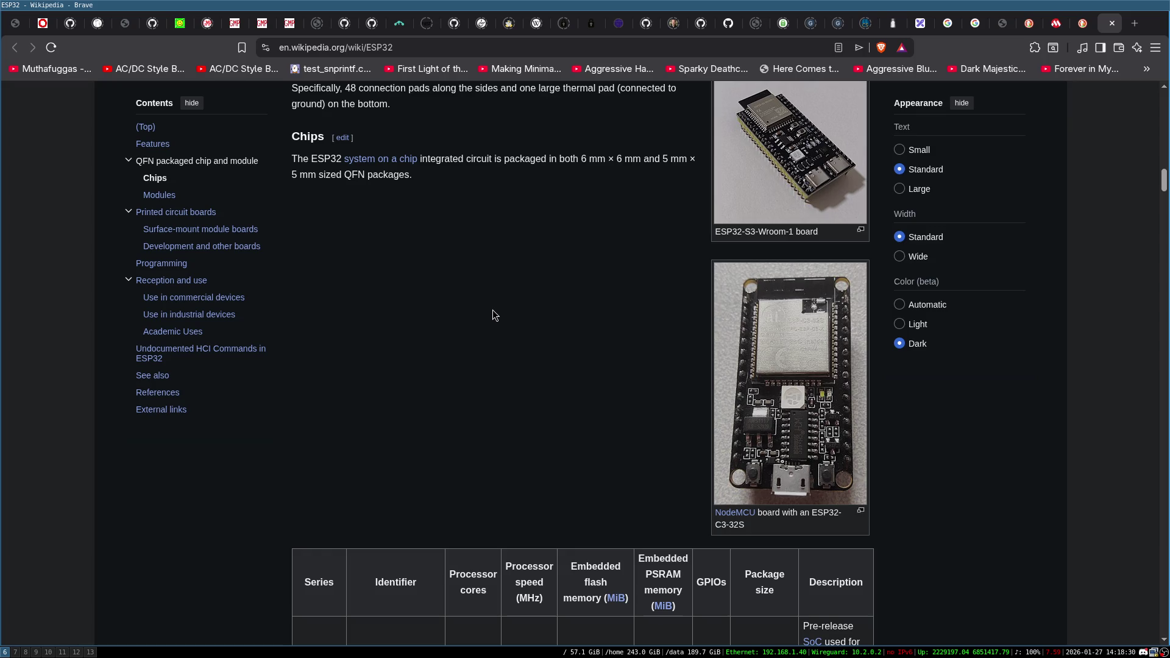
pyautogui.scroll(-5, 492, 311)
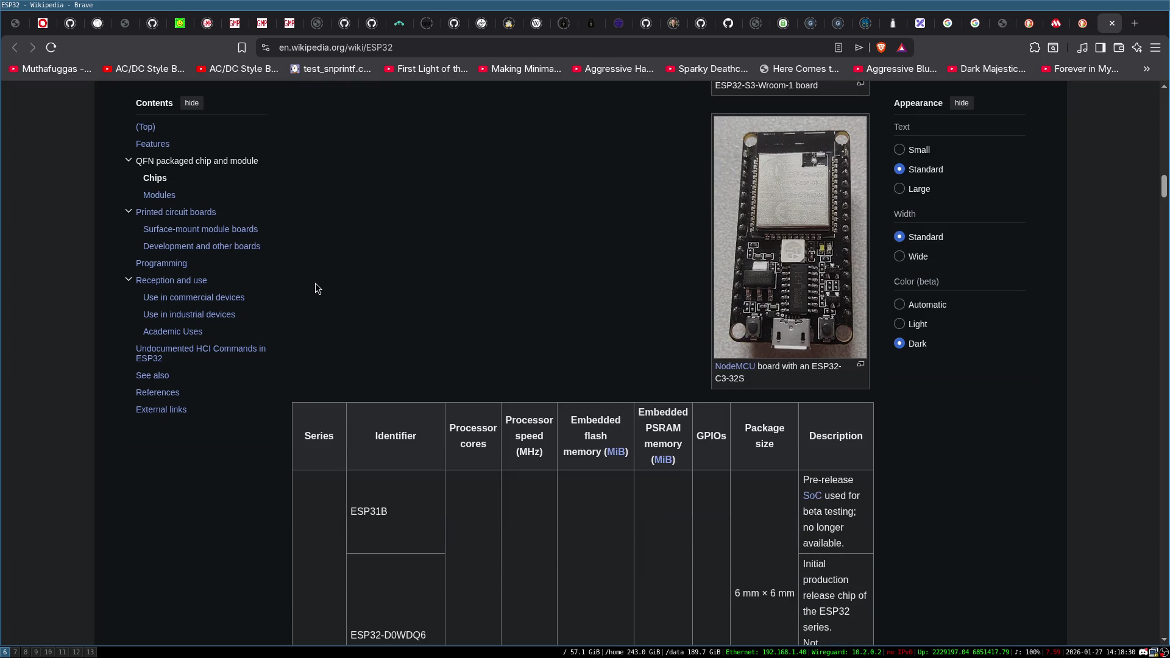
pyautogui.scroll(-5, 367, 359)
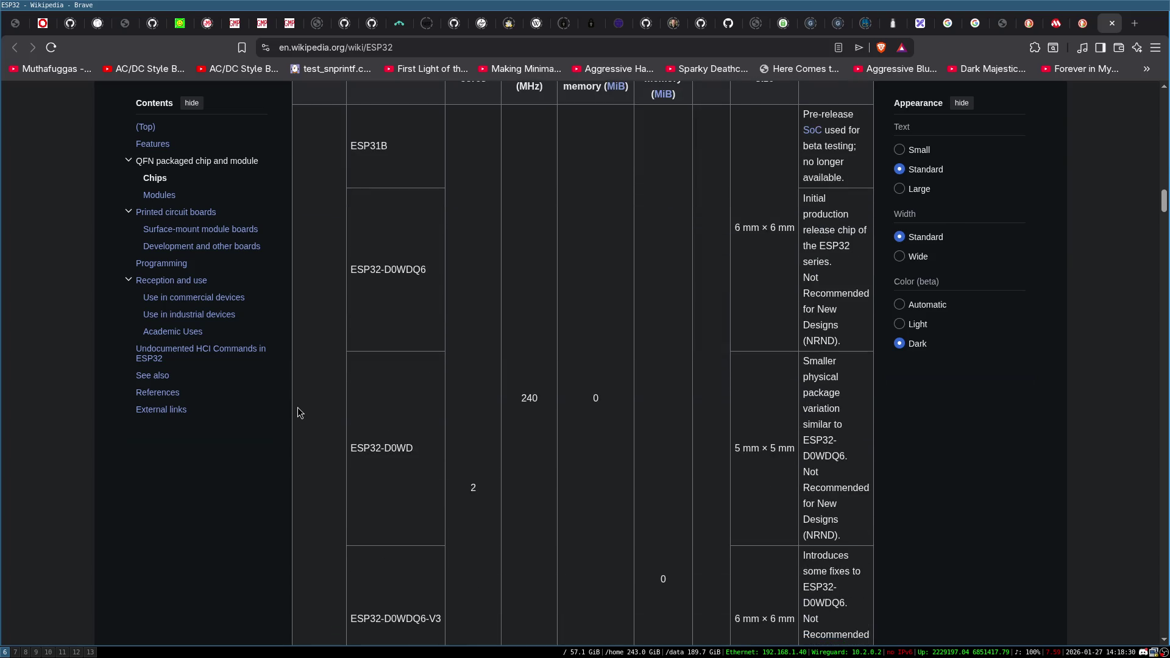
pyautogui.scroll(5, 300, 412)
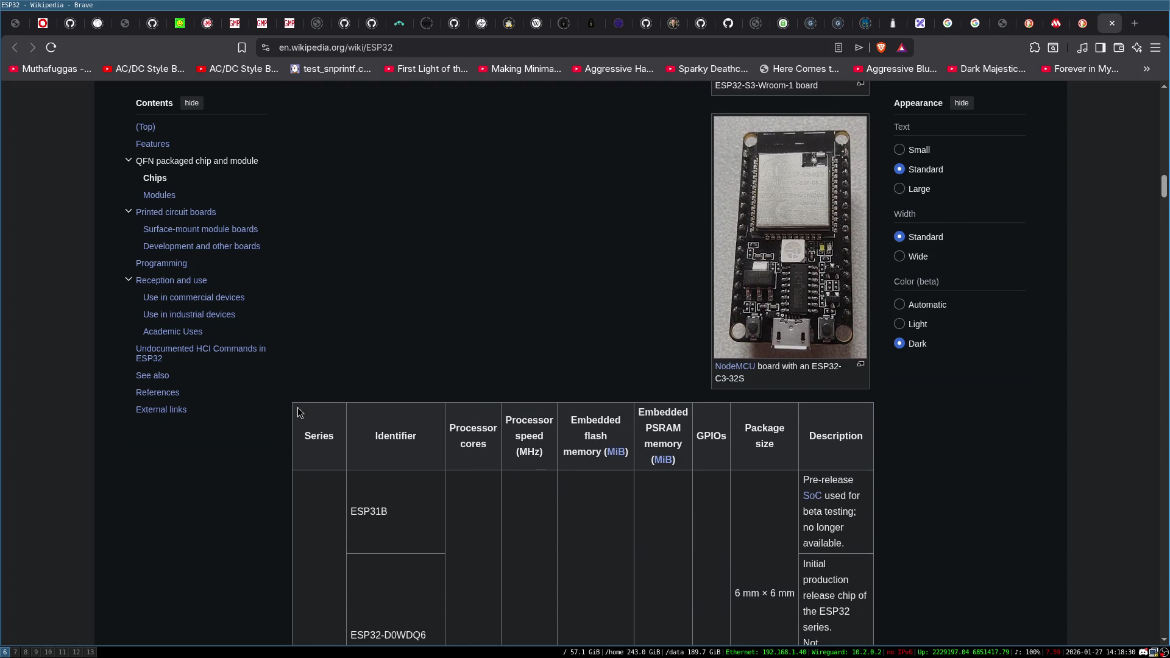
pyautogui.scroll(-10, 301, 409)
pyautogui.scroll(10, 302, 408)
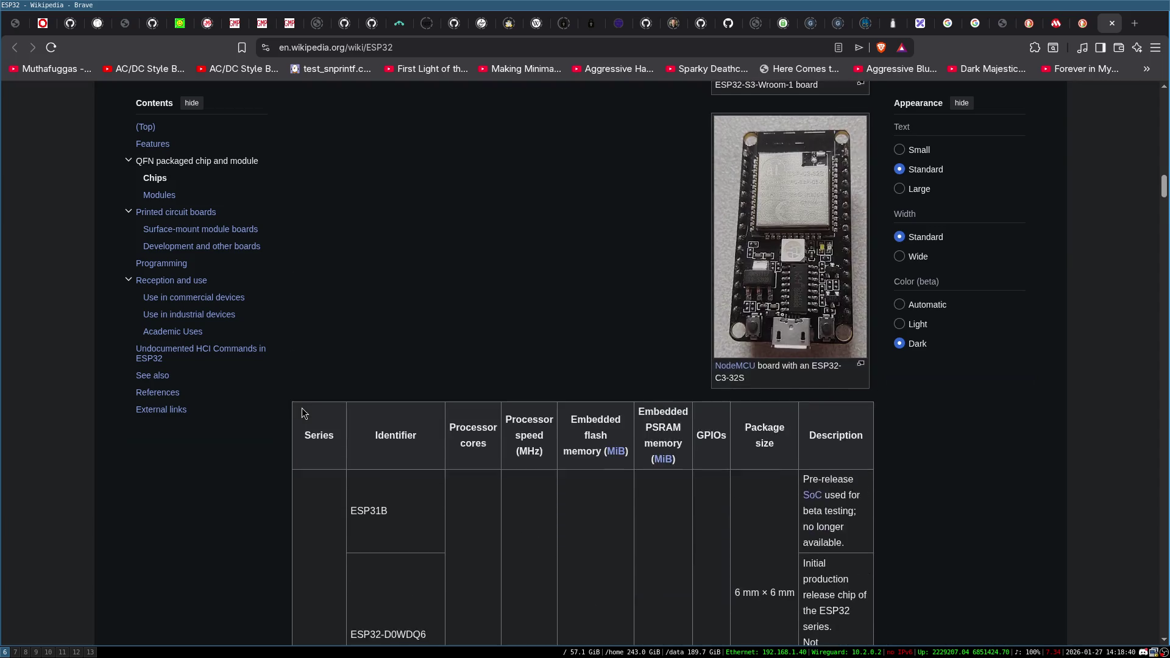
pyautogui.scroll(5, 302, 408)
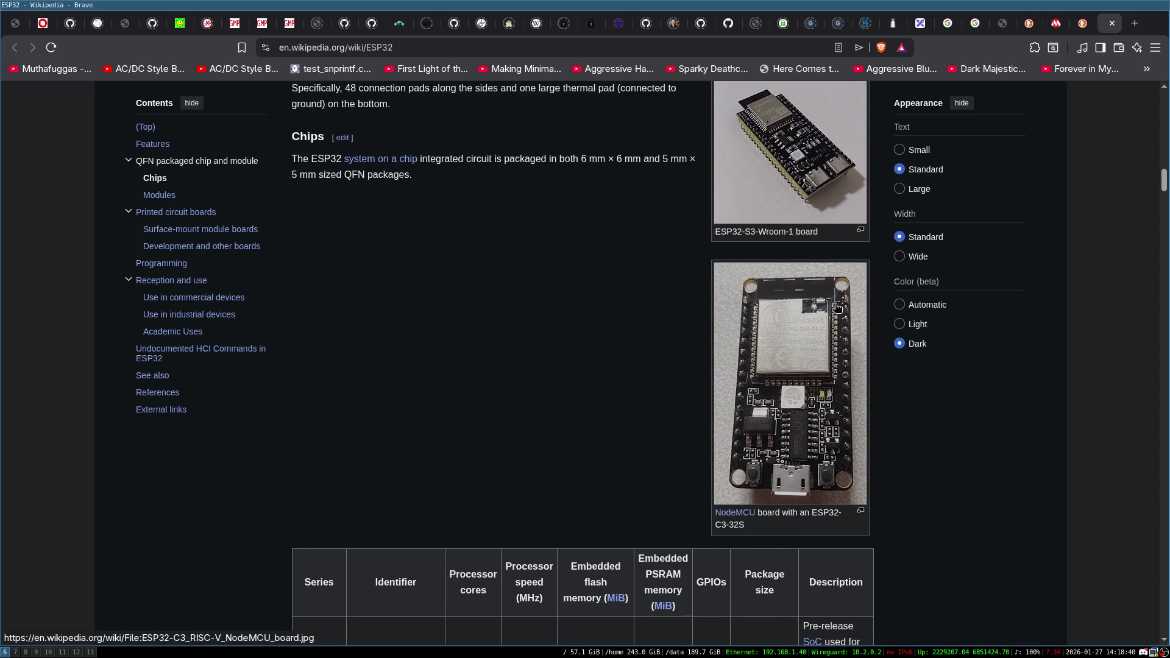
pyautogui.scroll(-15, 323, 362)
pyautogui.scroll(-20, 288, 361)
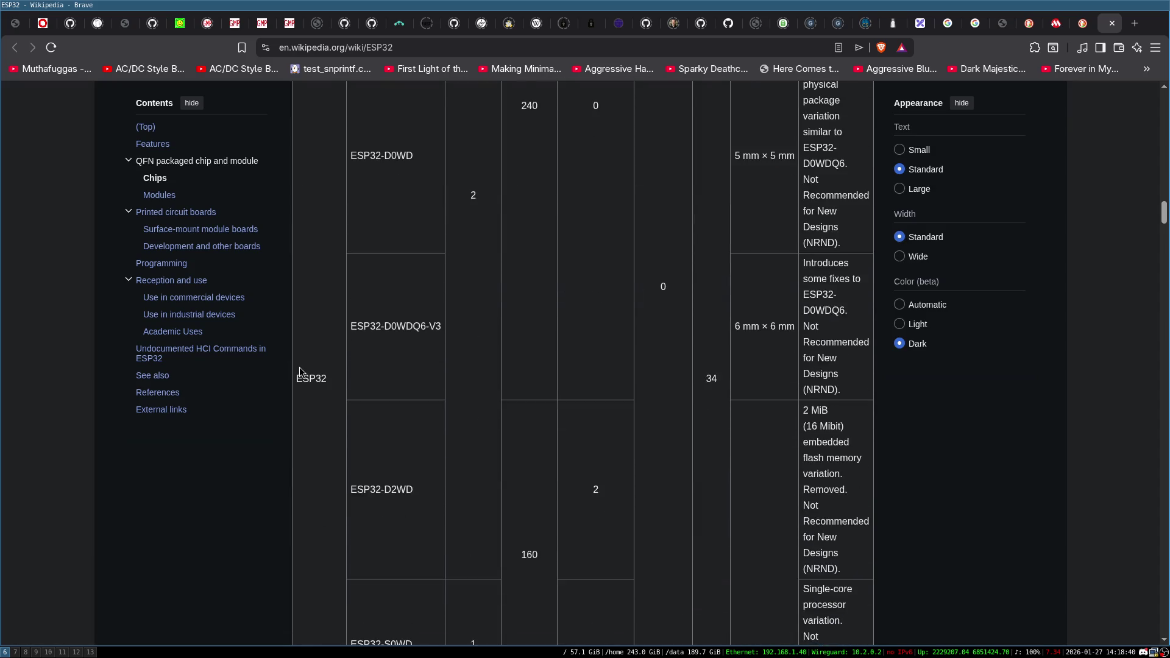
pyautogui.scroll(-20, 298, 367)
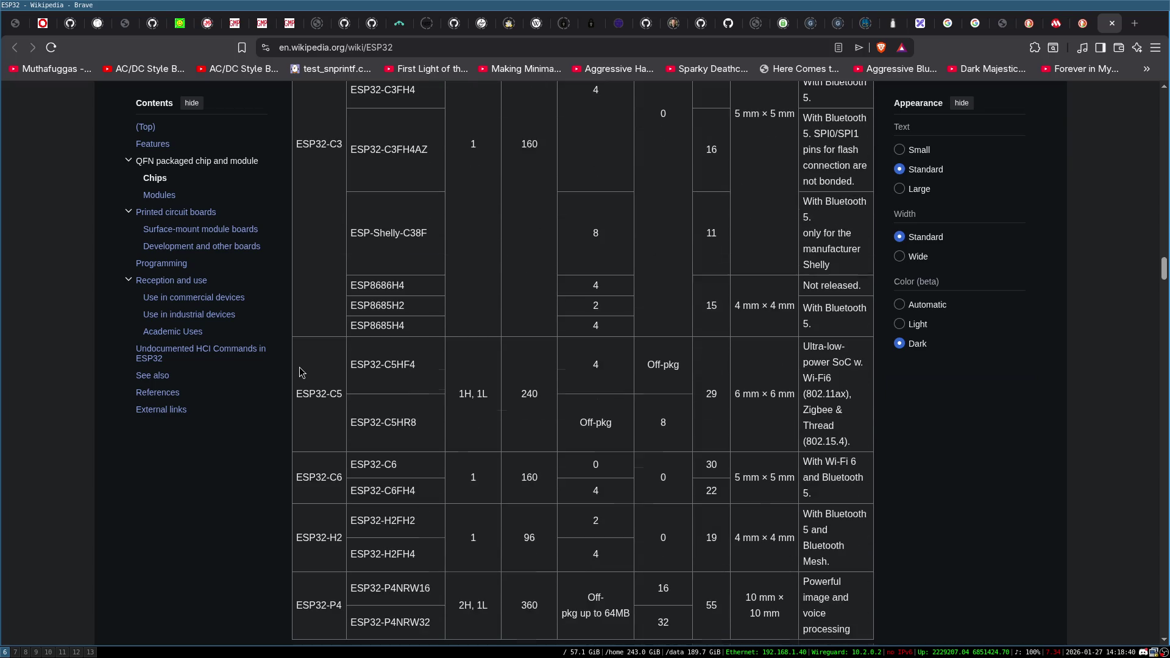
pyautogui.scroll(-20, 298, 365)
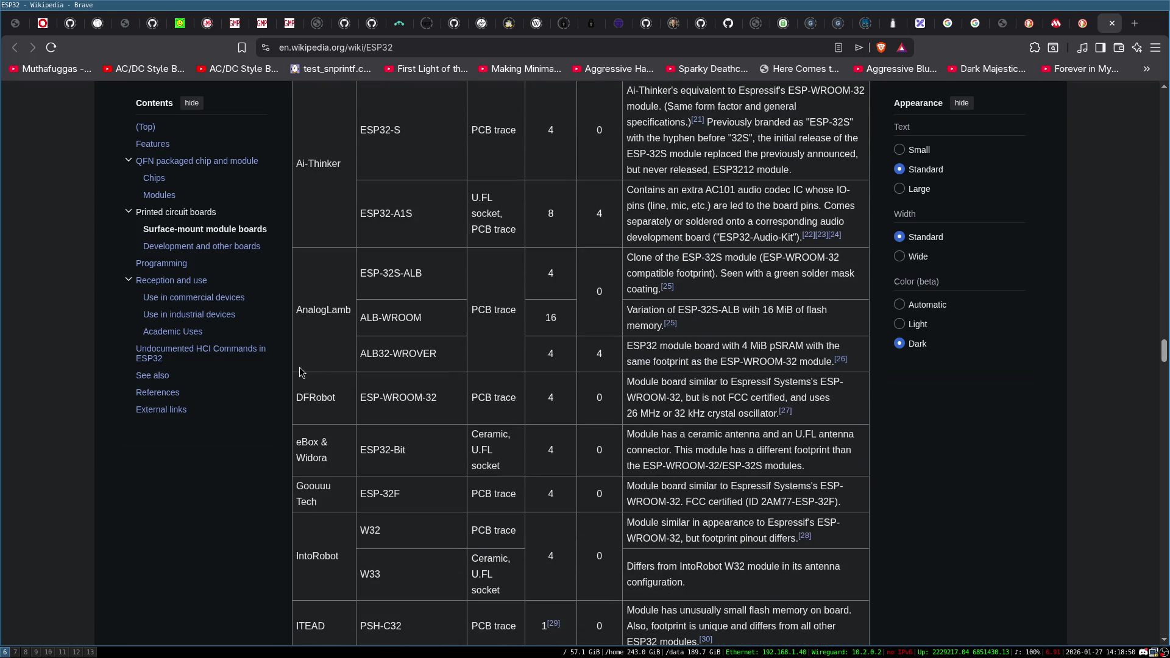
pyautogui.scroll(-20, 725, 356)
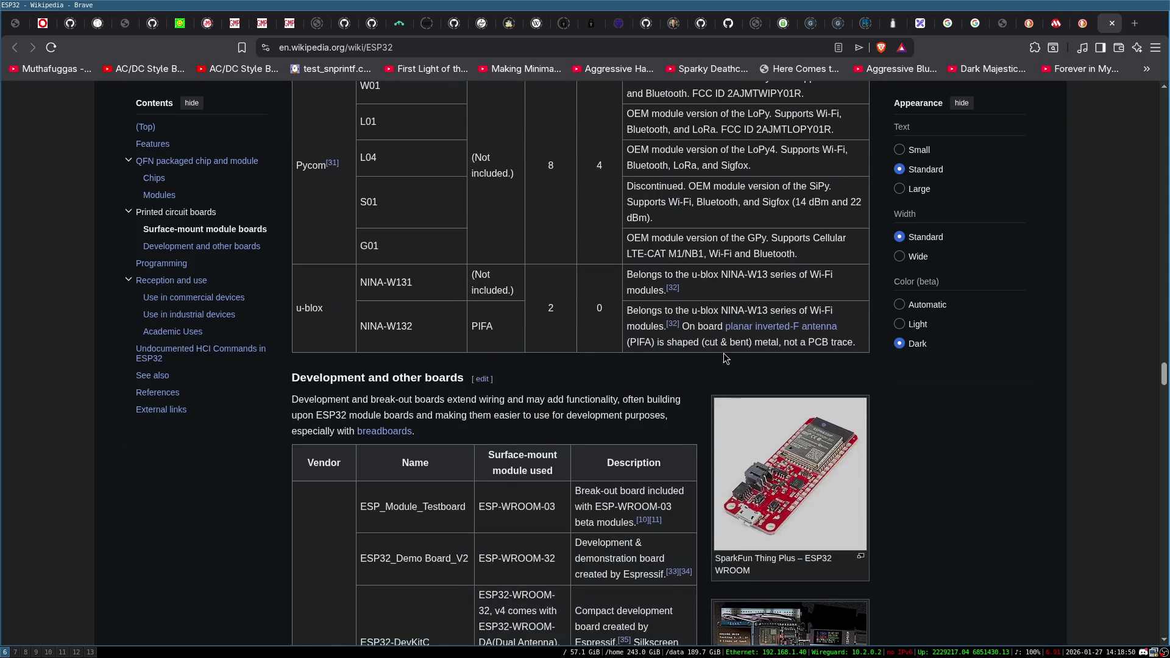
pyautogui.scroll(-5, 725, 358)
pyautogui.scroll(-20, 796, 463)
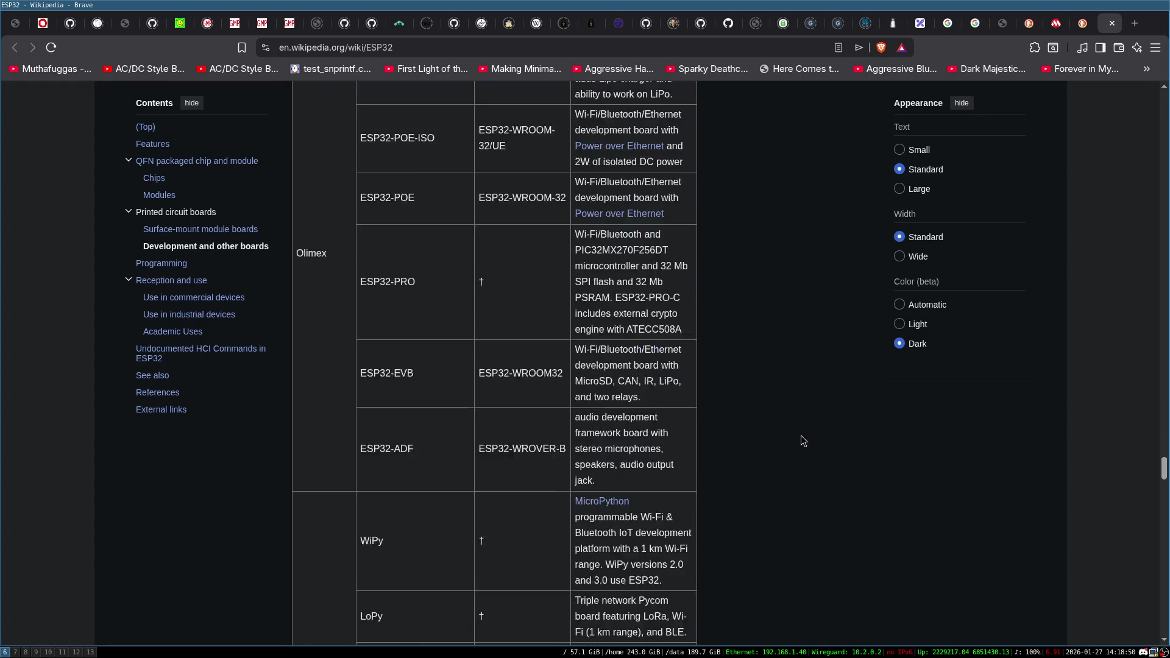
# Scroll back up to the Olimex rows of the Development and other boards table.
pyautogui.scroll(2, 741, 306)
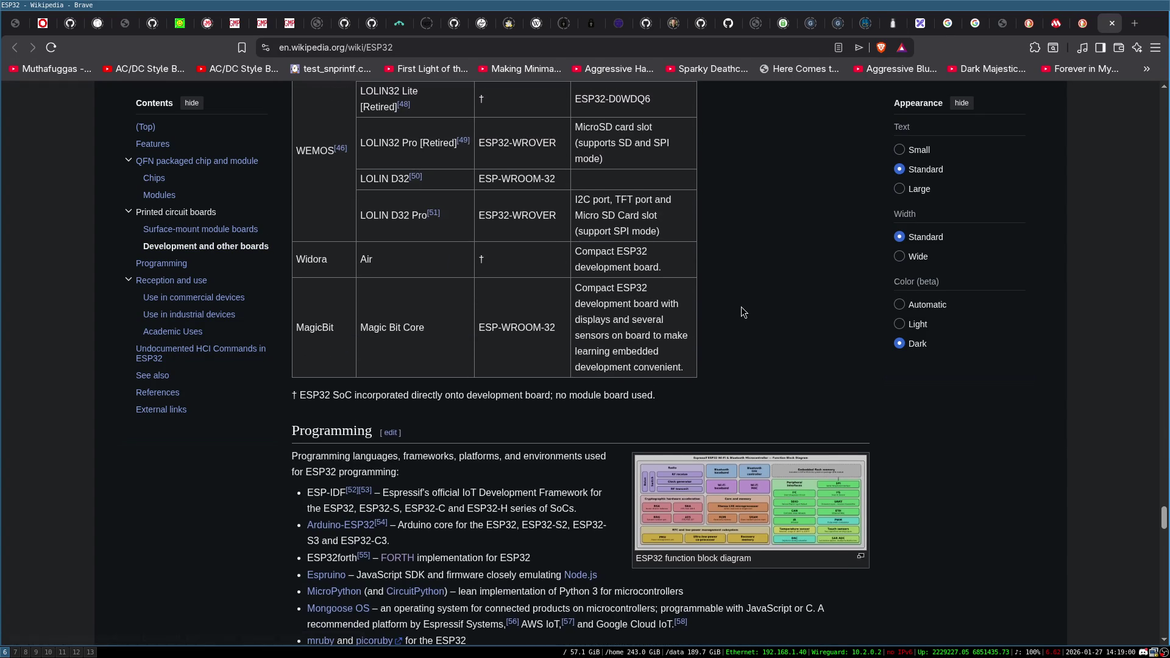
pyautogui.scroll(4, 499, 356)
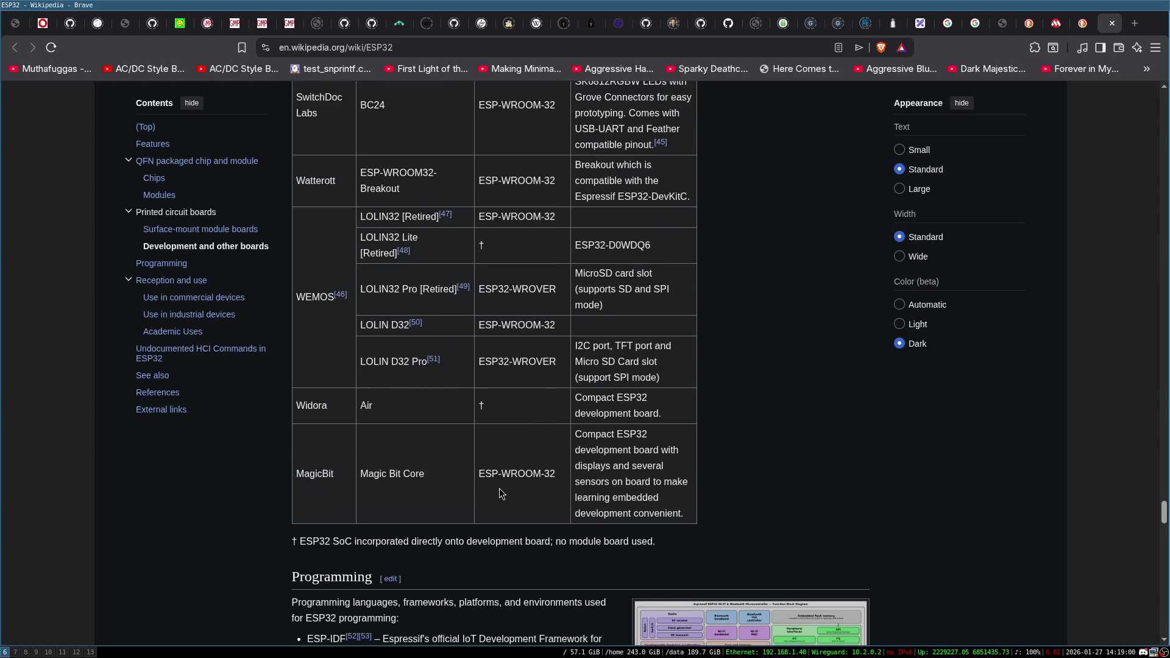
pyautogui.scroll(6, 554, 396)
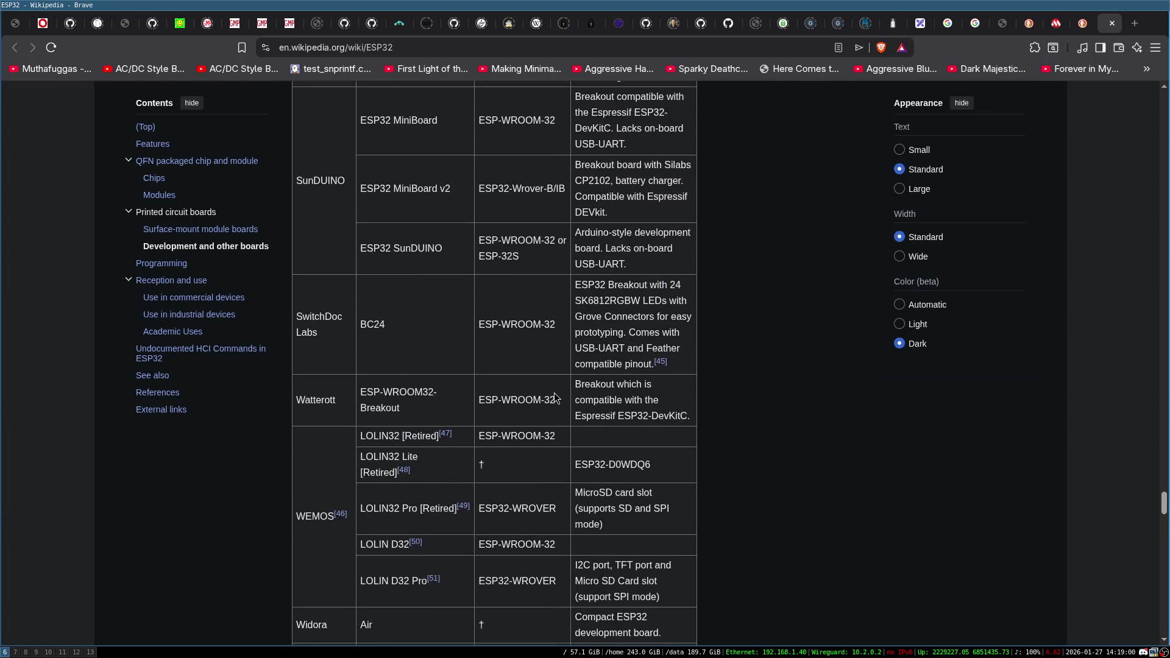
pyautogui.scroll(6, 520, 406)
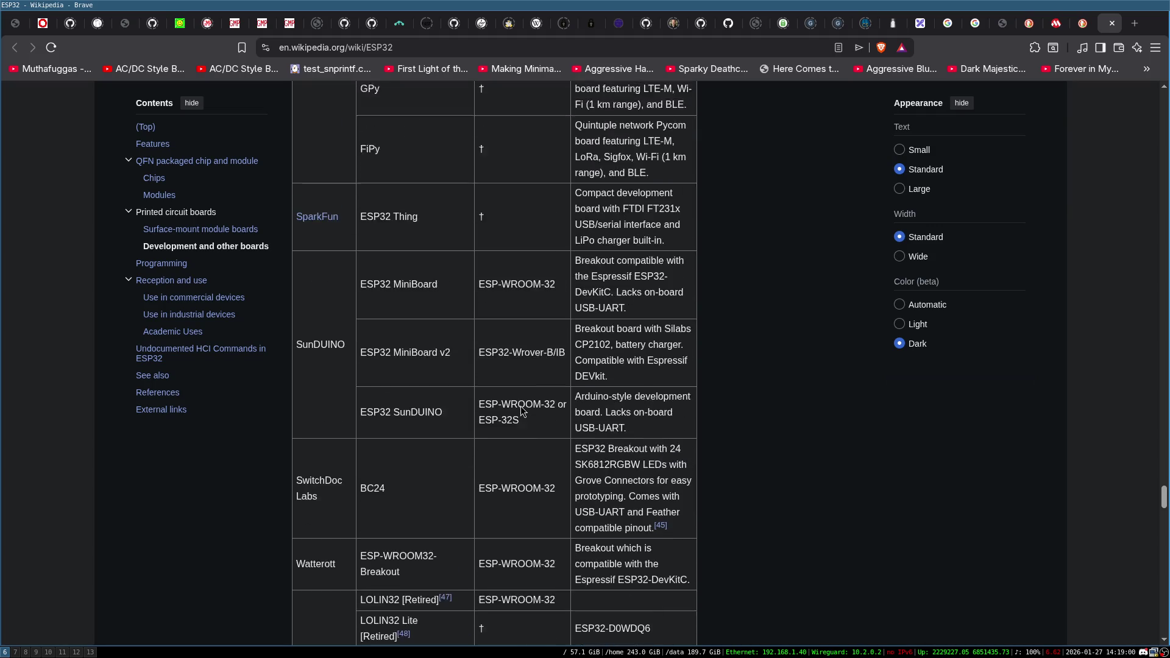
pyautogui.scroll(12, 521, 406)
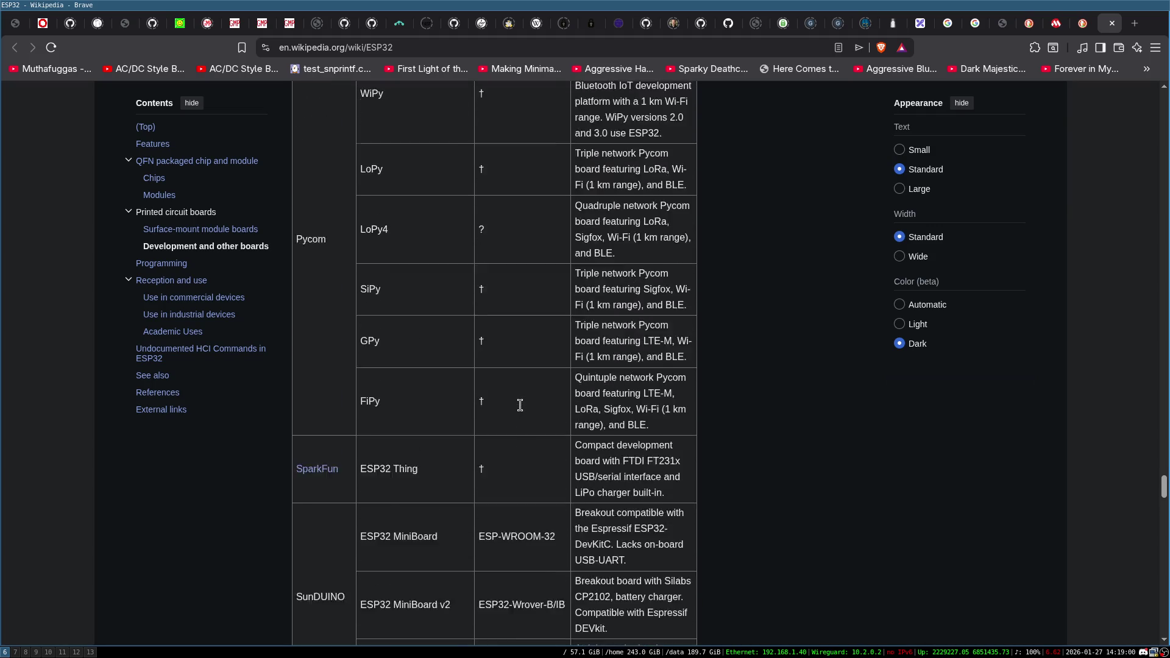
pyautogui.scroll(8, 520, 406)
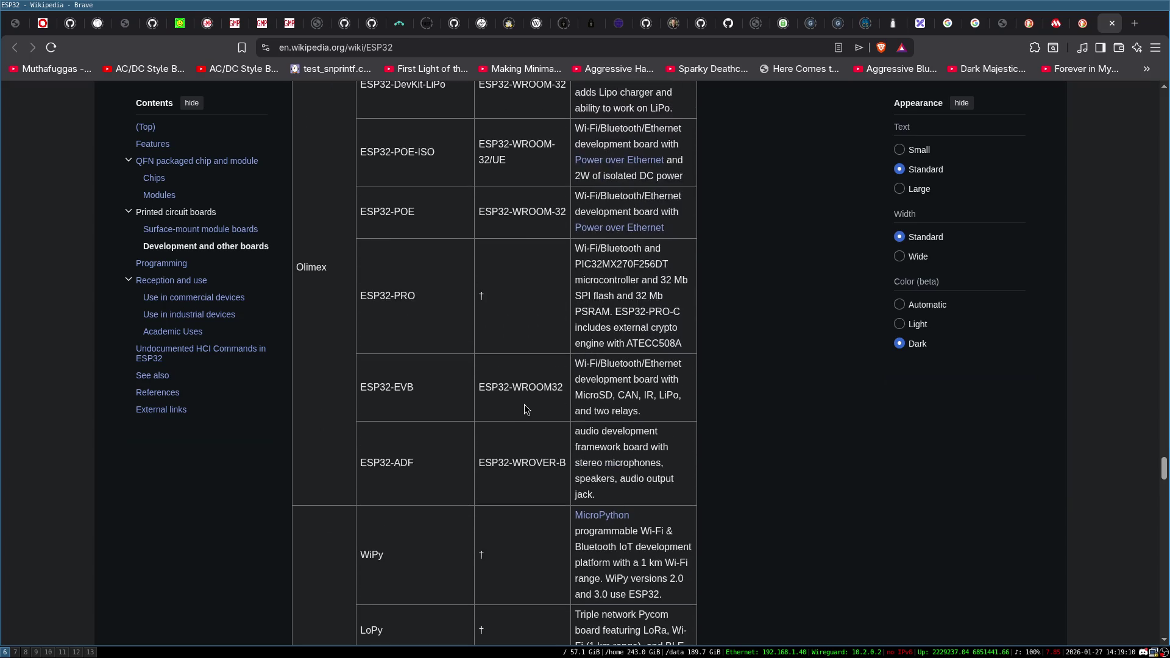
pyautogui.scroll(11, 526, 404)
# Find 'xtensa' in the article and highlight the 'Xtensa LX7 dual-core' phrase in the intro.
pyautogui.hotkey('ctrl', 'f')
pyautogui.write('xtensa')
pyautogui.press('Escape')
pyautogui.scroll(3, 528, 404)
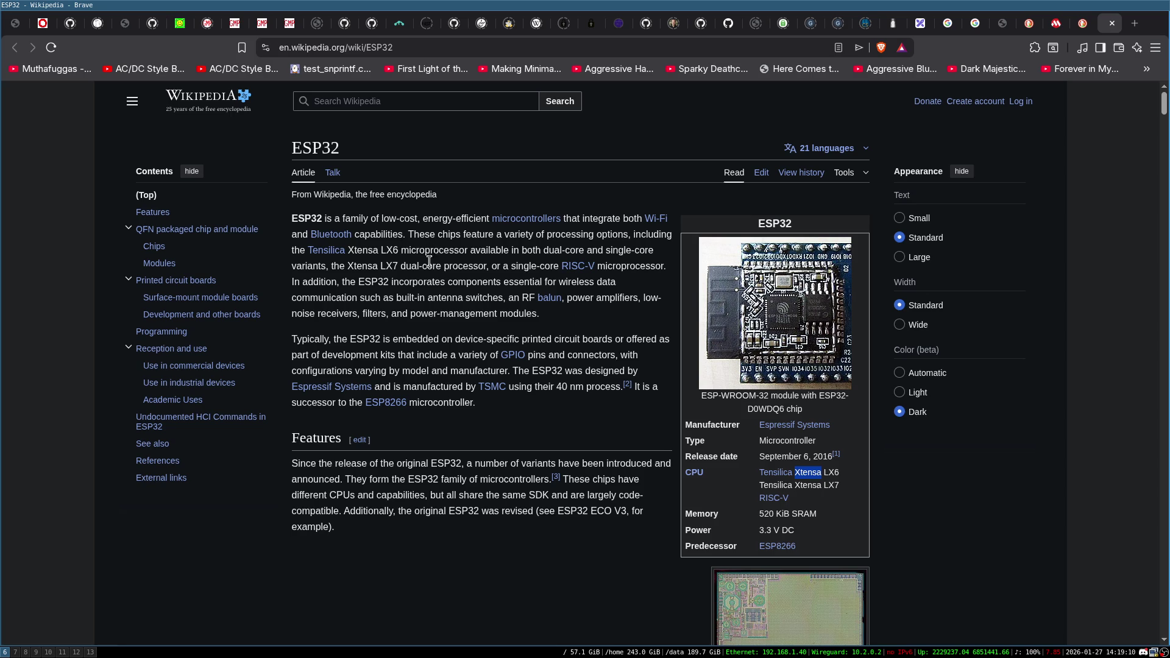
pyautogui.moveTo(347, 266); pyautogui.dragTo(486, 266)
pyautogui.click(423, 267)
pyautogui.moveTo(347, 266); pyautogui.dragTo(449, 267)
pyautogui.click(432, 266)
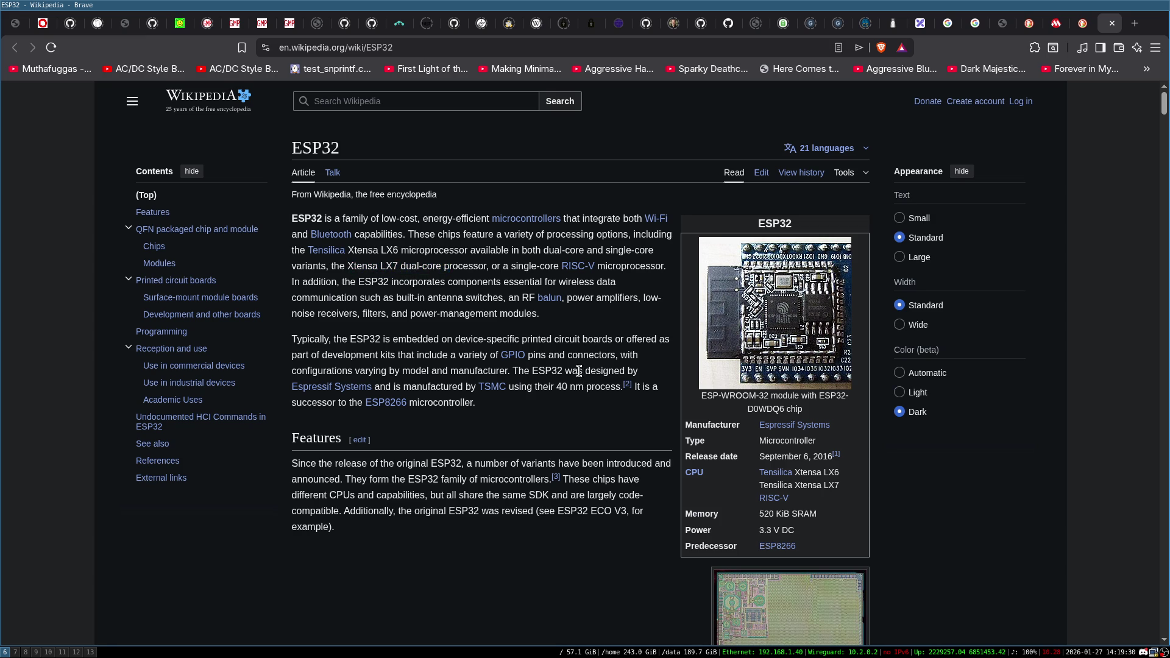
# Scroll to the ESP32 Family table comparing CPU, cores, frequency, SRAM and Wi-Fi.
pyautogui.scroll(-2, 561, 350)
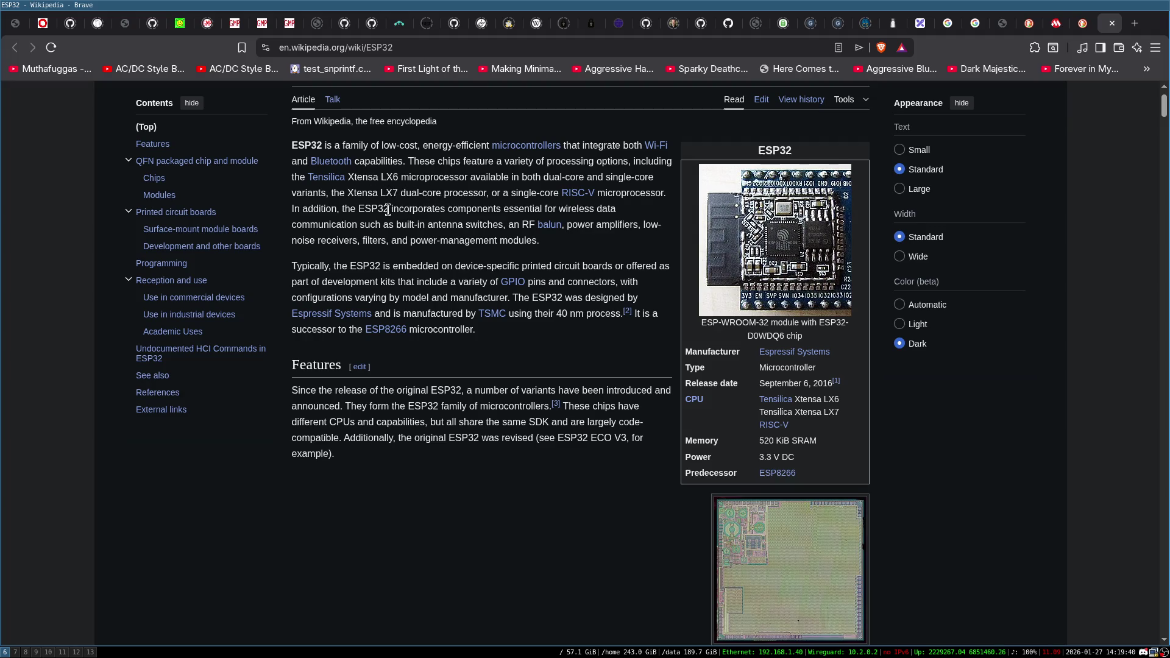
pyautogui.scroll(1, 453, 291)
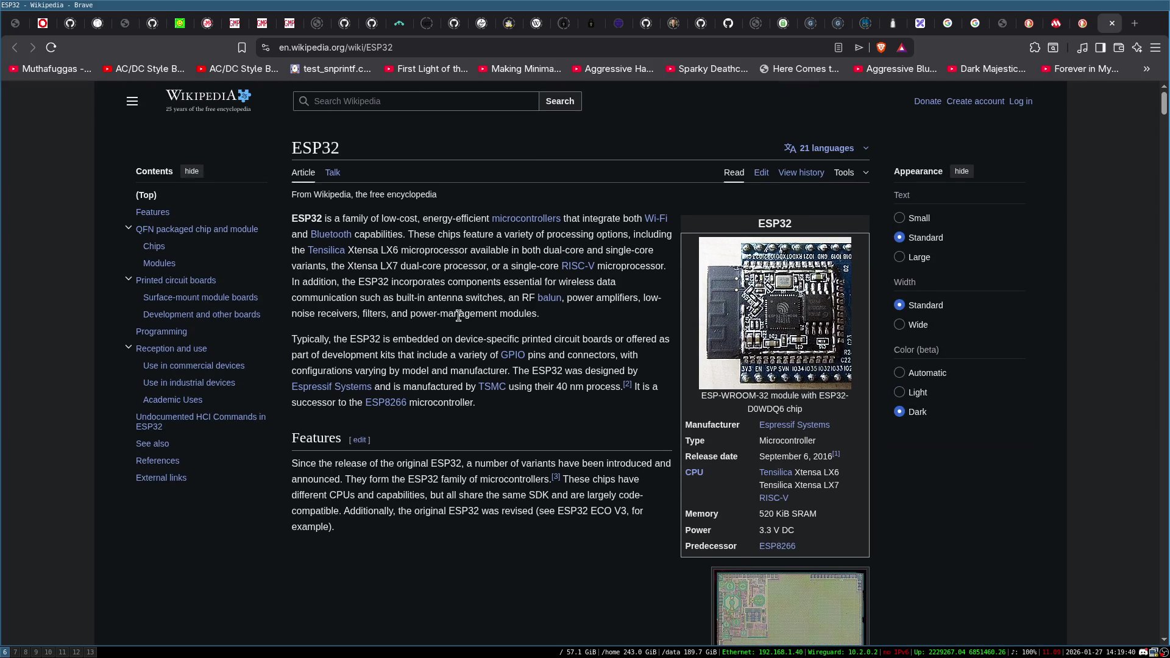
pyautogui.scroll(-1, 411, 297)
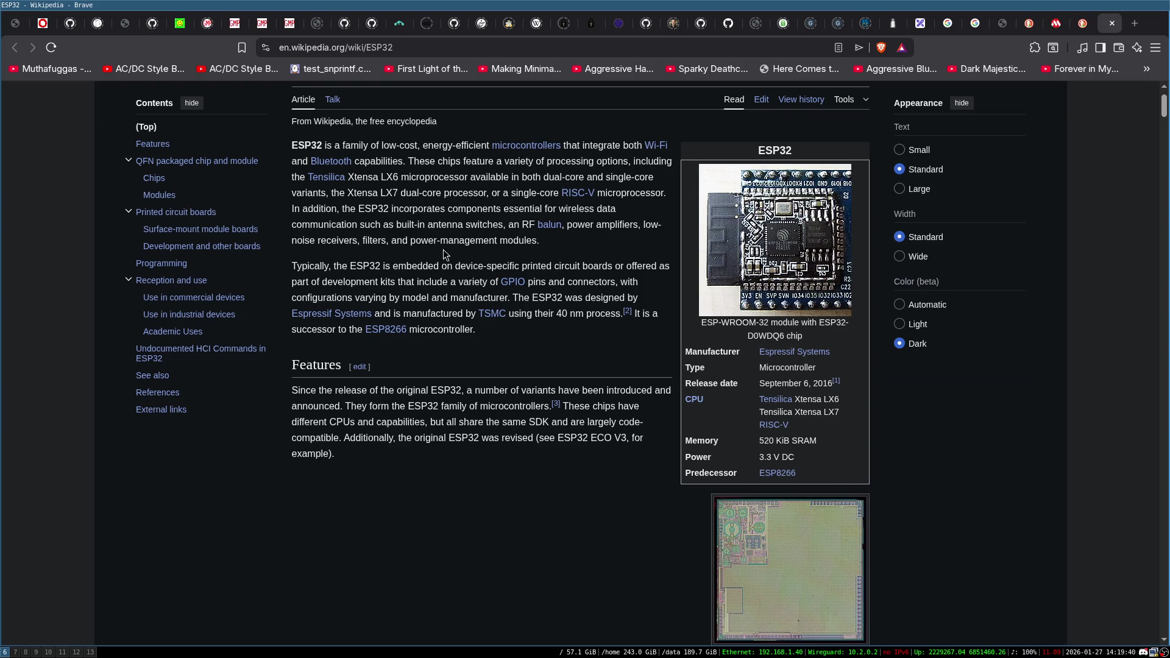
pyautogui.scroll(-2, 439, 243)
pyautogui.scroll(2, 670, 349)
pyautogui.scroll(-5, 583, 285)
# Scroll the ESP32 Family table to its Bluetooth, GPIO, SAR ADC, USB and I²C/I²S rows.
pyautogui.scroll(-2, 580, 277)
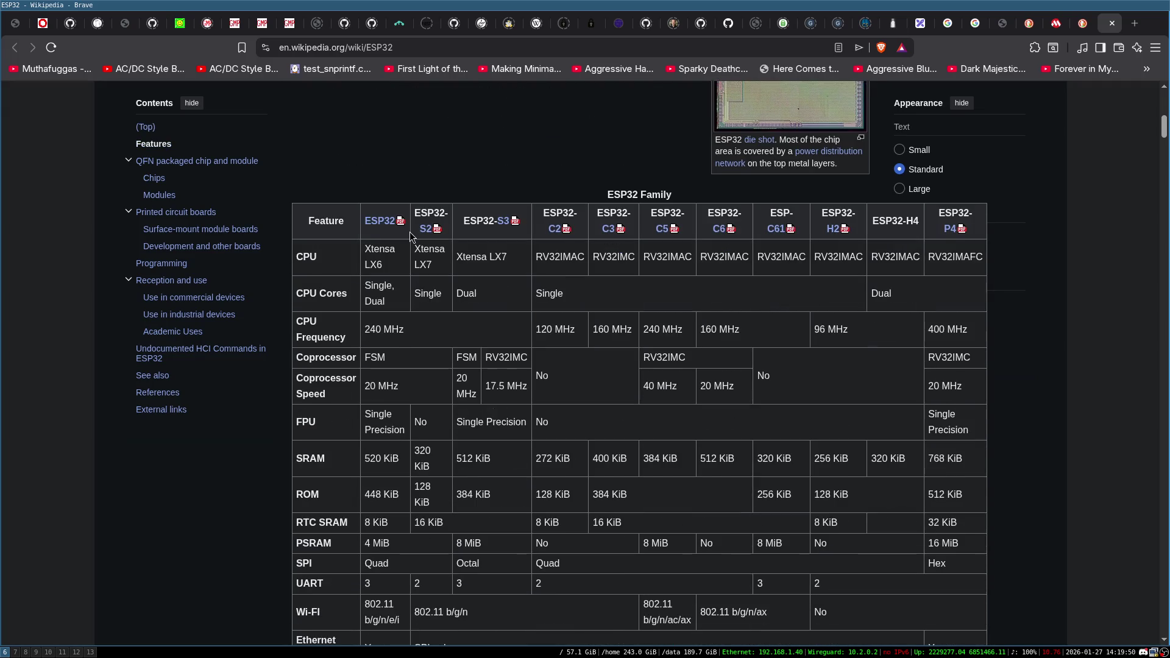
pyautogui.scroll(-3, 408, 232)
pyautogui.scroll(-3, 415, 228)
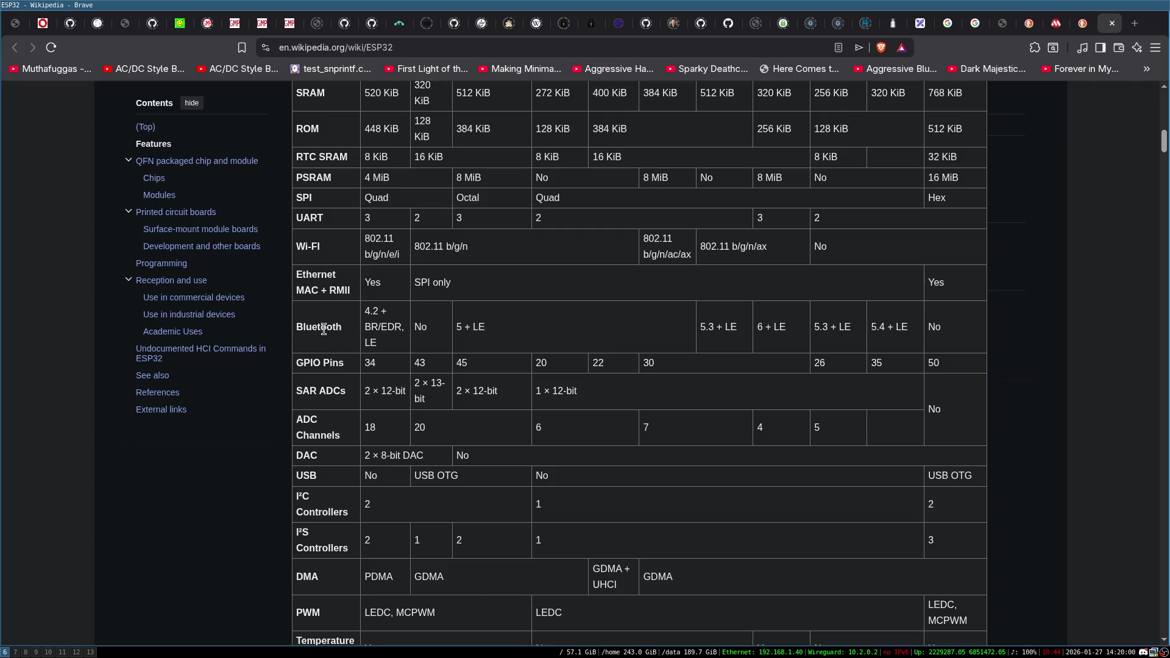
pyautogui.scroll(1, 752, 327)
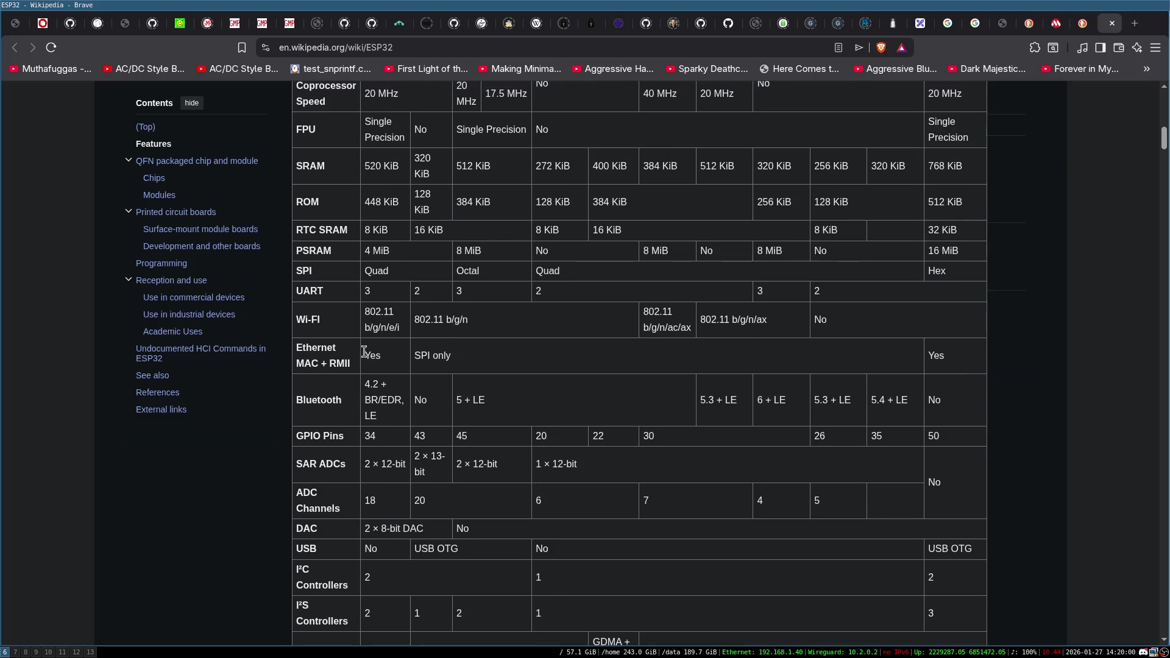
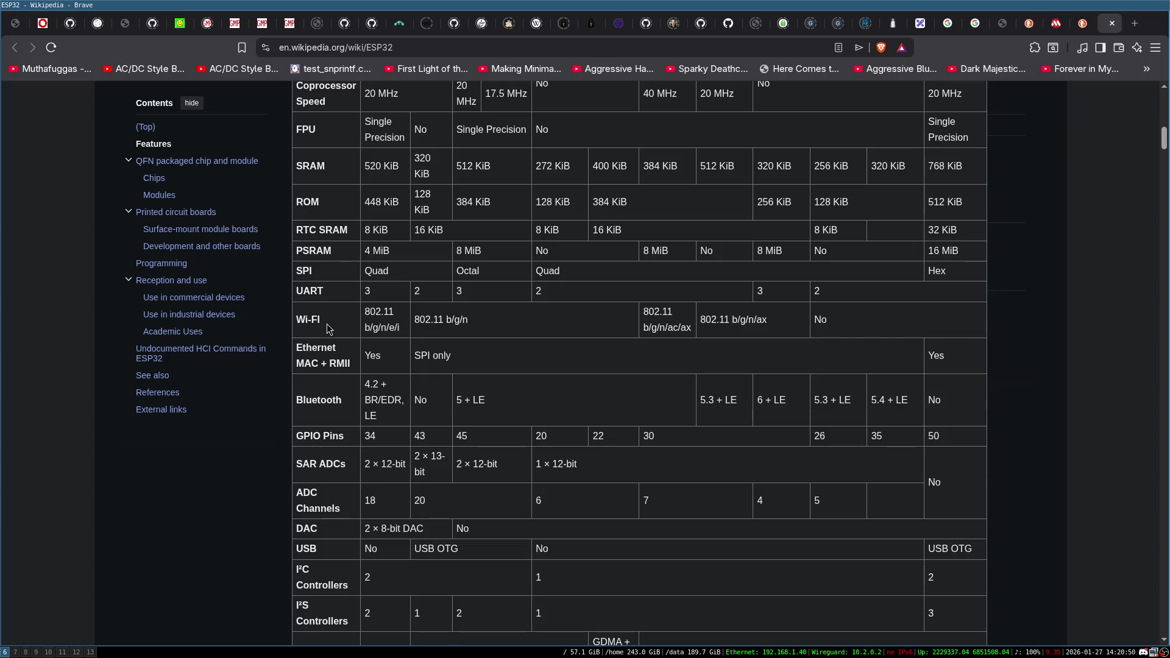
# Read through Wikipedia's ESP32 comparison and chip tables.
pyautogui.scroll(-2, 352, 329)
pyautogui.scroll(-4, 353, 329)
pyautogui.scroll(4, 357, 329)
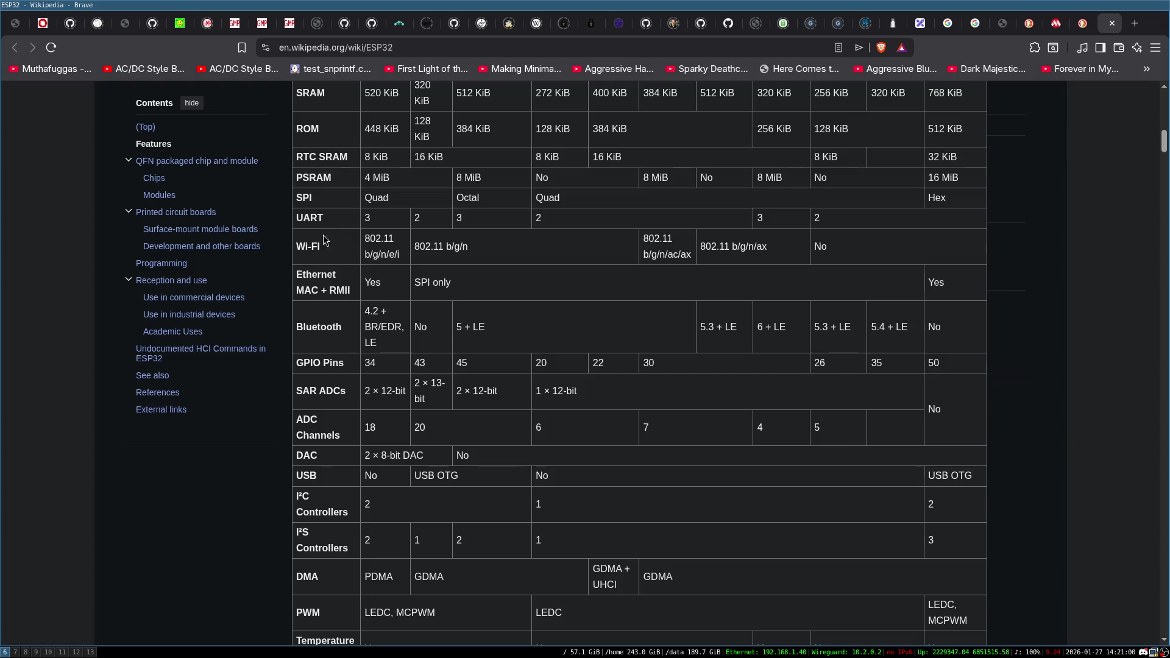
pyautogui.scroll(-4, 326, 242)
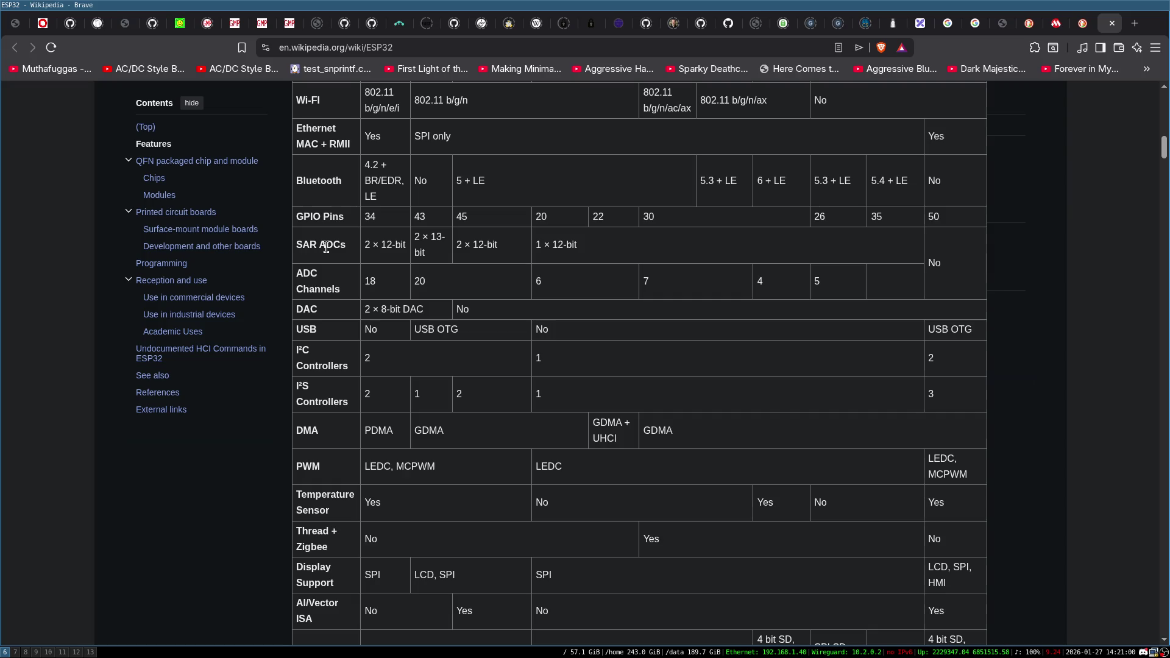
pyautogui.scroll(-10, 327, 247)
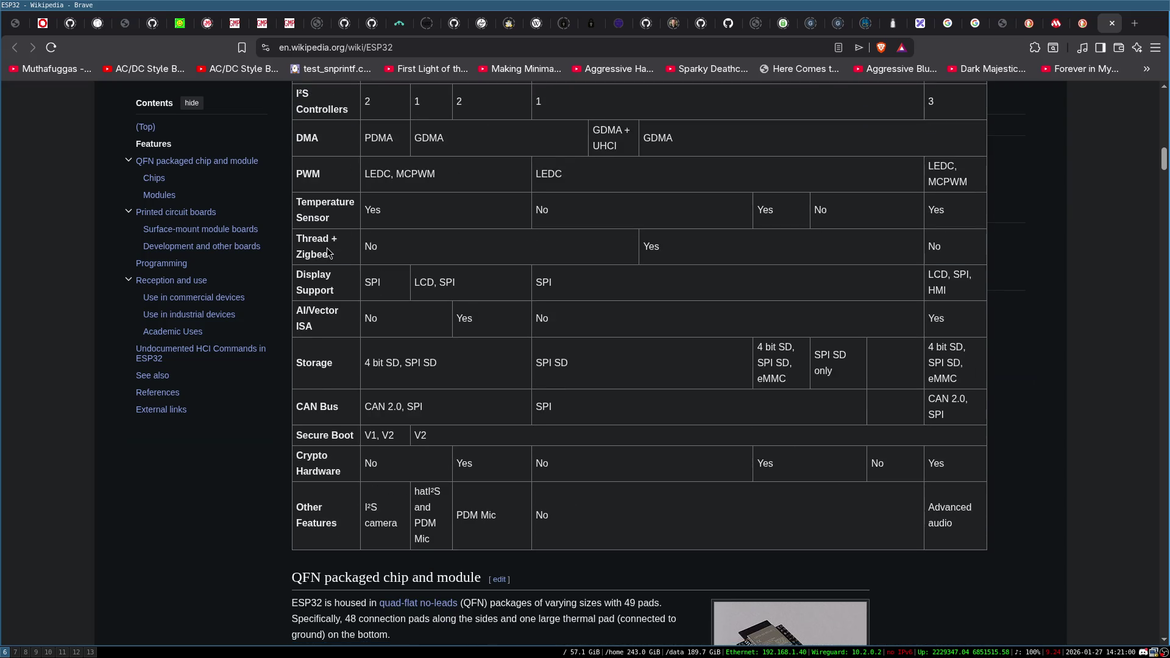
pyautogui.scroll(-4, 327, 251)
pyautogui.scroll(-4, 326, 247)
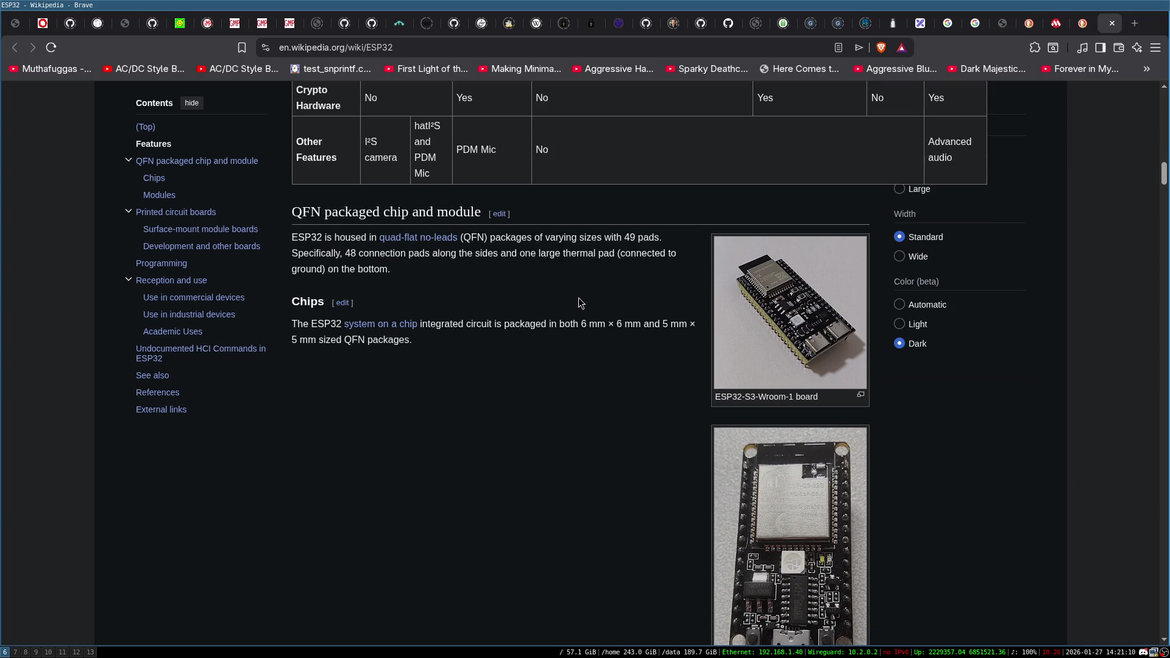
pyautogui.scroll(-4, 581, 303)
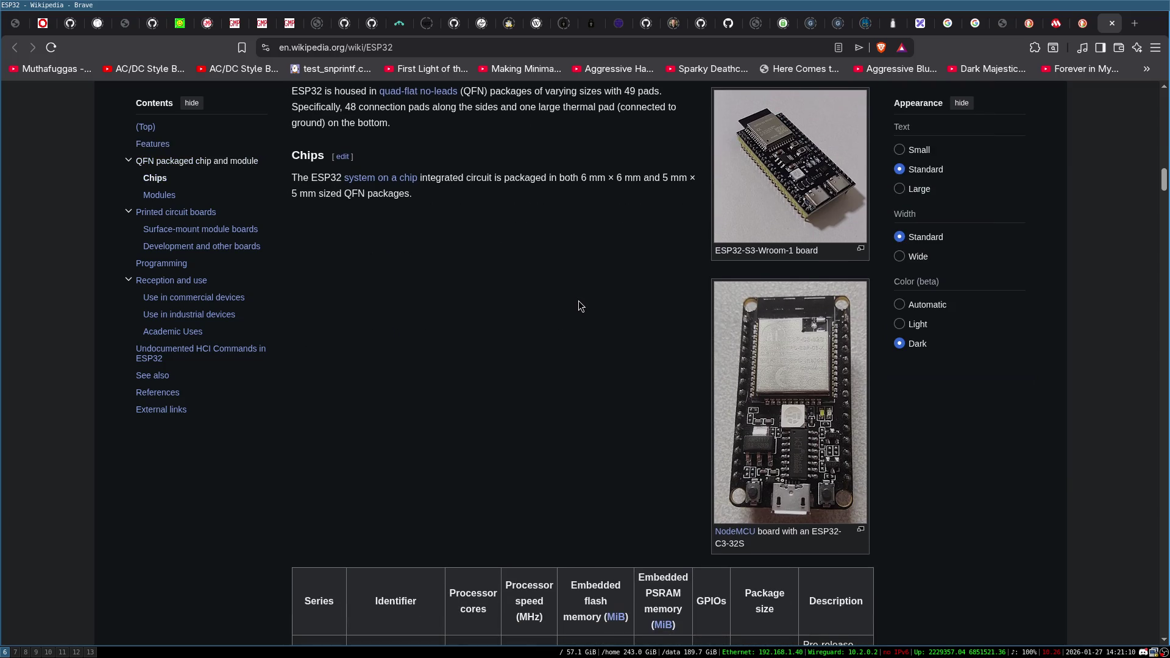
pyautogui.scroll(2, 580, 305)
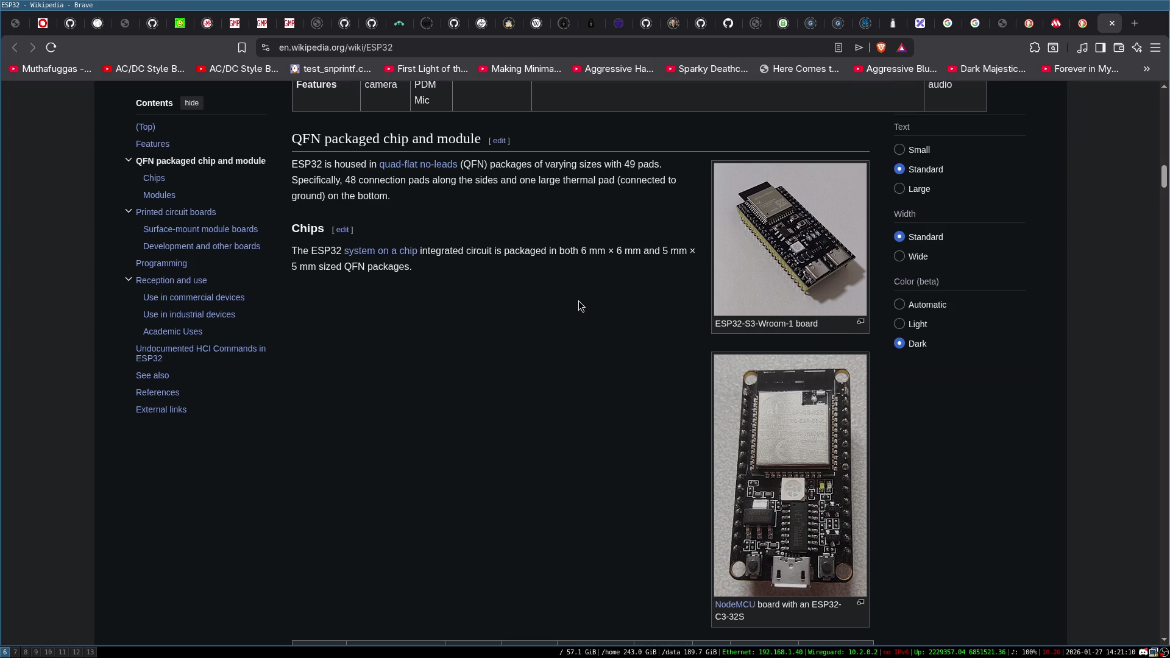
pyautogui.scroll(-2, 579, 301)
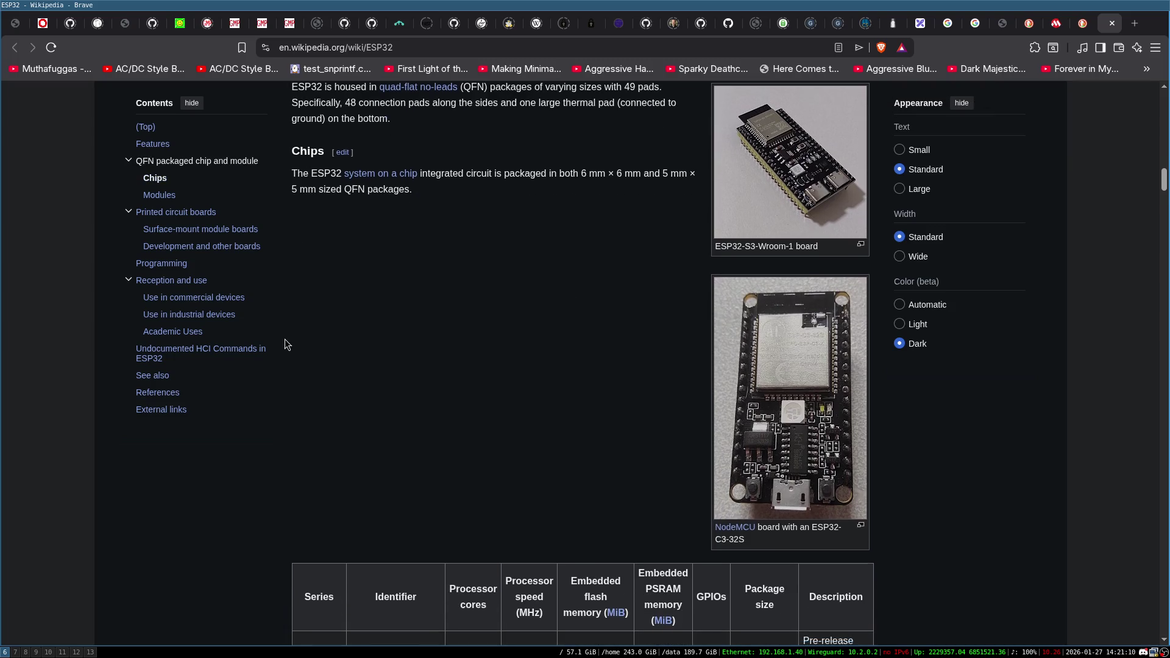
pyautogui.scroll(-4, 284, 339)
pyautogui.scroll(-4, 273, 401)
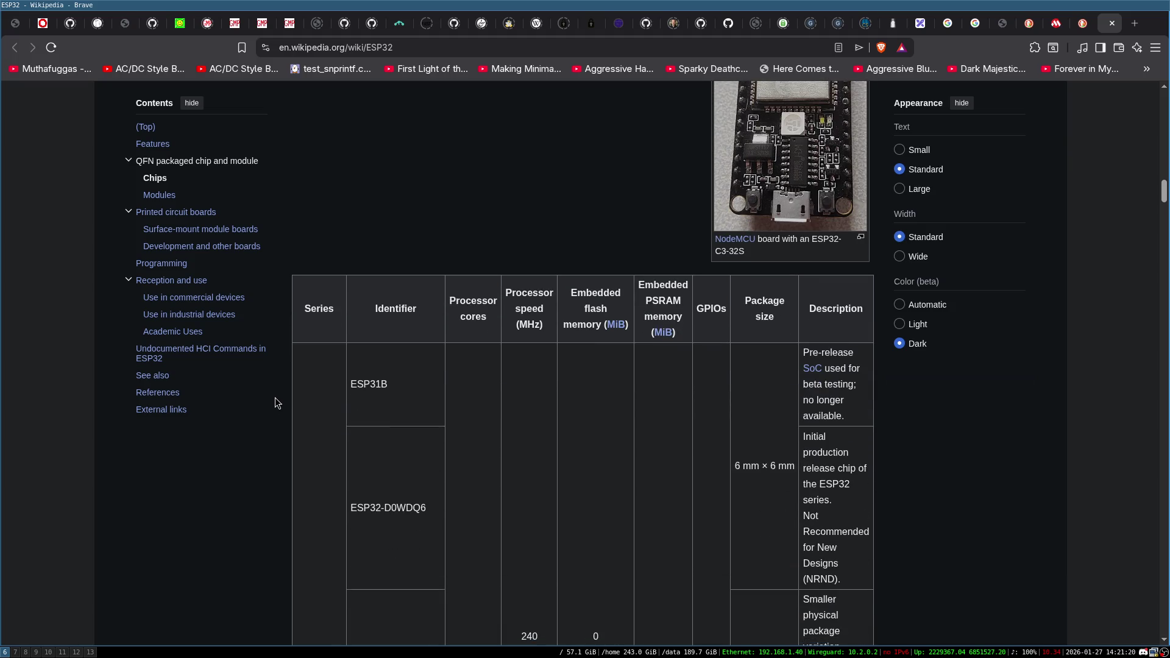
pyautogui.scroll(-4, 276, 397)
pyautogui.scroll(-2, 278, 399)
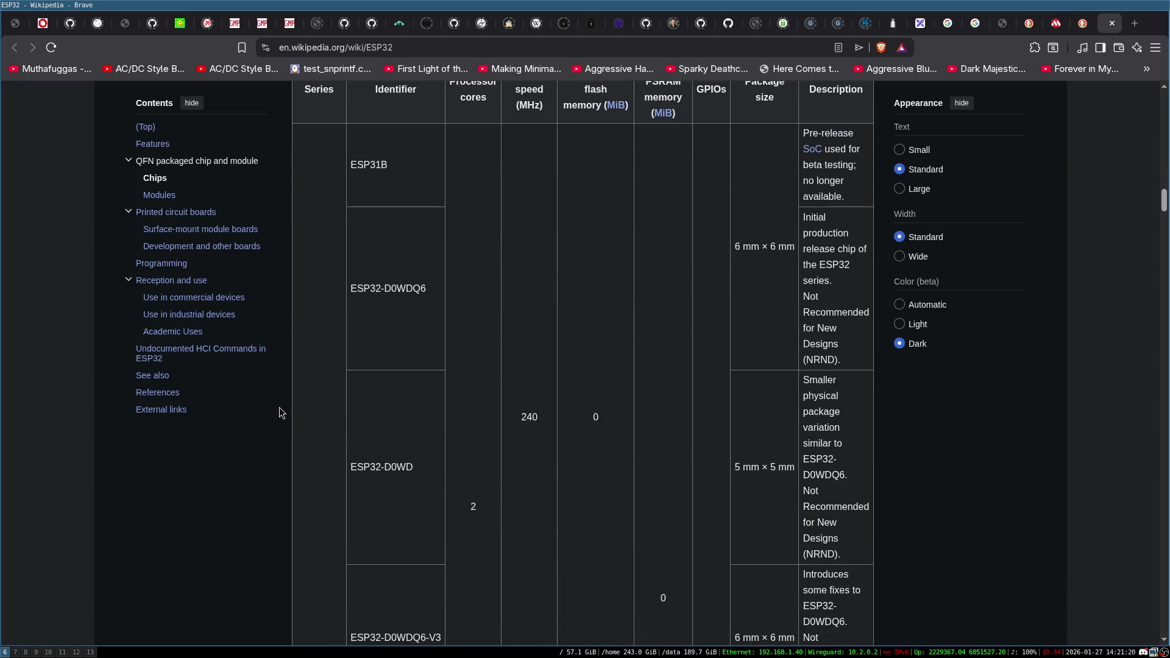
pyautogui.scroll(-4, 279, 408)
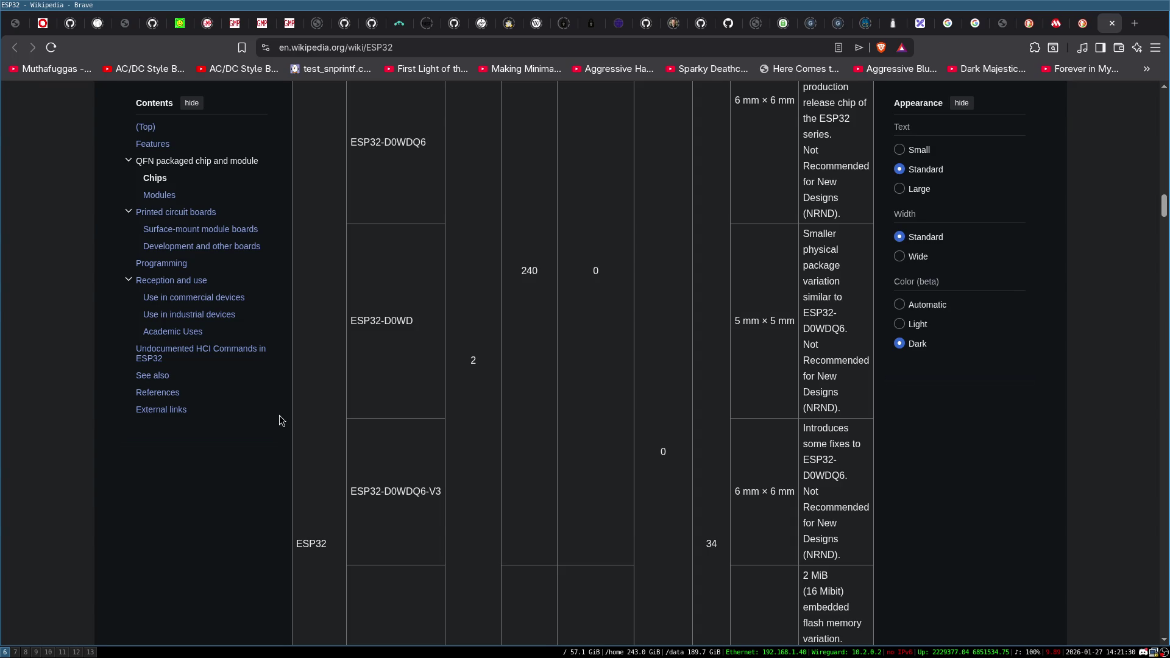
pyautogui.scroll(-5, 297, 316)
pyautogui.scroll(-12, 298, 315)
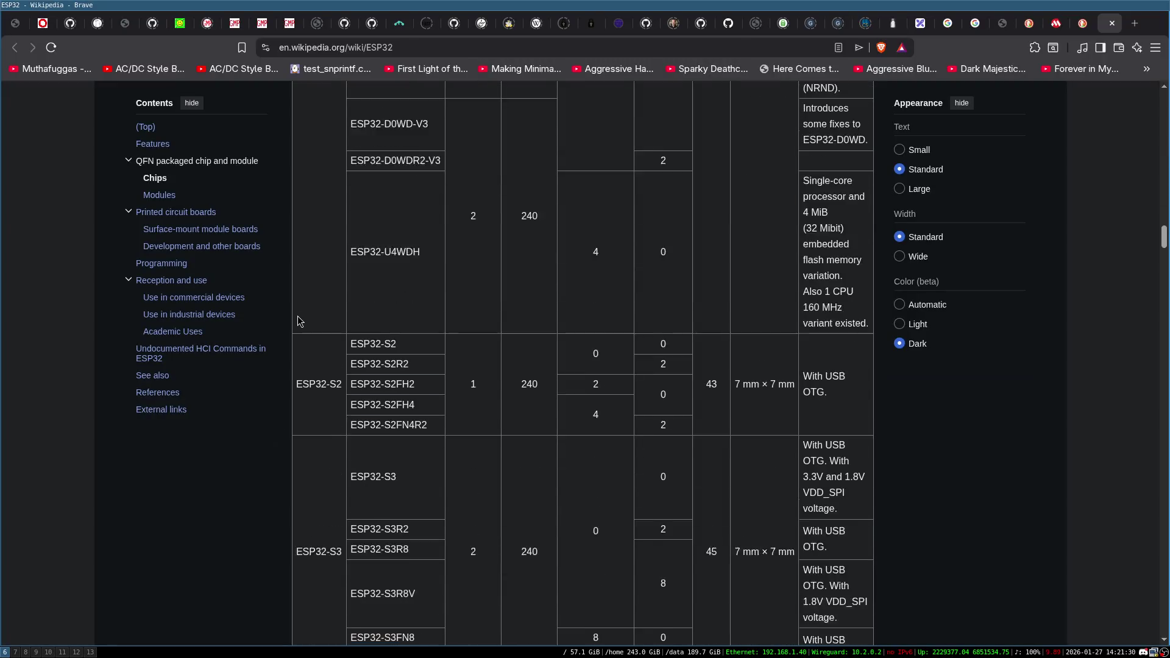
pyautogui.scroll(-3, 297, 321)
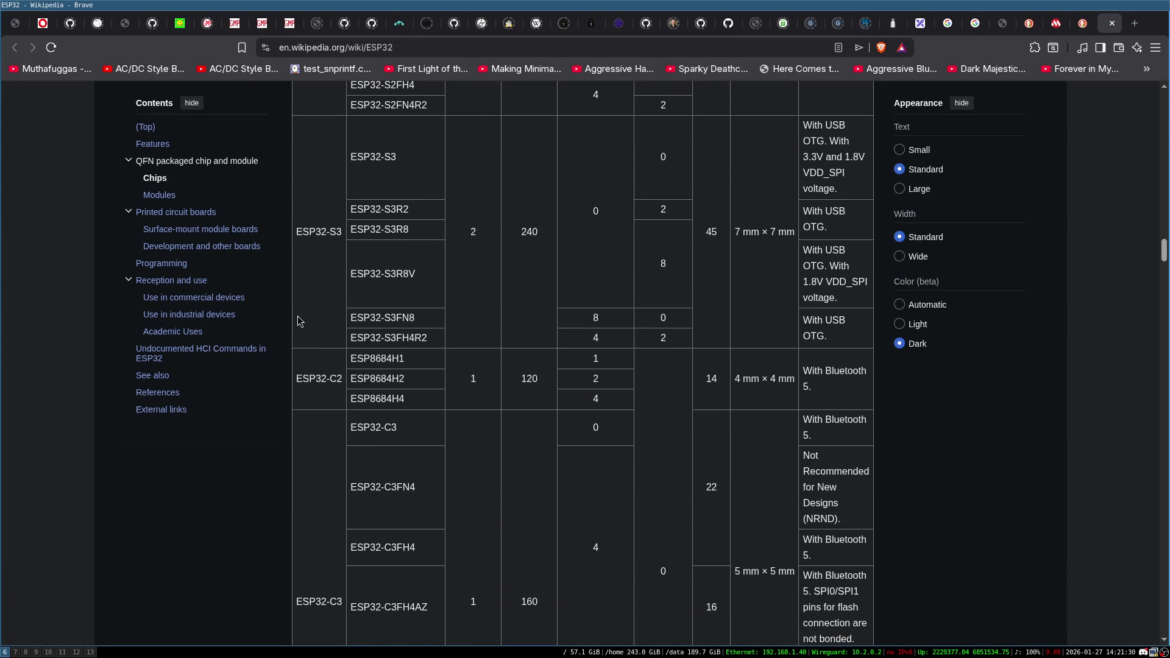
pyautogui.scroll(-8, 298, 321)
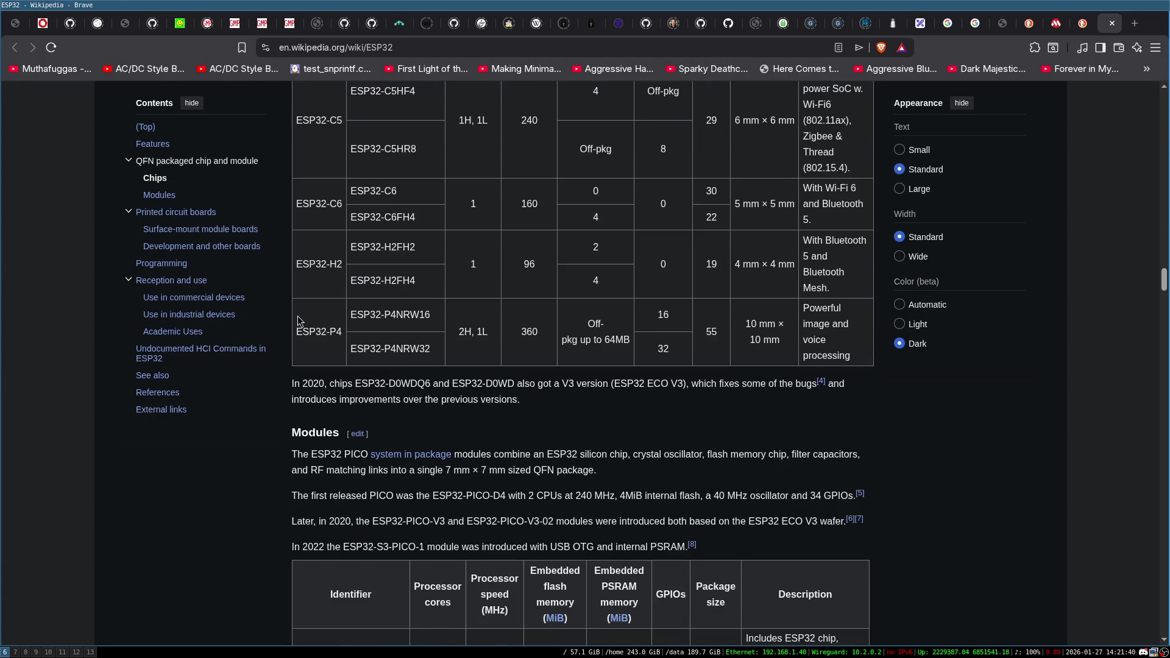
# Go back to the ESP32 search results and close that tab, revealing the 23A1024 datasheet.
pyautogui.hotkey('alt', 'Left')
pyautogui.scroll(4, 663, 317)
pyautogui.hotkey('ctrl', 'w')
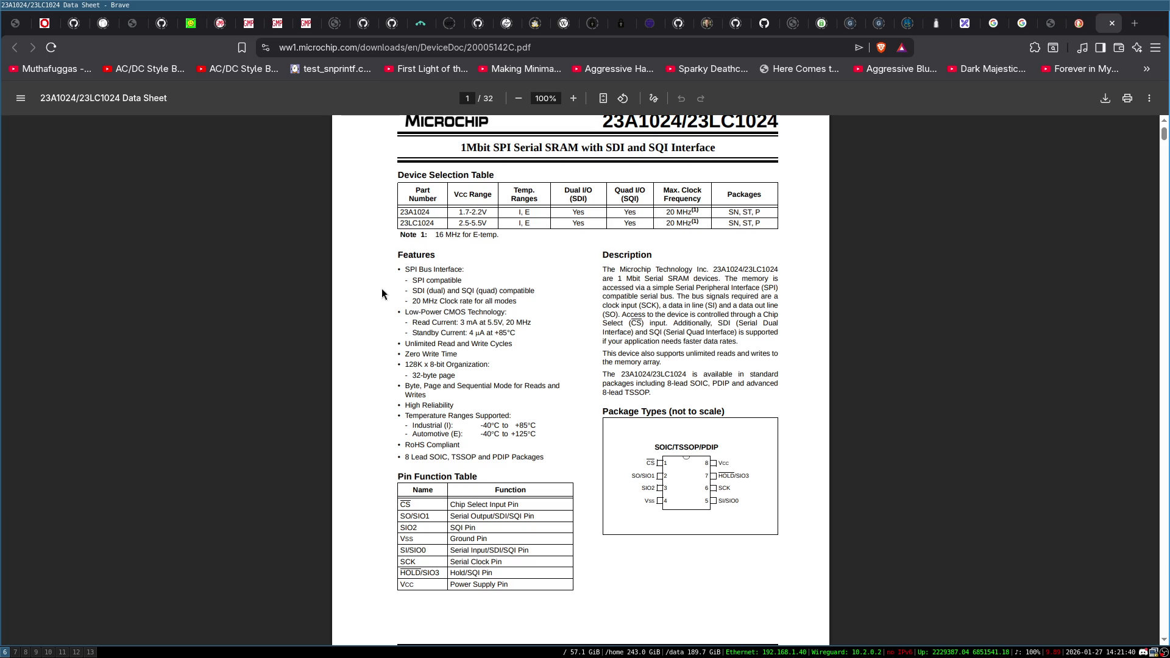
# Switch to the Emacs workspace showing the DAO ISA specification README.
pyautogui.press('super+6')
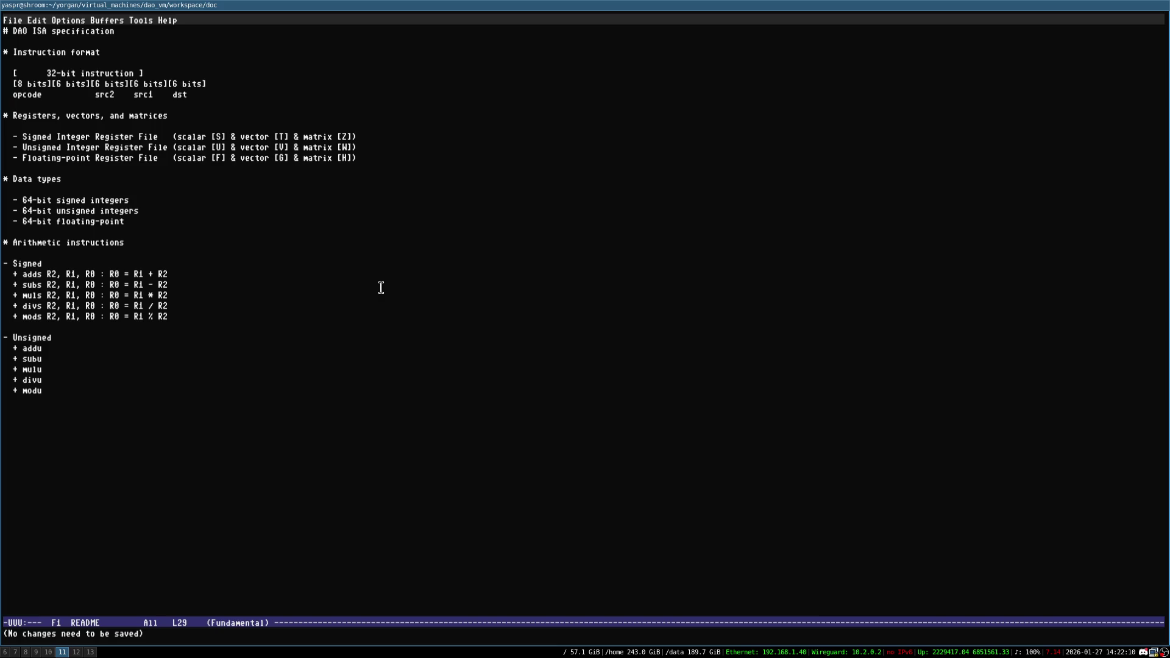
pyautogui.press('Up')
pyautogui.press('Up')
pyautogui.press('Up')
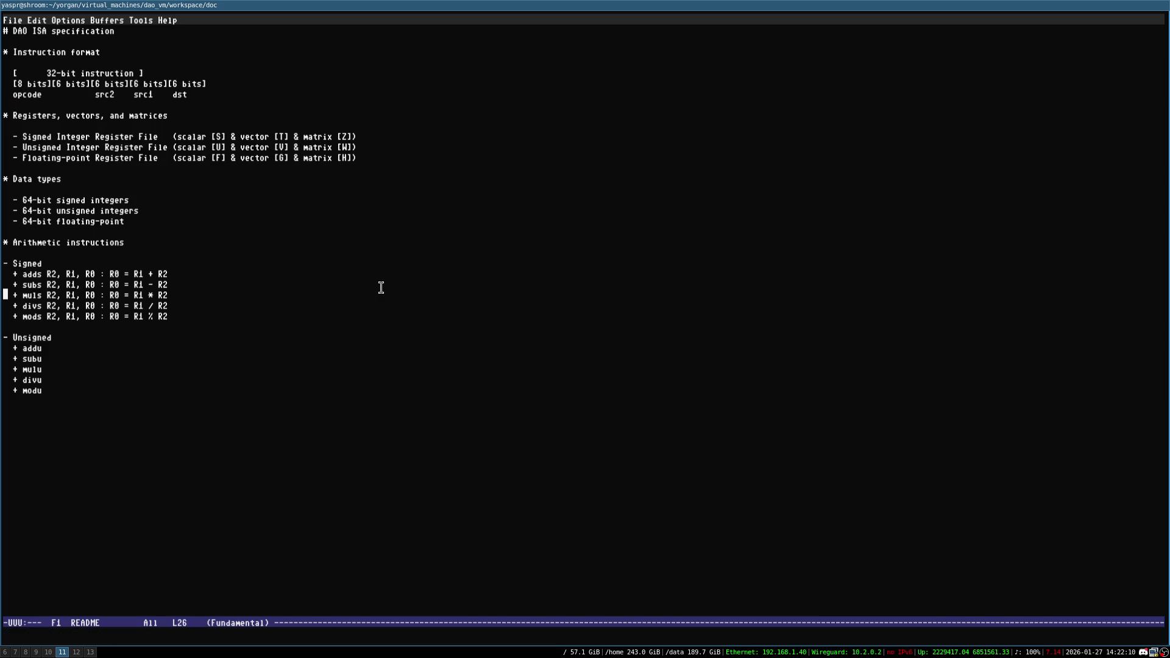
pyautogui.press('Up')
pyautogui.press('Up')
pyautogui.hotkey('ctrl', 'x')
pyautogui.hotkey('ctrl', 's')
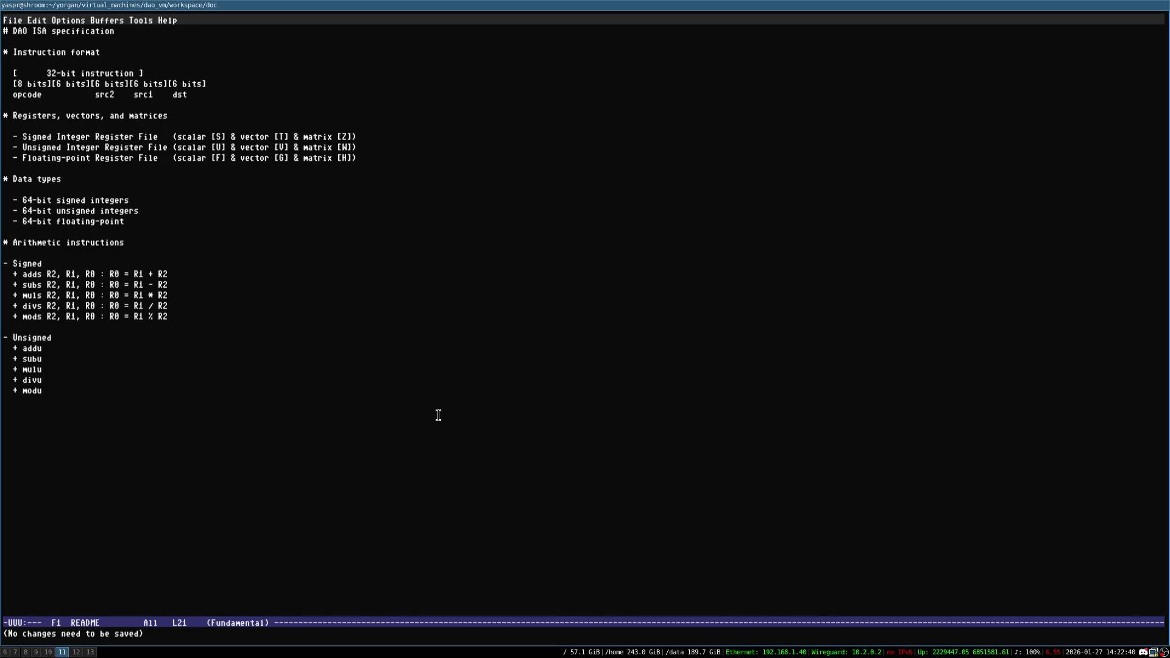
pyautogui.press('Up')
pyautogui.press('Up')
pyautogui.press('Up')
pyautogui.press('Up')
pyautogui.press('Up')
pyautogui.press('Up')
pyautogui.hotkey('ctrl', 'x')
pyautogui.hotkey('ctrl', 's')
pyautogui.hotkey('ctrl', 'x')
pyautogui.hotkey('ctrl', 's')
pyautogui.press('Up')
pyautogui.press('Up')
pyautogui.press('Up')
pyautogui.hotkey('ctrl', 'x')
pyautogui.hotkey('ctrl', 's')
pyautogui.press('Up')
pyautogui.press('Up')
pyautogui.press('Up')
pyautogui.hotkey('ctrl', 'x')
pyautogui.hotkey('ctrl', 's')
pyautogui.press('Up')
pyautogui.press('Up')
pyautogui.hotkey('ctrl', 'e')
pyautogui.hotkey('ctrl', 'x')
pyautogui.hotkey('ctrl', 's')
pyautogui.press('Down')
pyautogui.hotkey('alt', 'b')
pyautogui.hotkey('alt', 'b')
pyautogui.hotkey('alt', 'b')
pyautogui.hotkey('ctrl', 'x')
pyautogui.hotkey('ctrl', 's')
pyautogui.press('Up')
pyautogui.hotkey('ctrl', 'x')
pyautogui.hotkey('ctrl', 's')
pyautogui.hotkey('ctrl', 'x')
pyautogui.hotkey('ctrl', 's')
pyautogui.press('Down')
pyautogui.press('Down')
pyautogui.press('Left')
pyautogui.hotkey('ctrl', 'x')
pyautogui.hotkey('ctrl', 's')
pyautogui.hotkey('ctrl', 'x')
pyautogui.hotkey('ctrl', 's')
pyautogui.press('super+6')
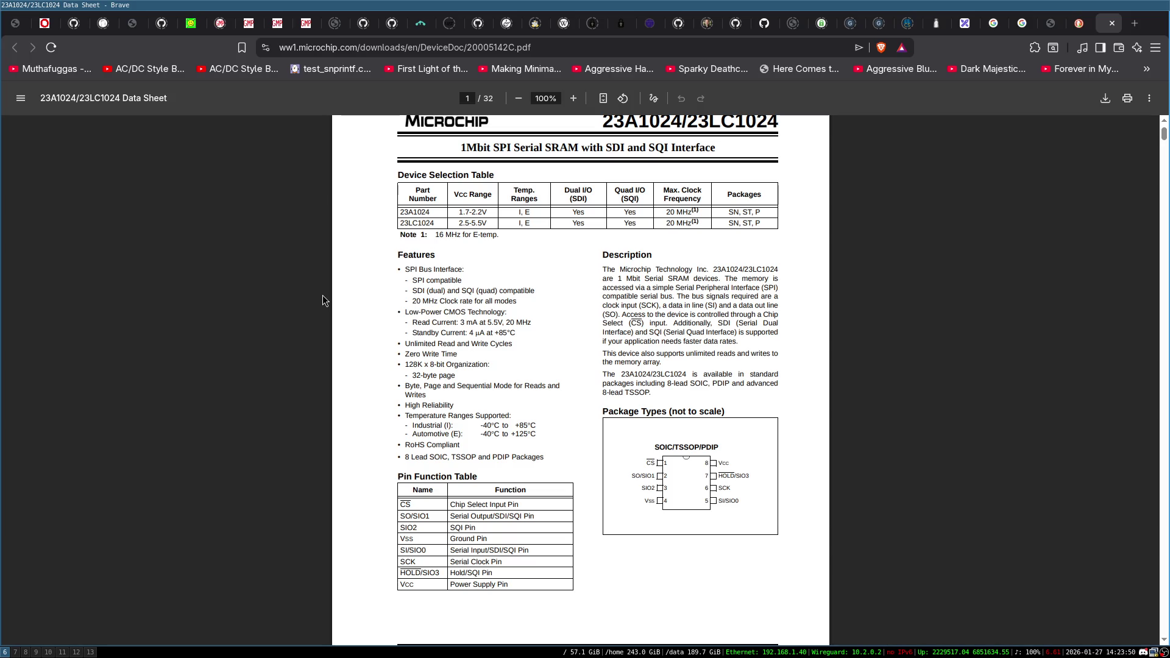
# Search DuckDuckGo for 'ftdi chips' in a new tab.
pyautogui.hotkey('ctrl', 't')
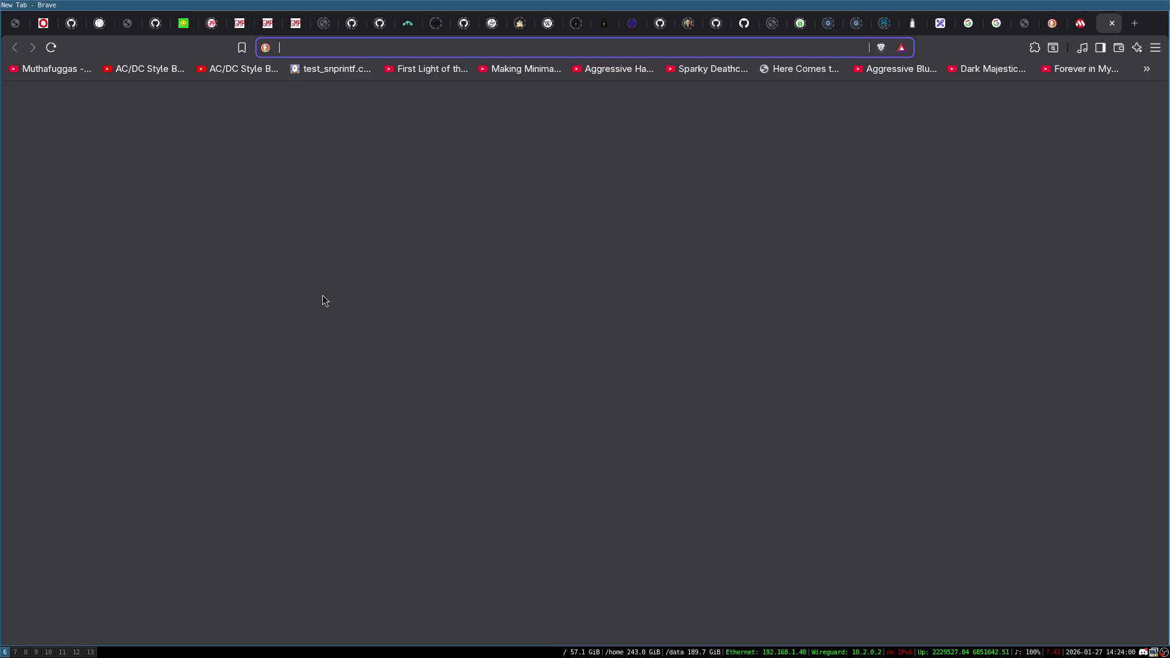
pyautogui.write('ftdi')
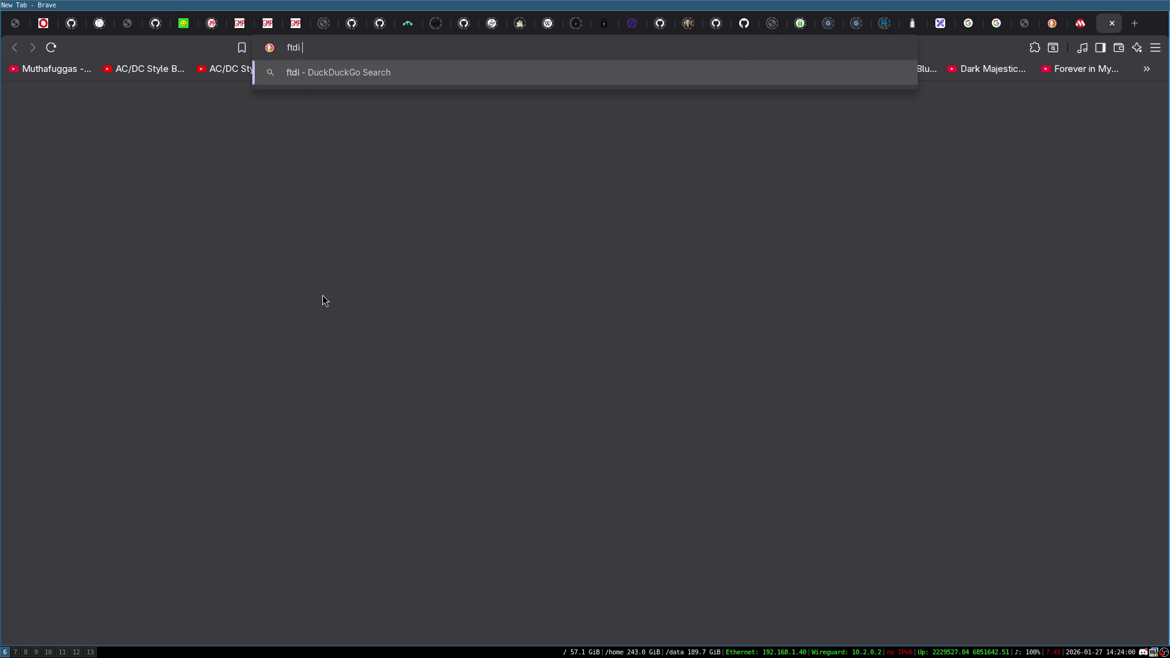
pyautogui.write(' chips')
pyautogui.press('Return')
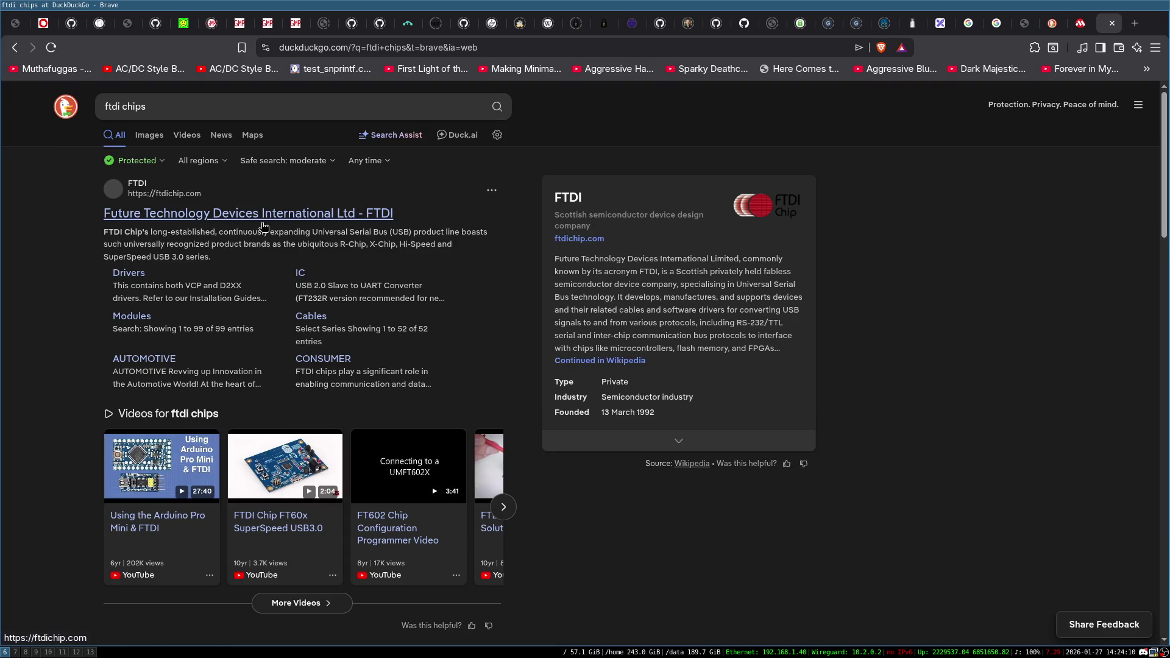
# Open FTDI's official website from the results and dismiss the Important Notice popup.
pyautogui.click(579, 239)
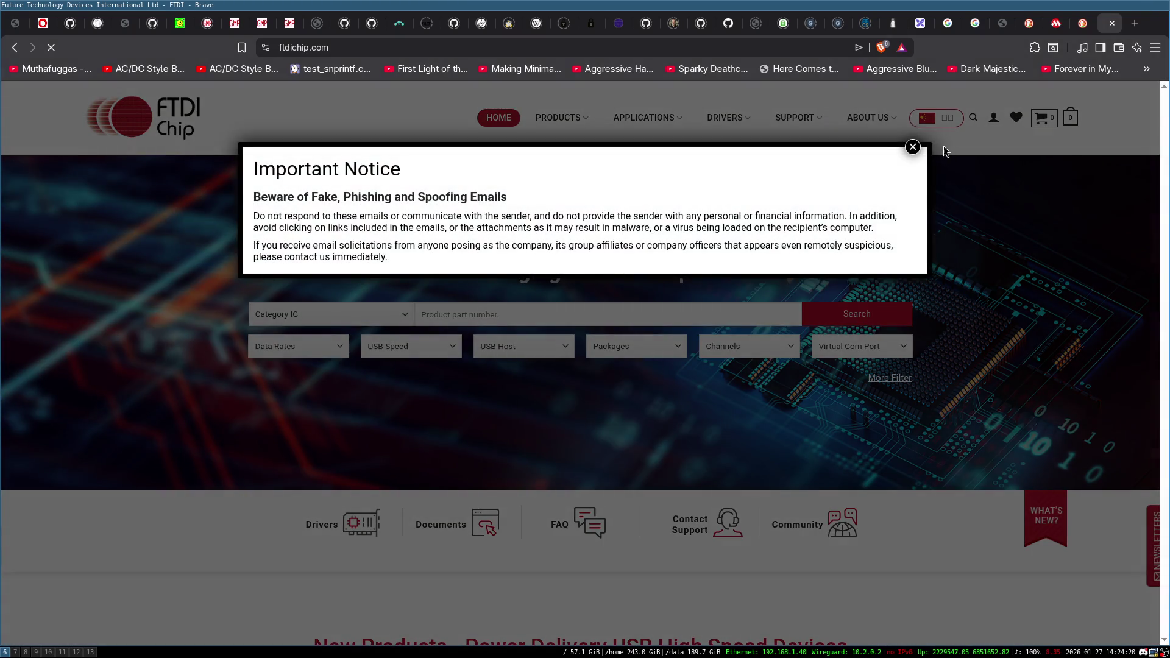
pyautogui.click(913, 148)
pyautogui.scroll(-7, 114, 310)
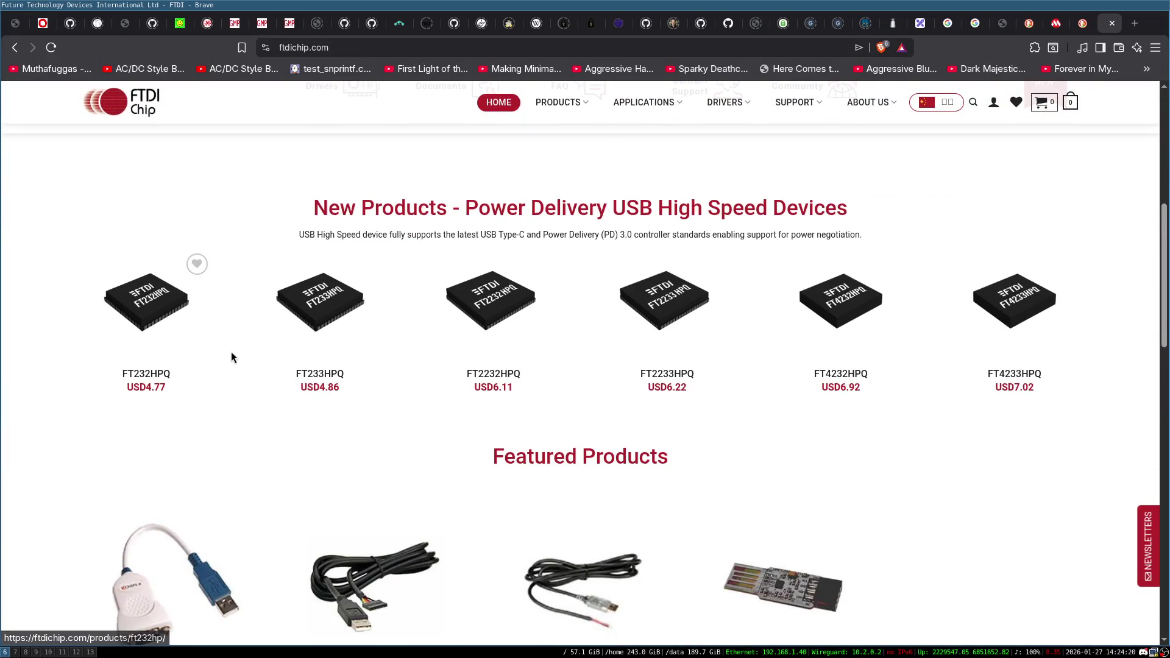
pyautogui.scroll(-3, 237, 354)
pyautogui.scroll(3, 192, 270)
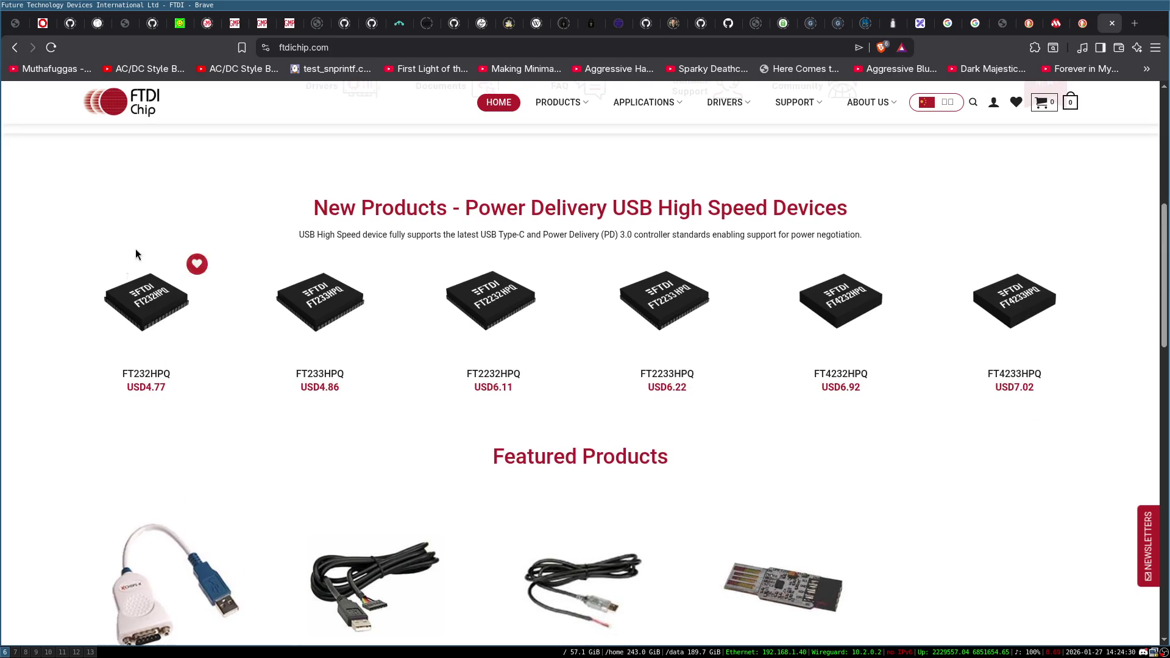
# Open the FT232HPQ product page in a new tab and read down to its Key Hardware Features.
pyautogui.middleClick(153, 303)
pyautogui.click(1114, 26)
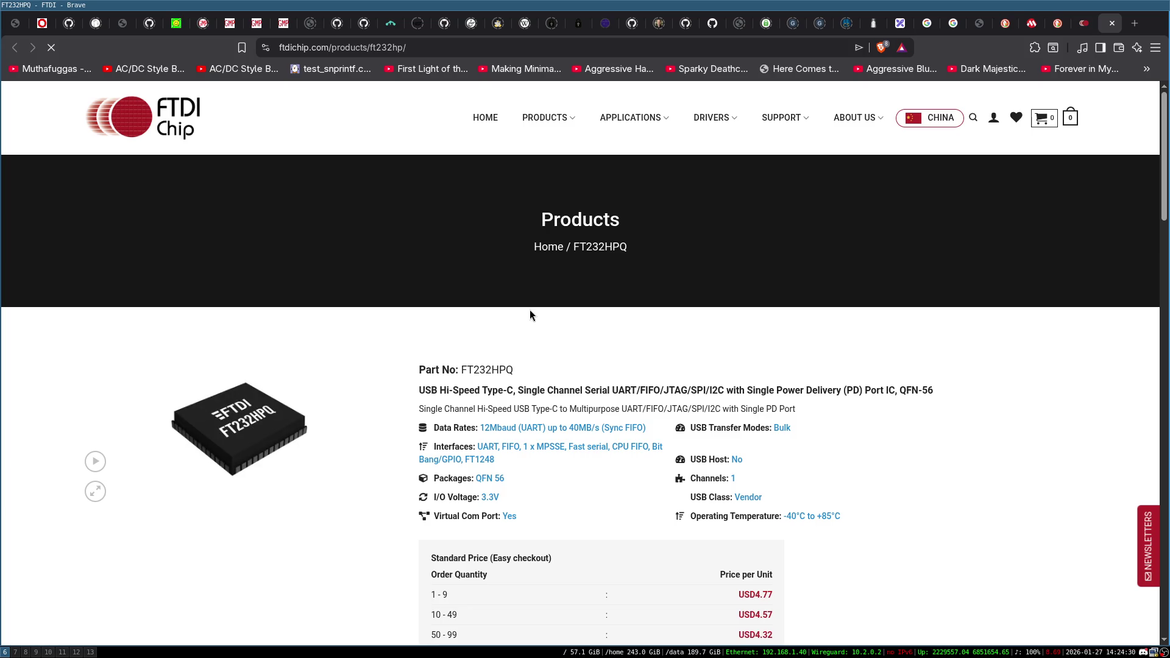
pyautogui.scroll(-1, 524, 311)
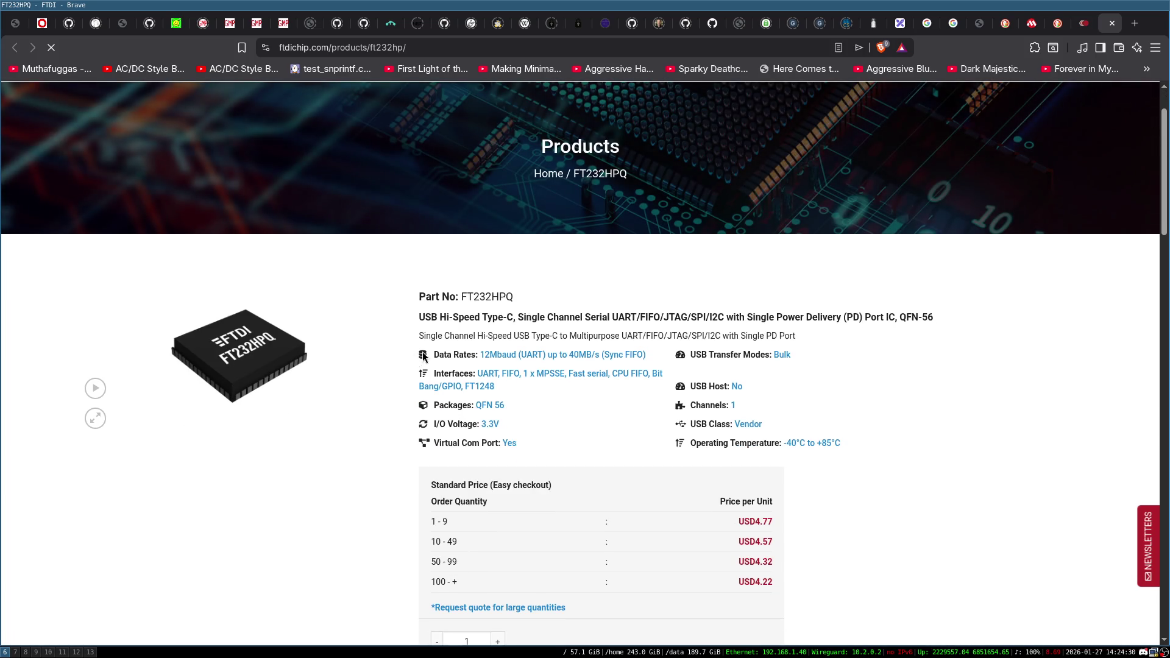
pyautogui.scroll(-1, 415, 268)
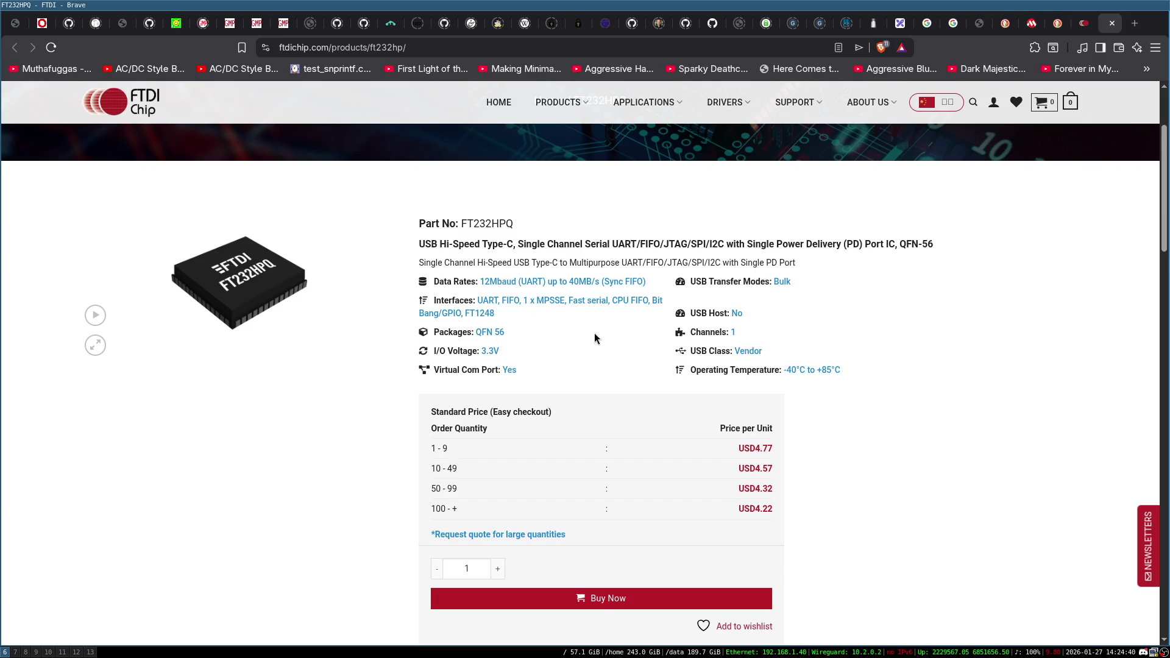
pyautogui.scroll(-2, 553, 274)
pyautogui.scroll(2, 567, 270)
pyautogui.scroll(-5, 452, 319)
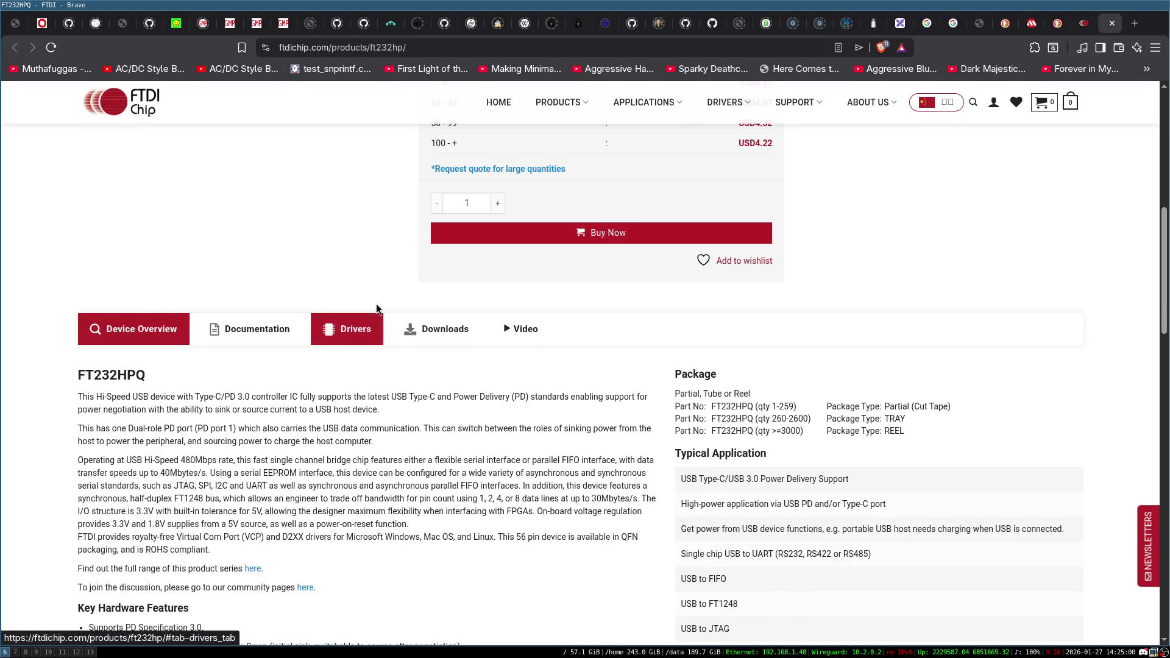
pyautogui.scroll(-2, 344, 358)
pyautogui.scroll(-2, 344, 335)
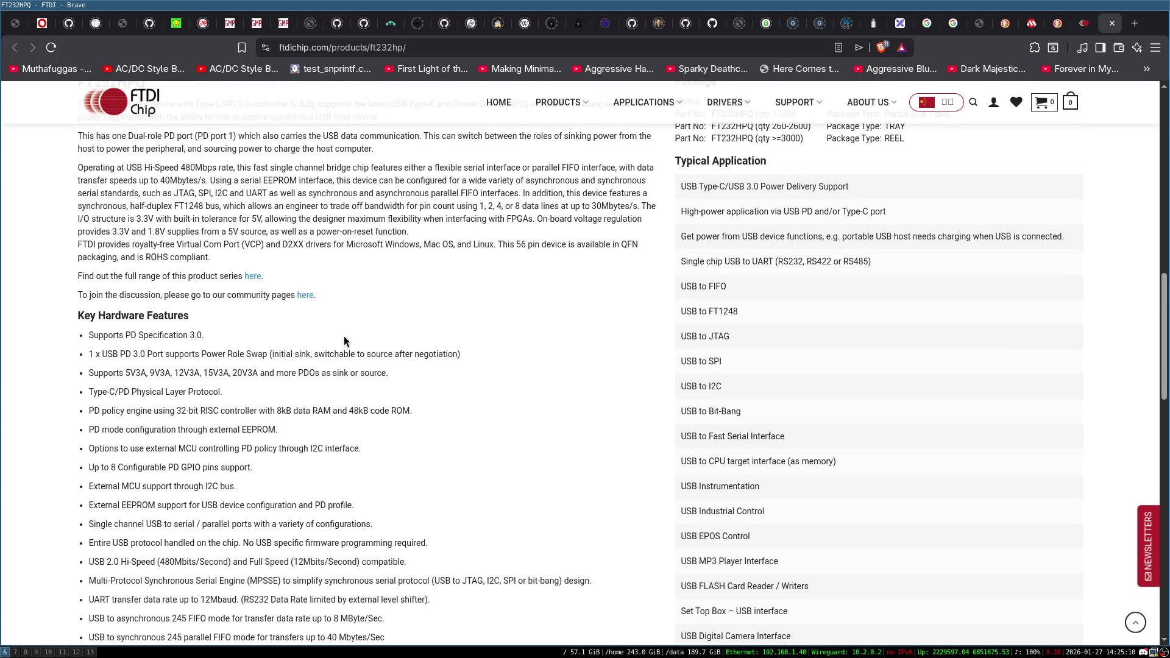
pyautogui.scroll(-1, 344, 336)
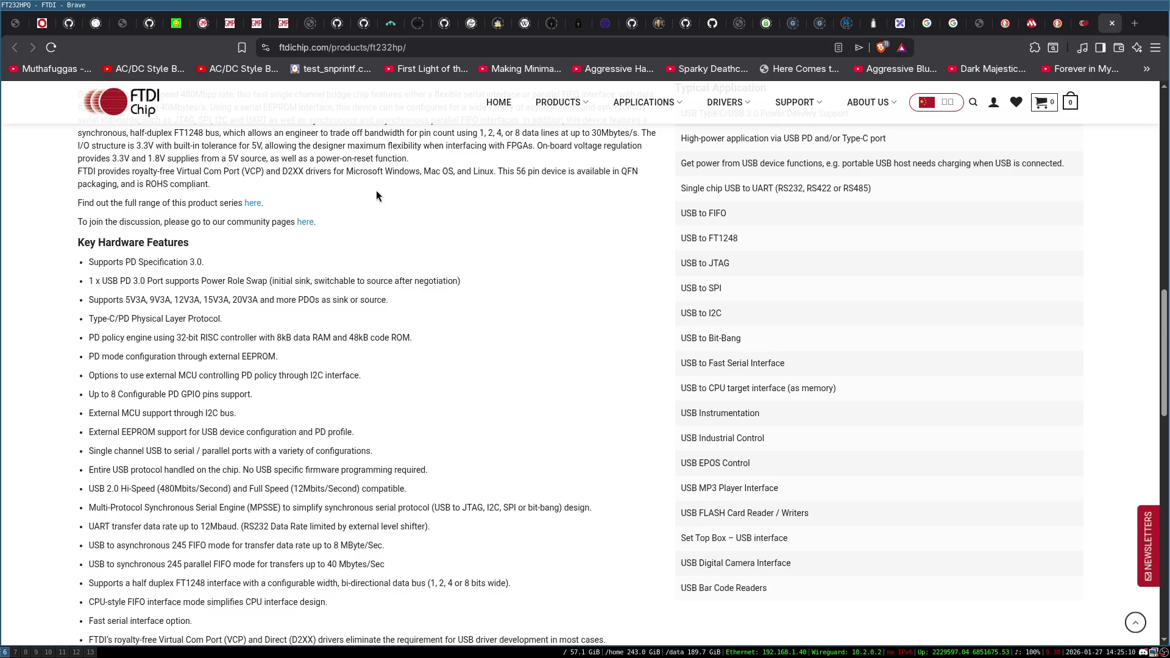
# Draw a large rectangle as the board outline in Excalidraw.
pyautogui.click(897, 23)
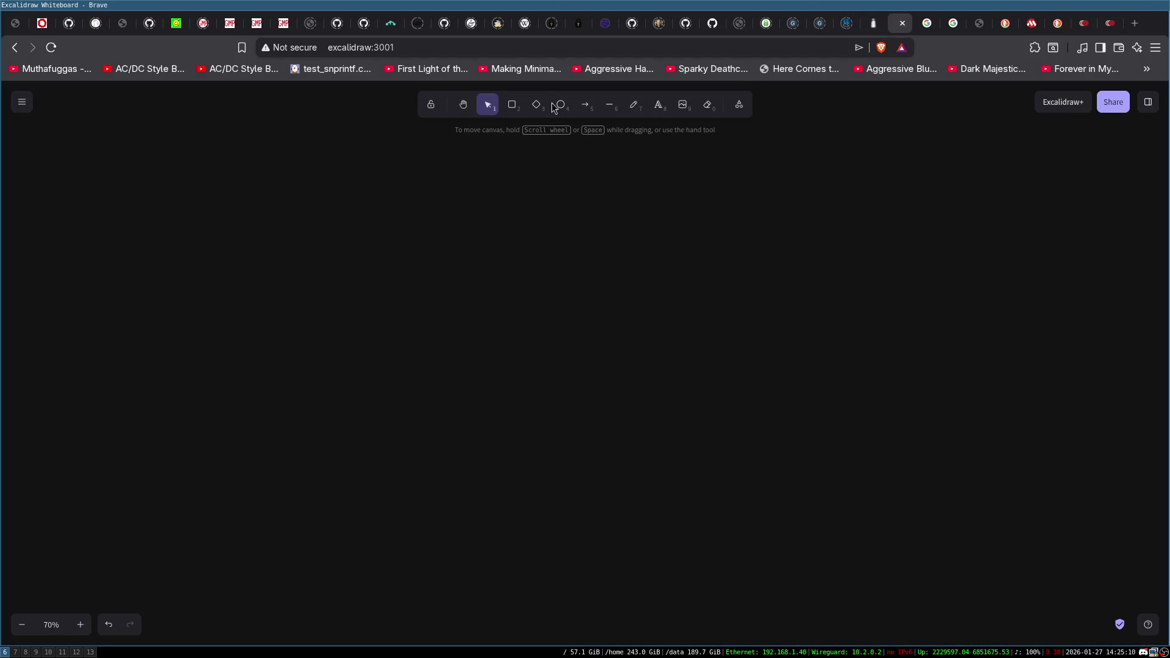
pyautogui.click(510, 113)
pyautogui.moveTo(285, 280)
pyautogui.mouseDown()
pyautogui.moveTo(605, 532)
pyautogui.moveTo(621, 592)
pyautogui.mouseUp()
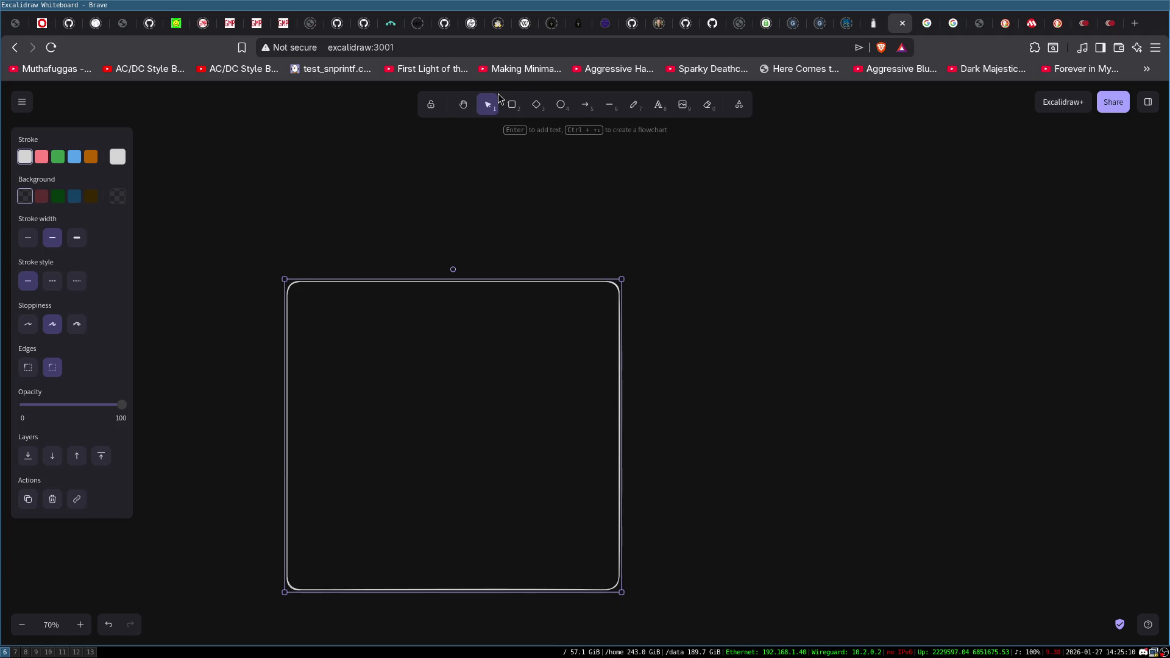
# Add a small box labelled 'ATmega328p' near the board's lower left.
pyautogui.click(511, 107)
pyautogui.moveTo(353, 445)
pyautogui.mouseDown()
pyautogui.moveTo(456, 523)
pyautogui.moveTo(427, 499)
pyautogui.mouseUp()
pyautogui.doubleClick(404, 482)
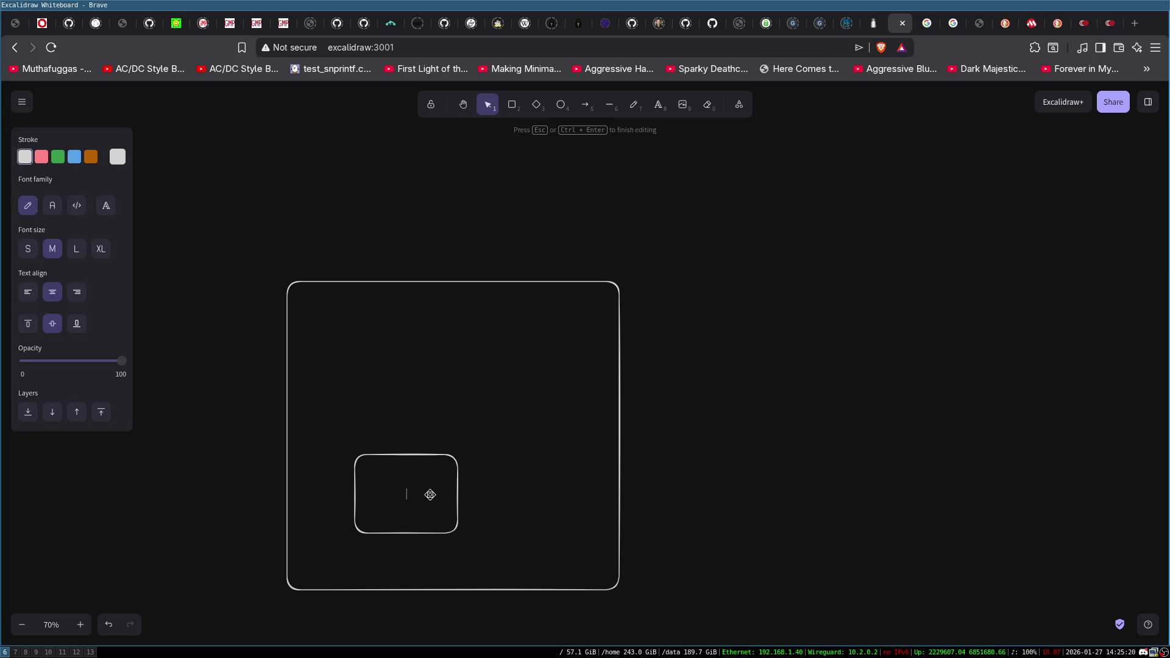
pyautogui.write('ATmega')
pyautogui.write('328p')
pyautogui.click(498, 405)
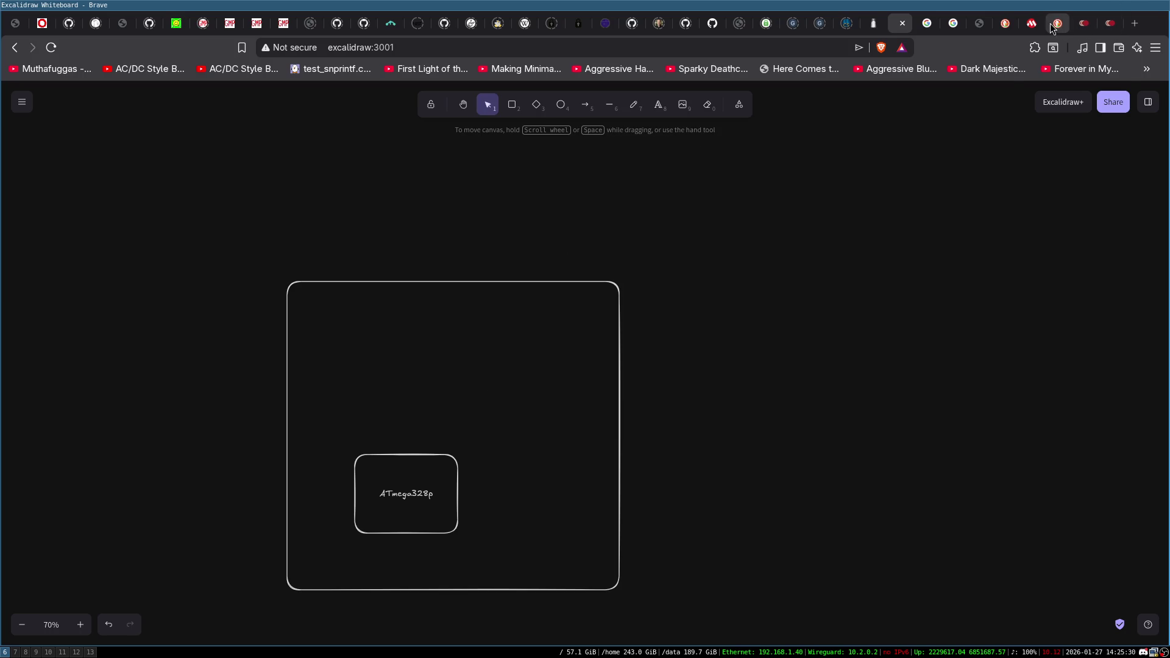
pyautogui.click(1104, 25)
# Review the FT232HPQ specs, USD price tiers and Device Overview, then return to the diagram.
pyautogui.scroll(7, 660, 225)
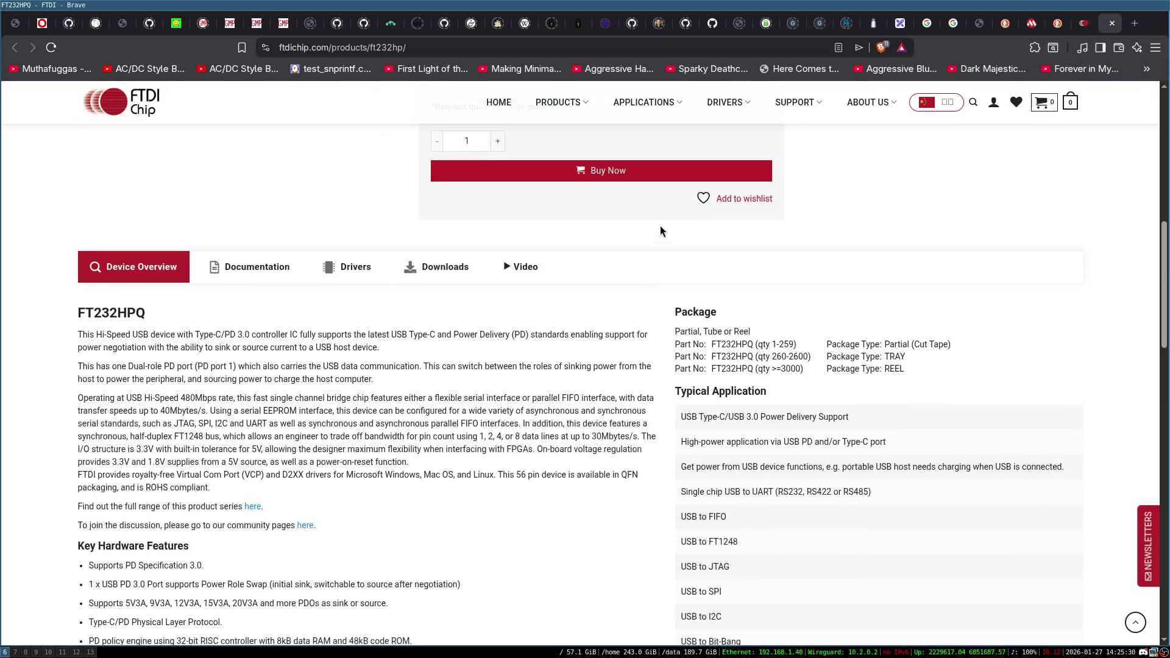
pyautogui.scroll(-2, 733, 341)
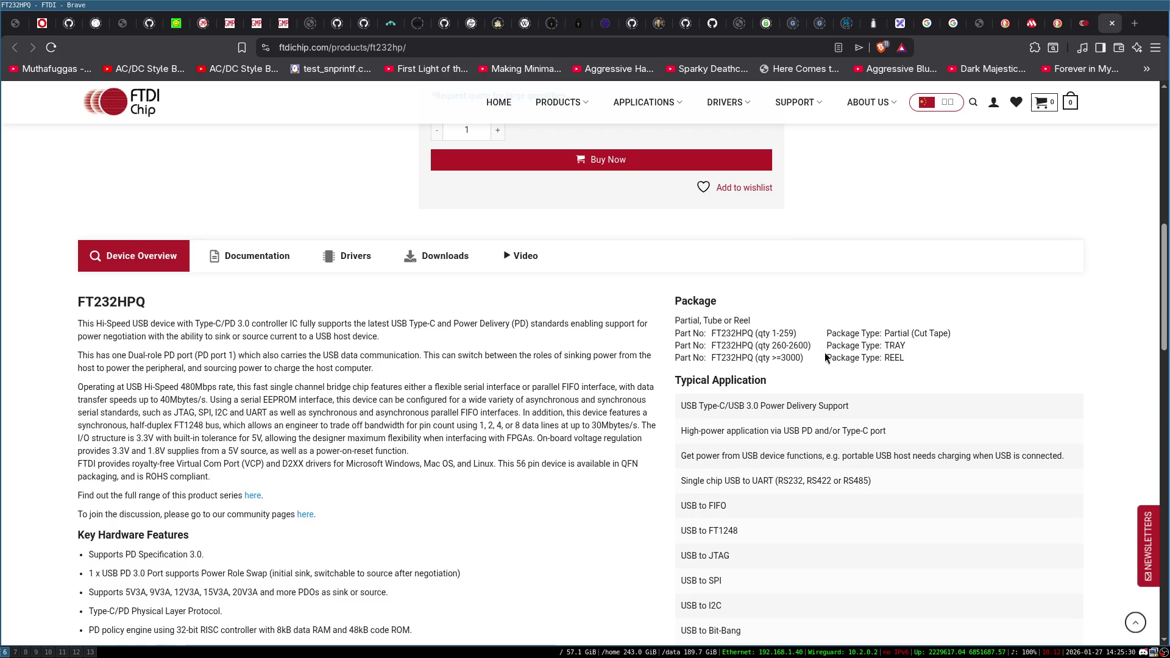
pyautogui.scroll(10, 349, 223)
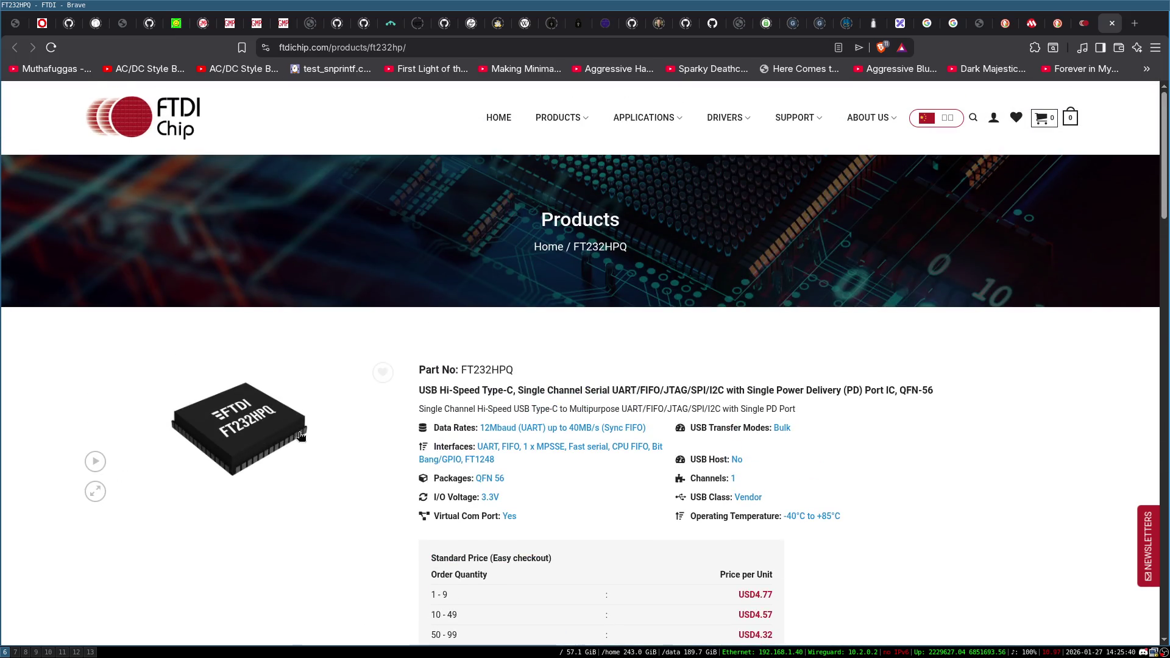
pyautogui.scroll(-3, 298, 422)
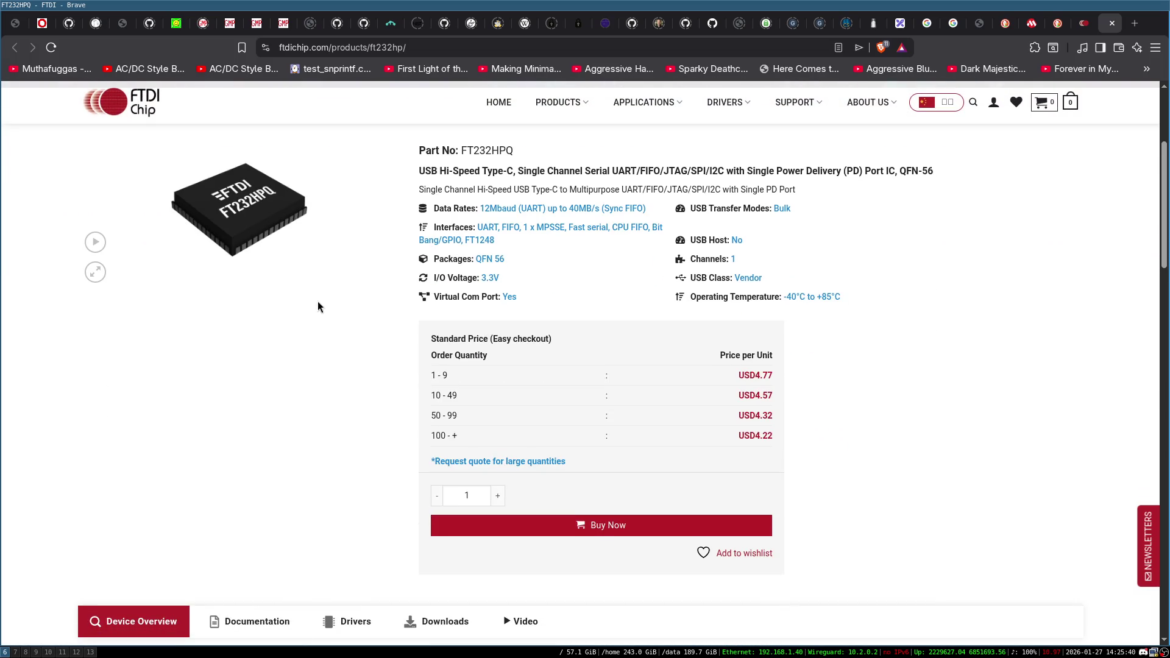
pyautogui.scroll(-4, 334, 306)
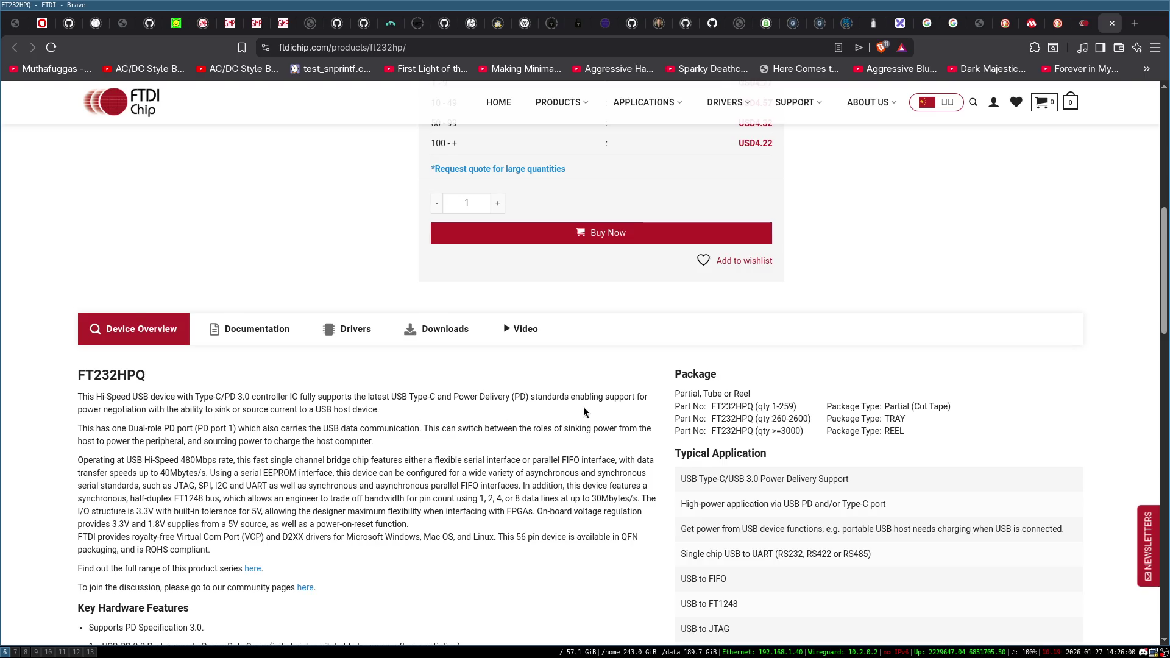
pyautogui.scroll(-1, 583, 412)
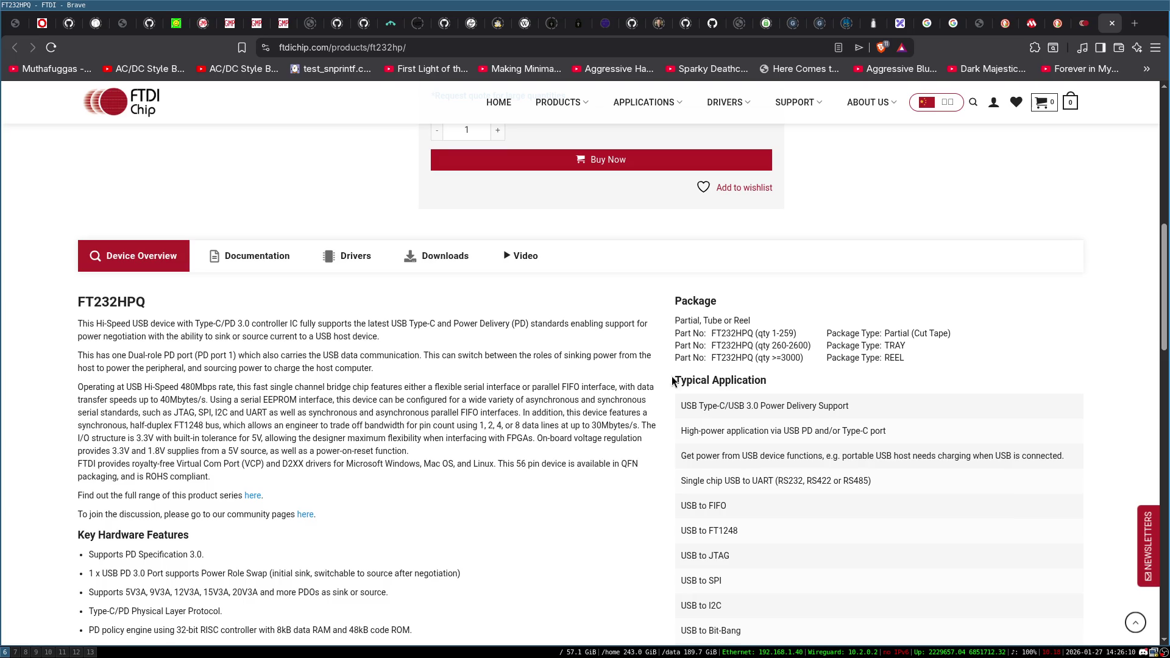
pyautogui.scroll(8, 814, 358)
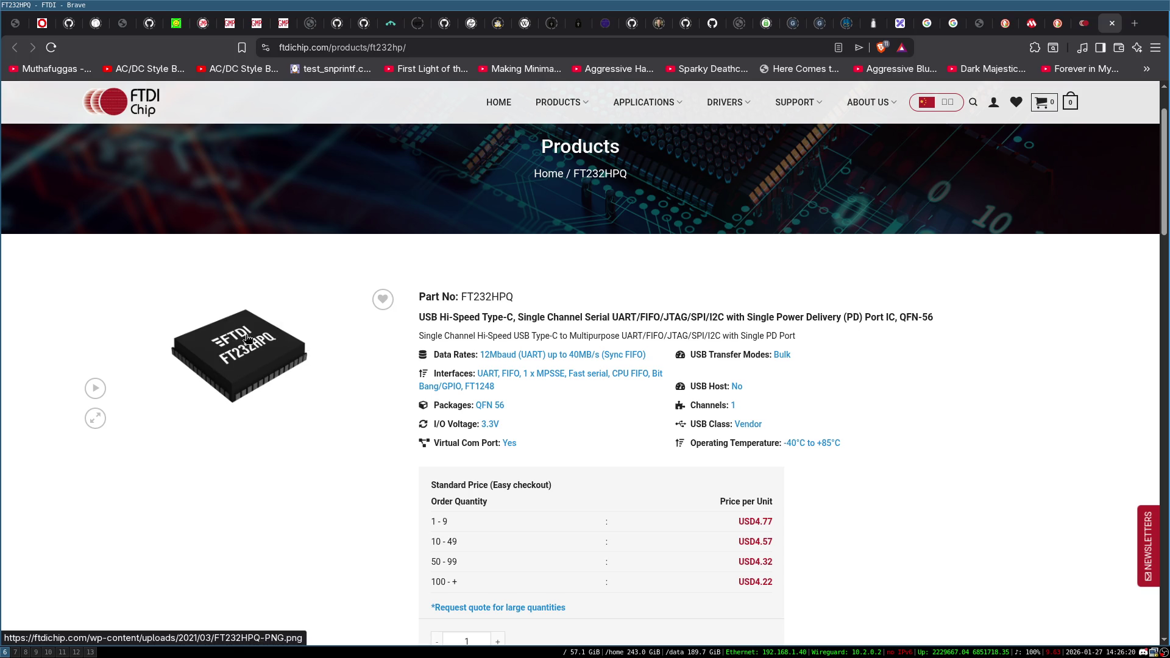
pyautogui.scroll(-2, 680, 319)
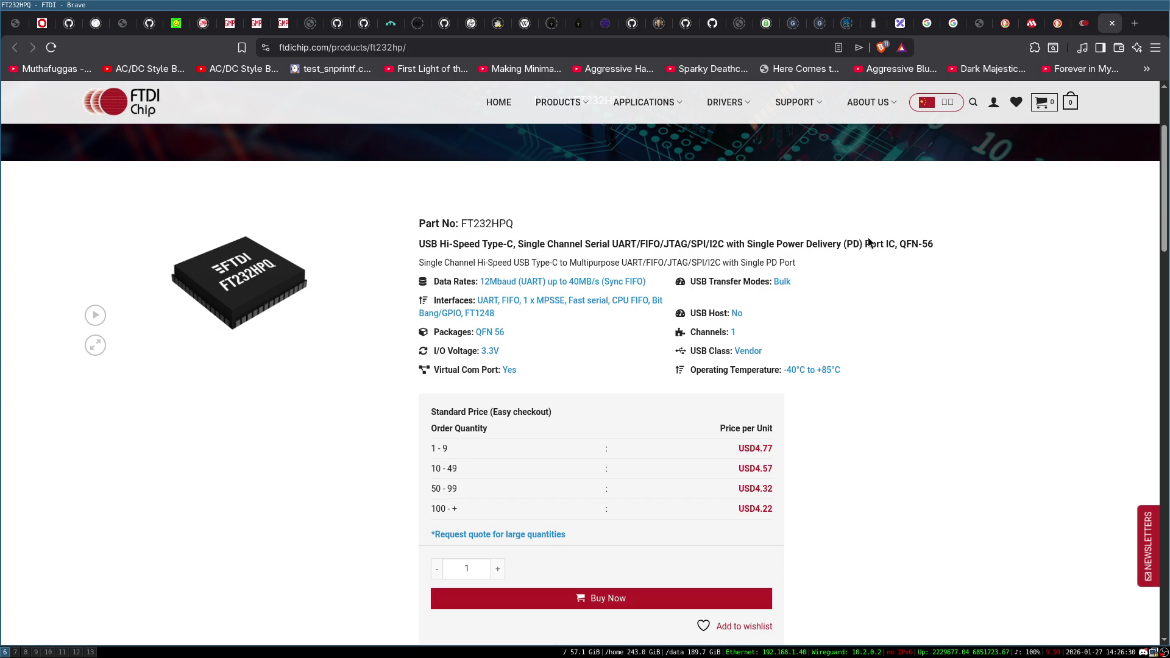
pyautogui.scroll(-5, 862, 261)
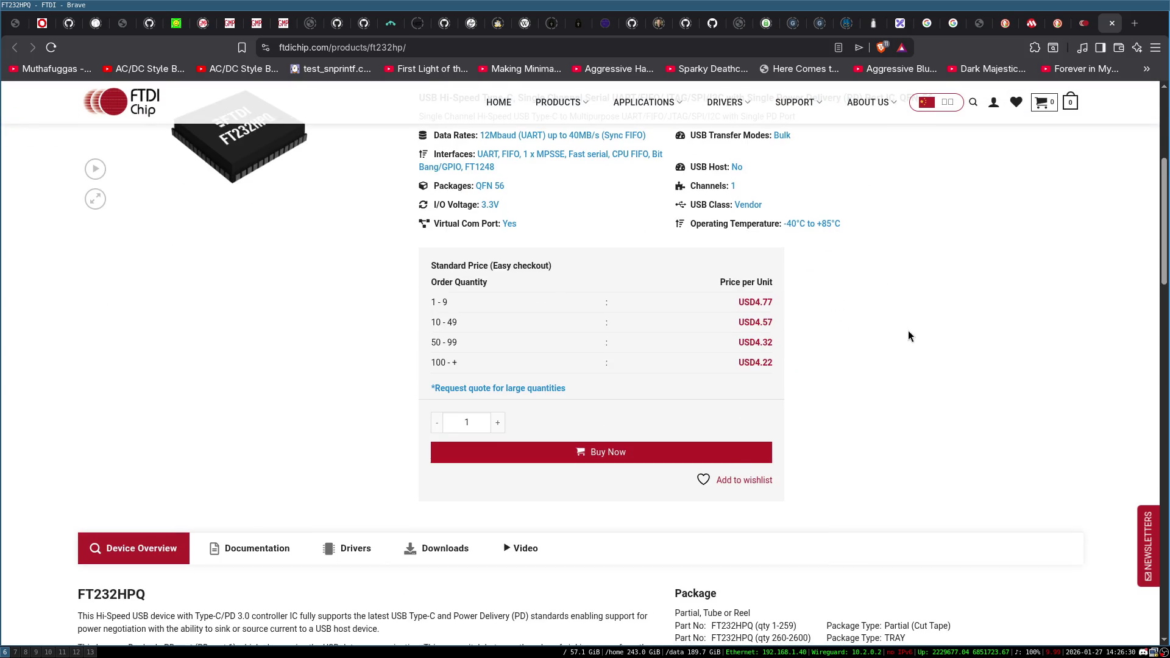
pyautogui.scroll(2, 908, 330)
pyautogui.scroll(2, 223, 194)
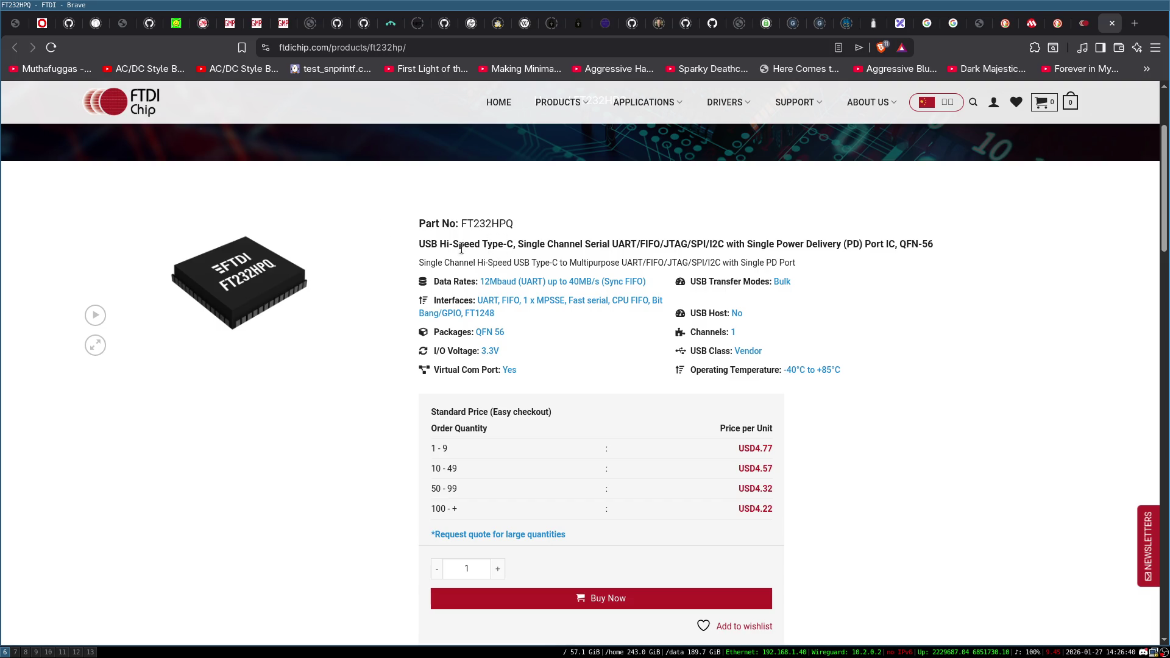
pyautogui.click(902, 23)
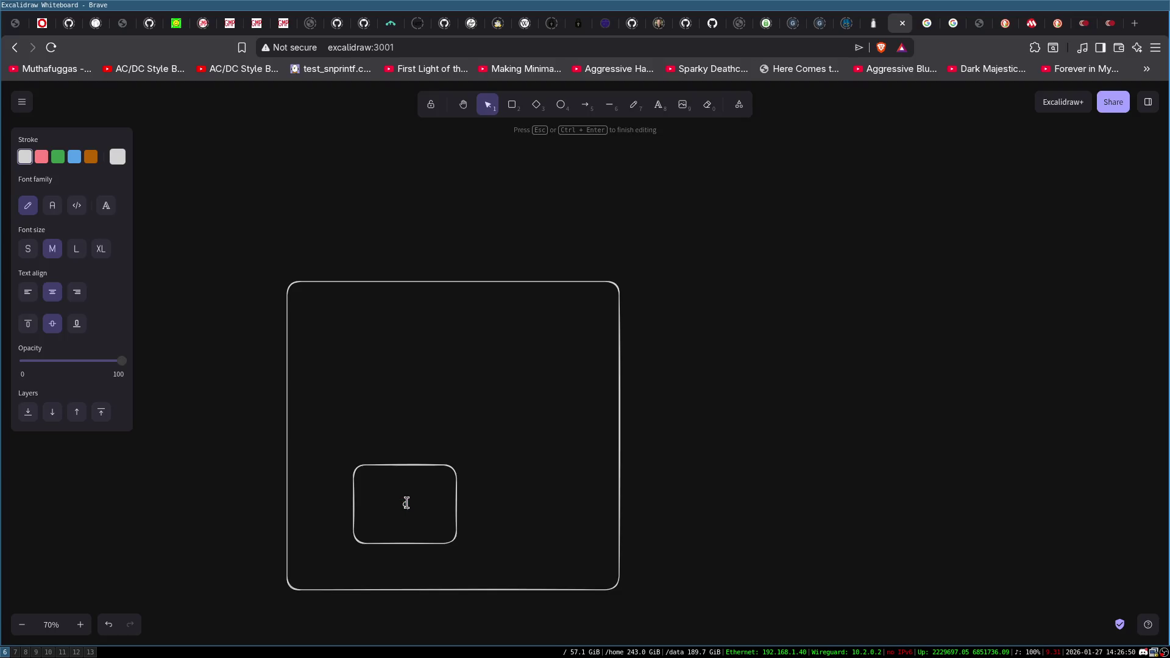
# Relabel the chip box 'CPU' and title the board outline 'PCB'.
pyautogui.click(455, 411)
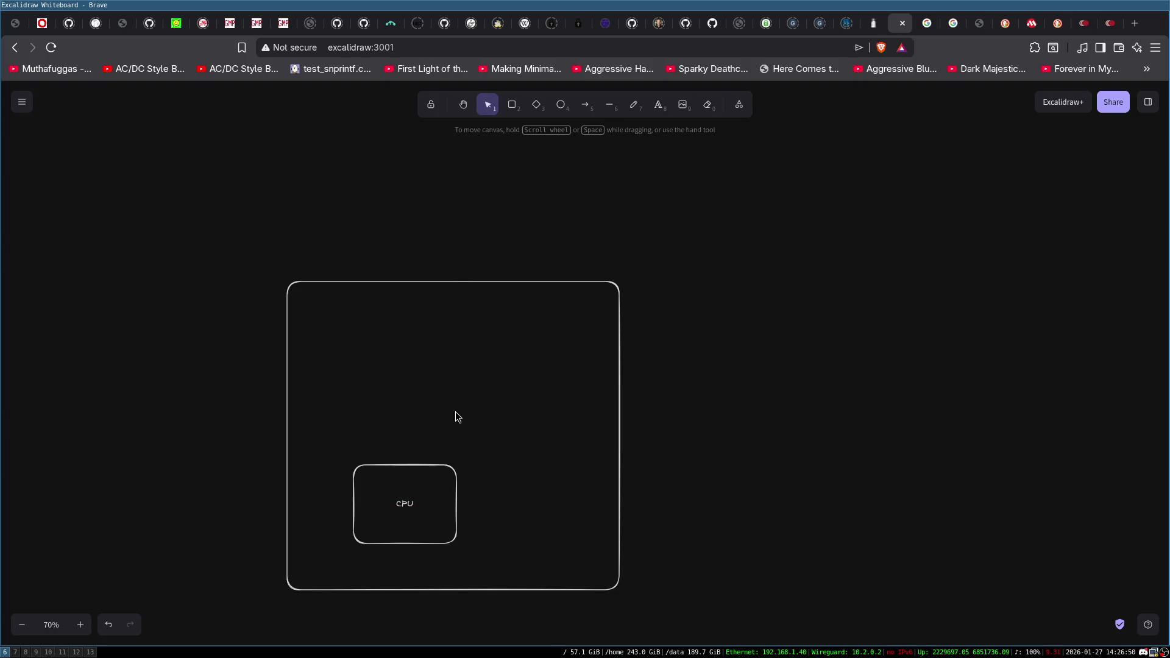
pyautogui.click(324, 281)
pyautogui.doubleClick(307, 261)
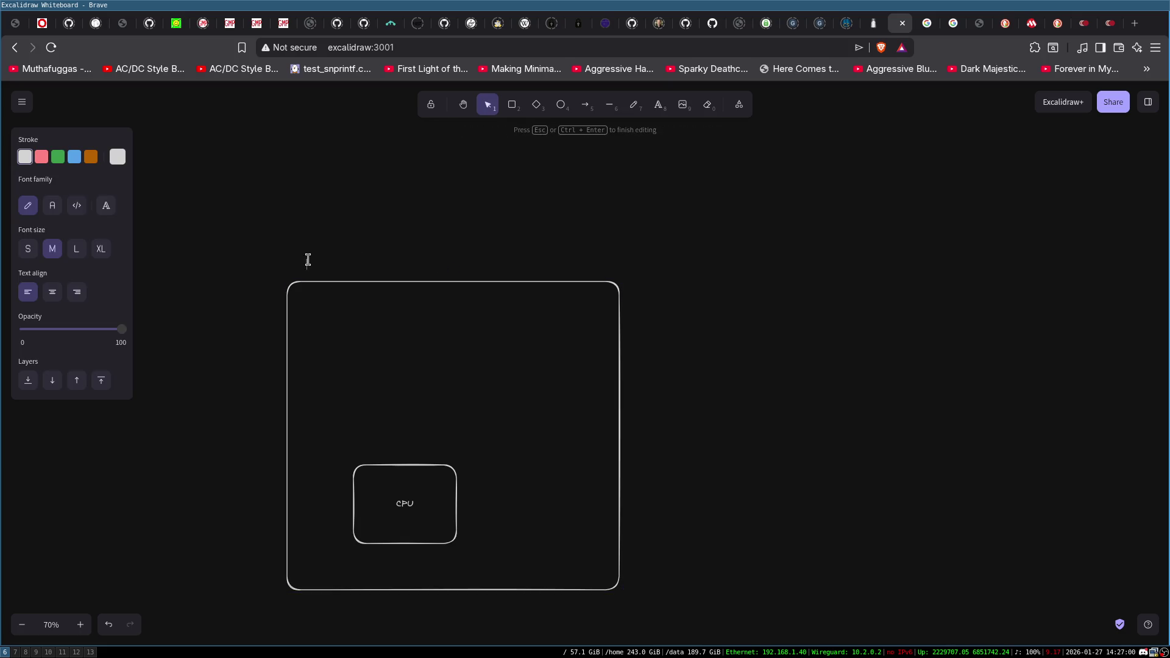
pyautogui.write('PCB')
pyautogui.click(382, 326)
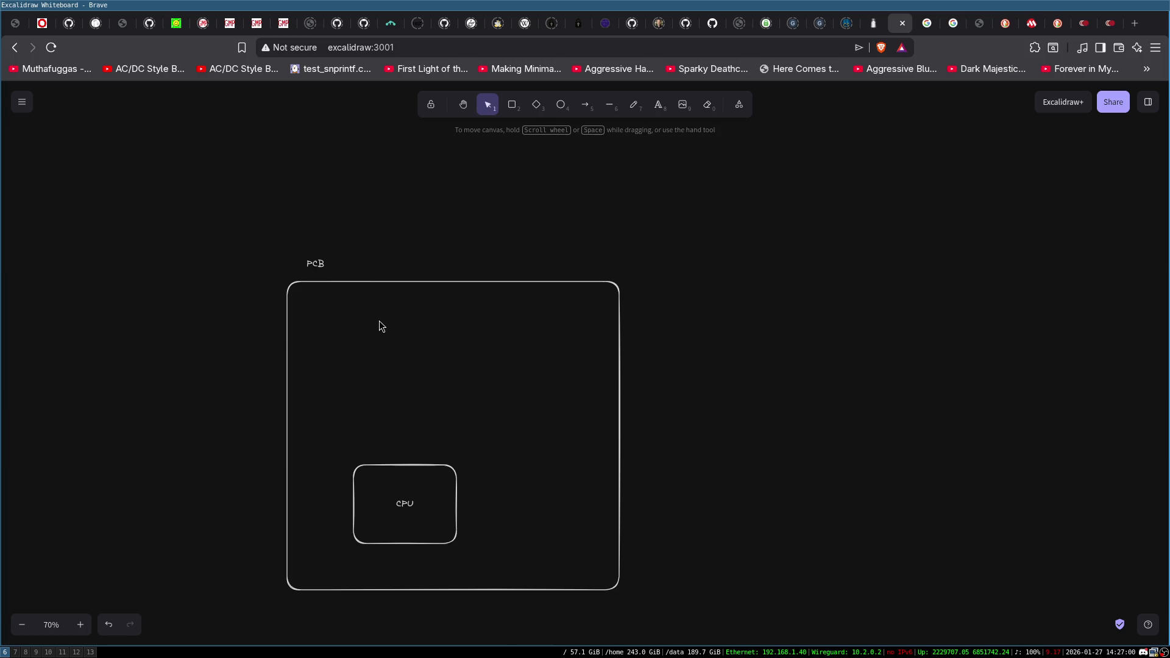
# Draw an empty box in the board's upper right.
pyautogui.click(512, 104)
pyautogui.moveTo(512, 301)
pyautogui.mouseDown()
pyautogui.moveTo(580, 327)
pyautogui.moveTo(591, 354)
pyautogui.mouseUp()
pyautogui.click(554, 218)
pyautogui.click(403, 505)
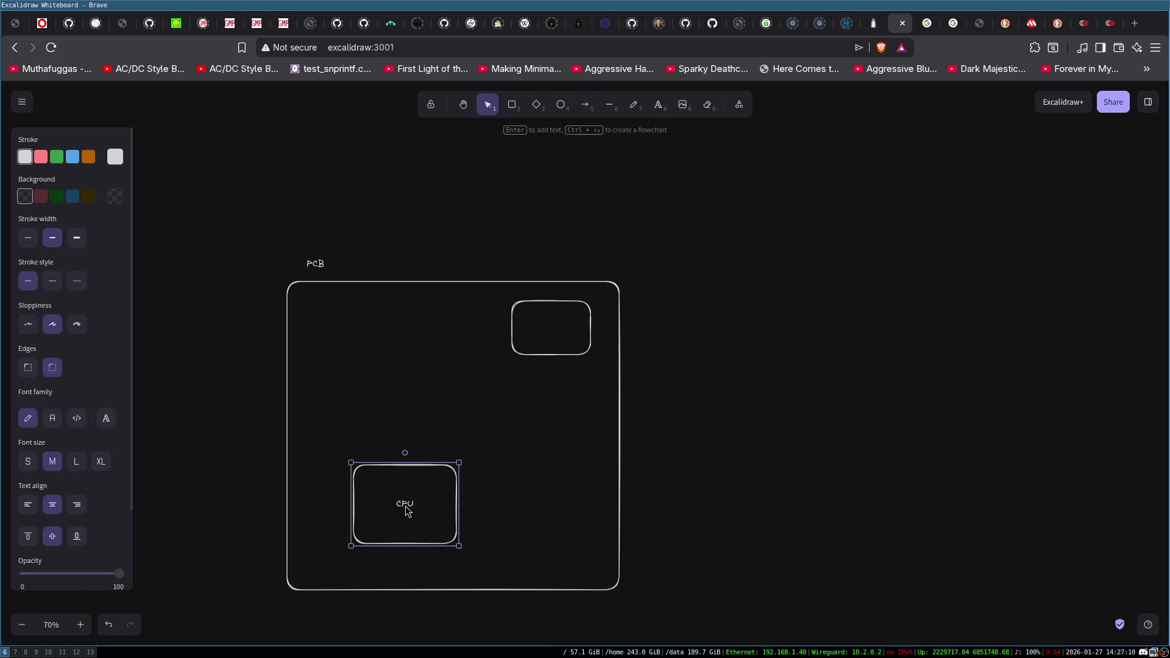
pyautogui.click(601, 167)
# Draw a wide box in the middle of the board labelled EEPROM.
pyautogui.click(512, 104)
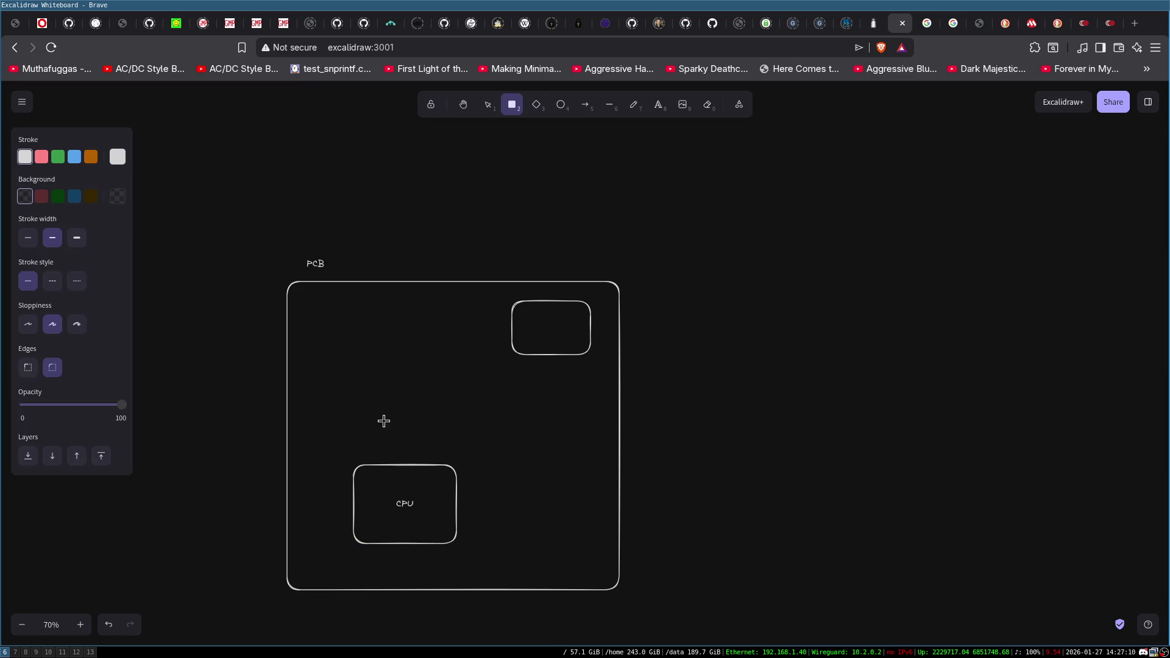
pyautogui.moveTo(360, 375); pyautogui.dragTo(461, 408)
pyautogui.doubleClick(411, 392)
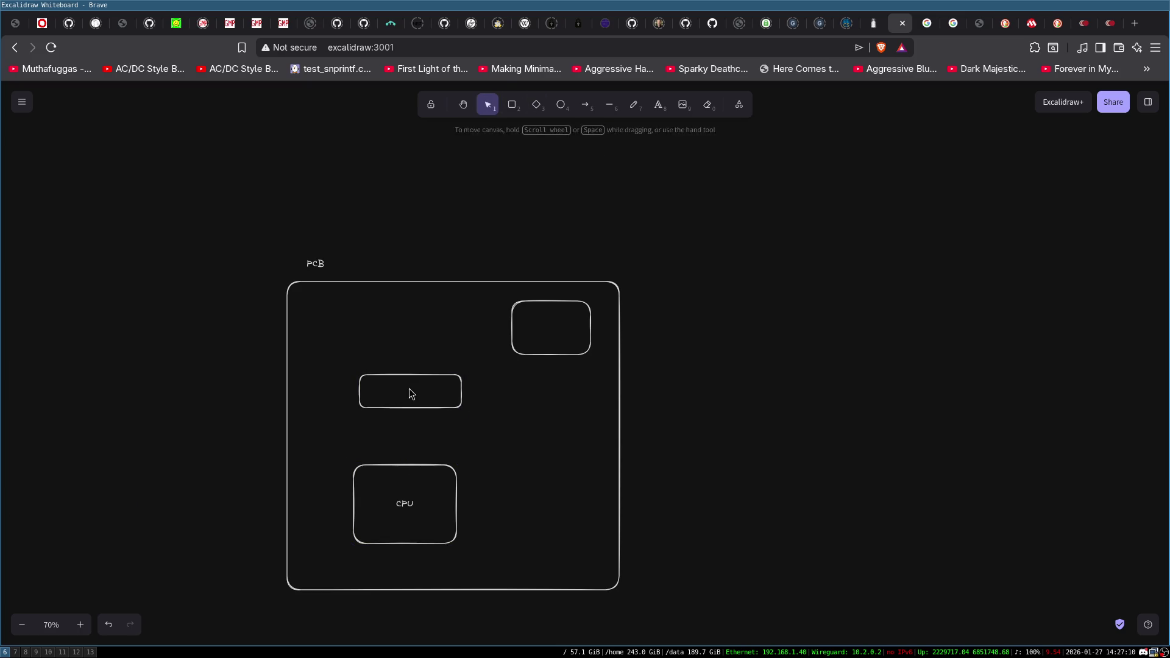
pyautogui.write('EEPROM')
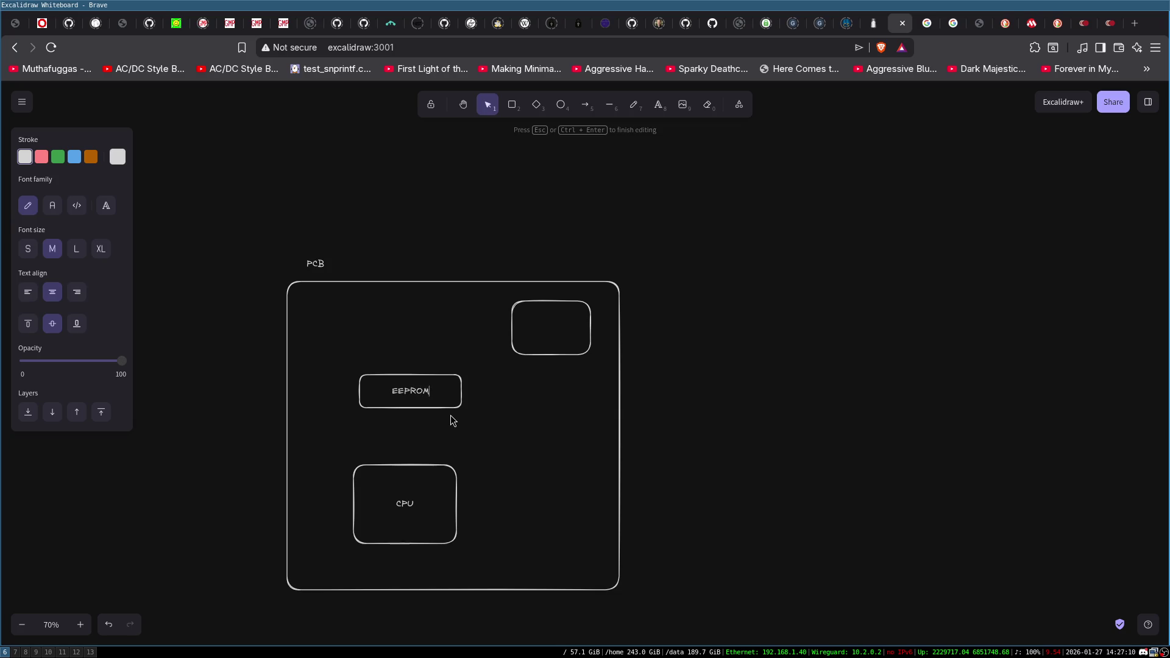
pyautogui.click(602, 170)
pyautogui.click(585, 104)
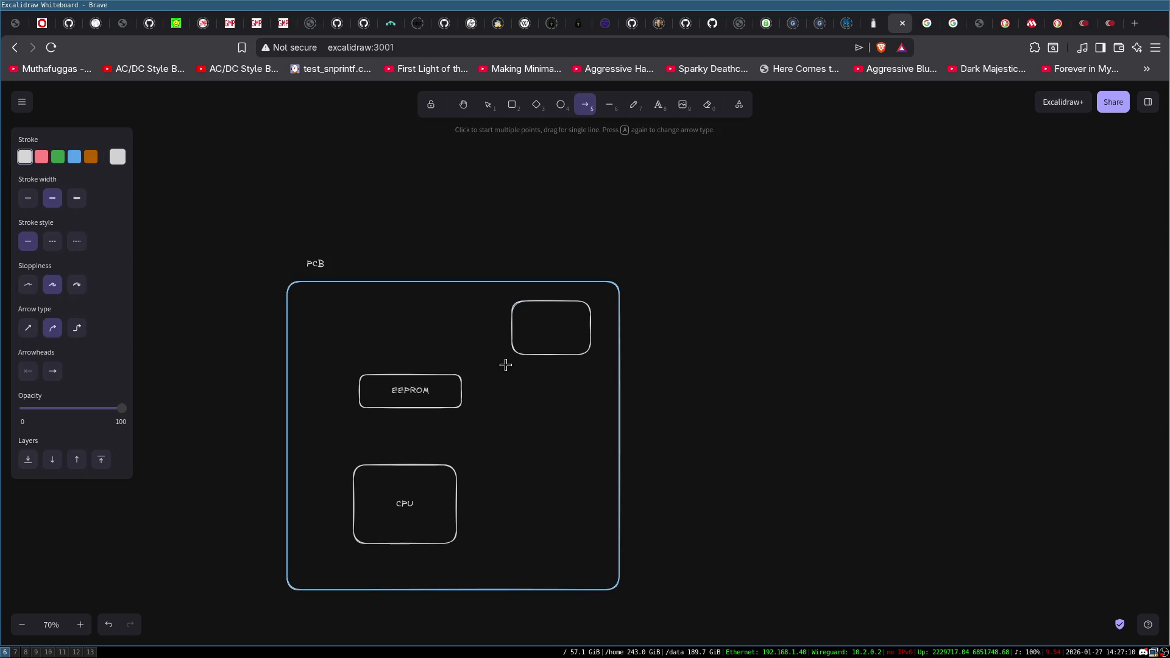
# Draw an arrow from the top-right box to EEPROM labelled 'SPI'.
pyautogui.moveTo(518, 326); pyautogui.dragTo(411, 380)
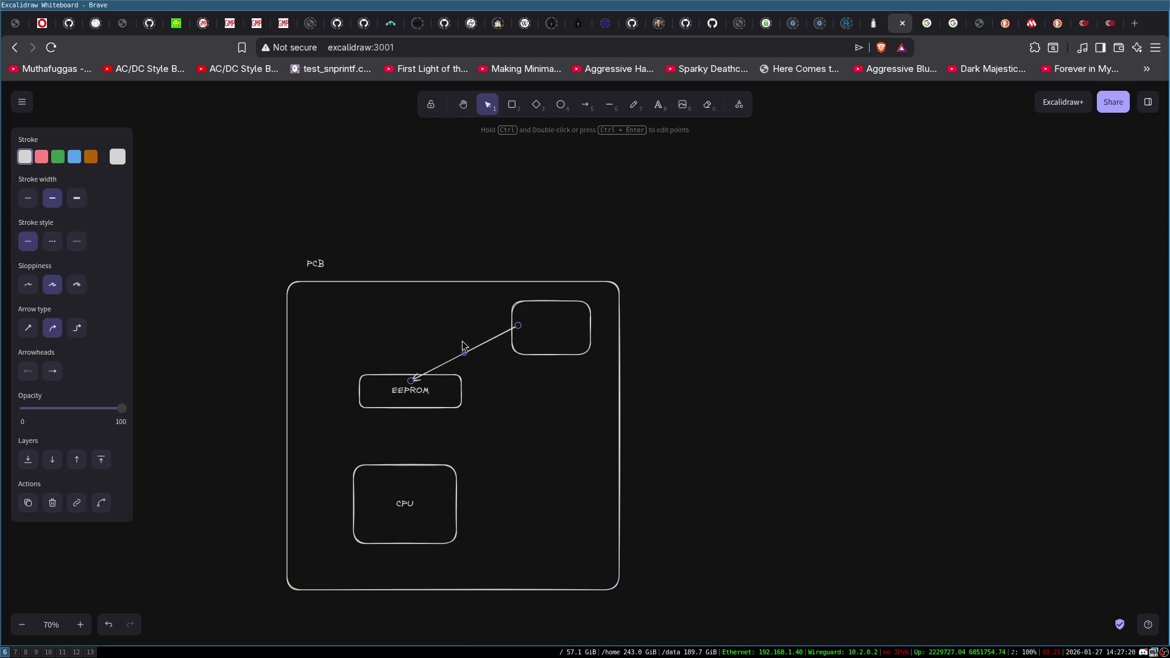
pyautogui.doubleClick(469, 346)
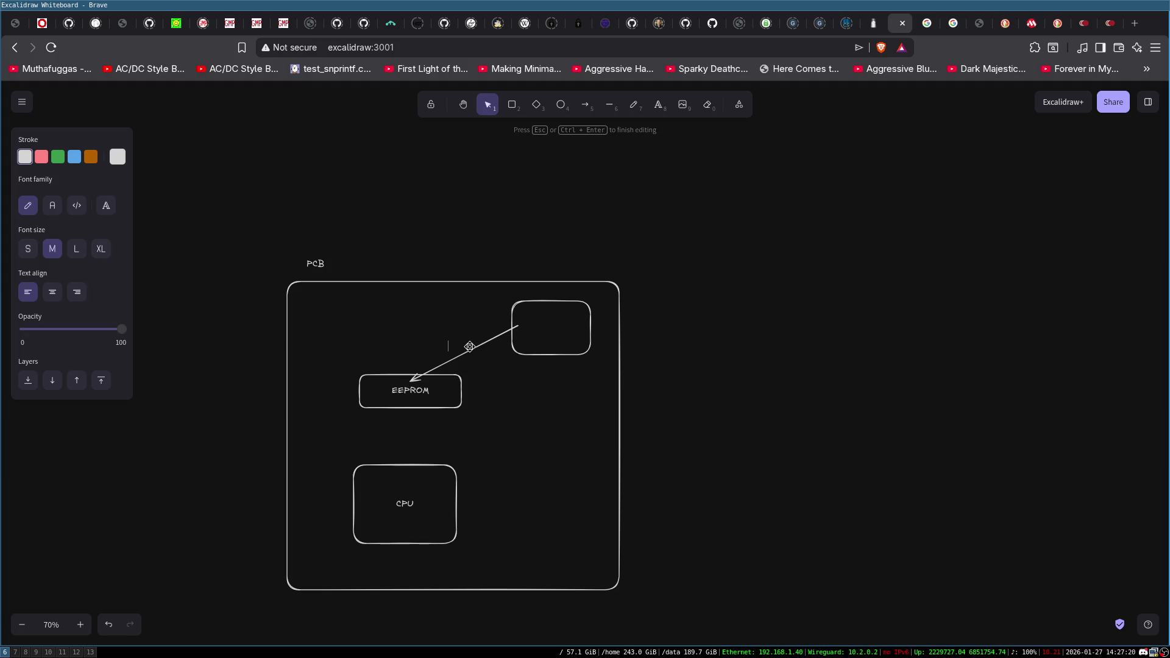
pyautogui.write('SPI')
pyautogui.click(517, 239)
# Draw an arrow rising from the top-right box with a 'USB' label at its tip.
pyautogui.click(560, 309)
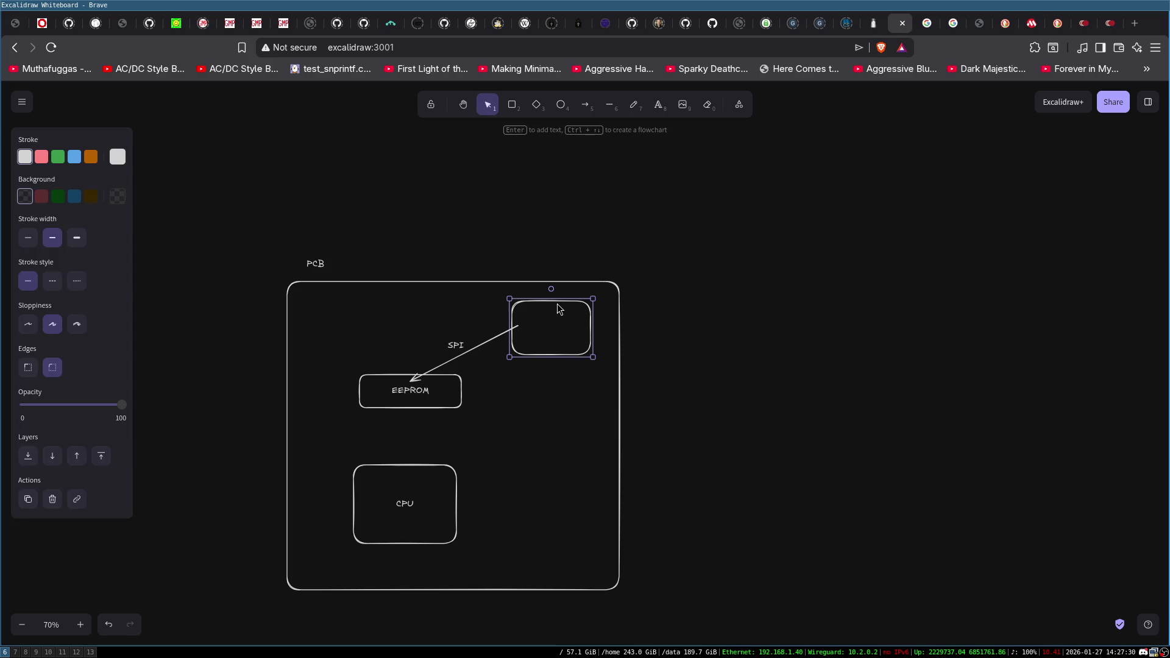
pyautogui.click(585, 104)
pyautogui.moveTo(548, 305); pyautogui.dragTo(545, 190)
pyautogui.doubleClick(539, 182)
pyautogui.write('USB')
pyautogui.click(576, 188)
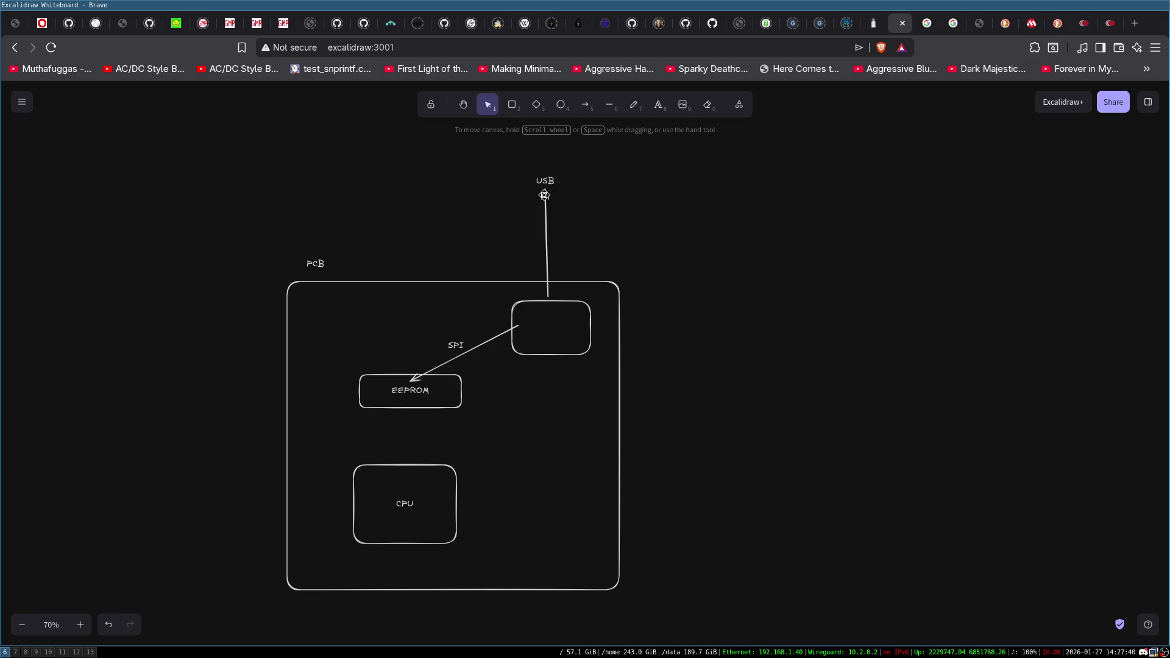
# Leave the top-right box unlabelled and check the EEPROM box without changes.
pyautogui.doubleClick(548, 320)
pyautogui.press('Escape')
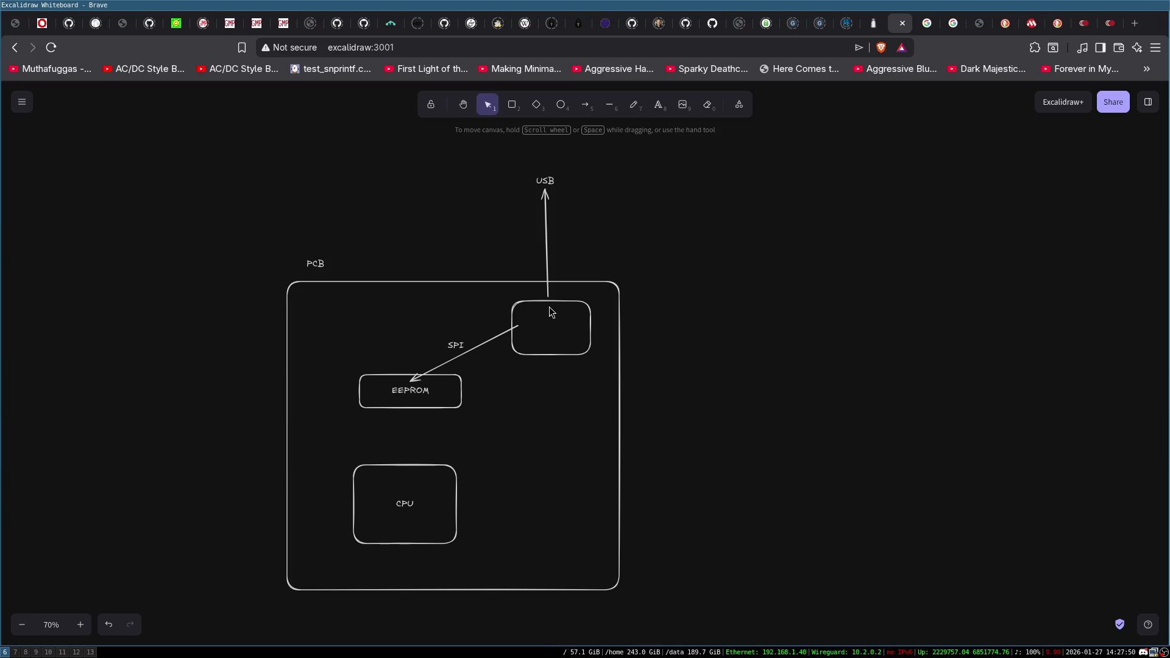
pyautogui.click(430, 388)
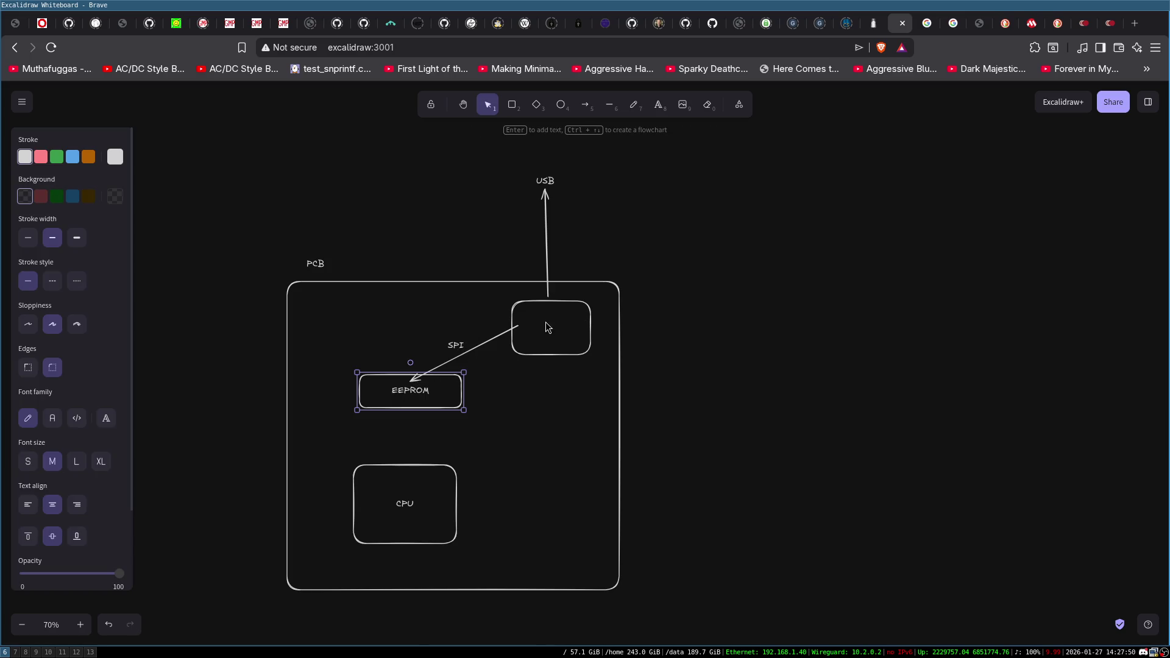
pyautogui.click(693, 215)
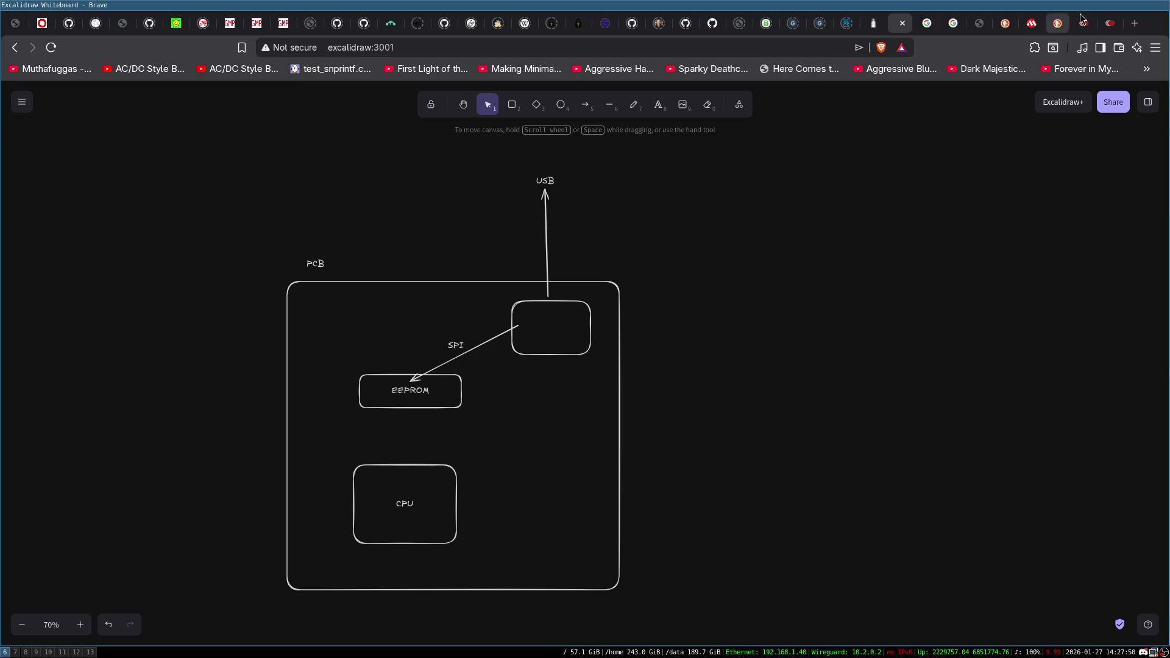
pyautogui.click(1112, 23)
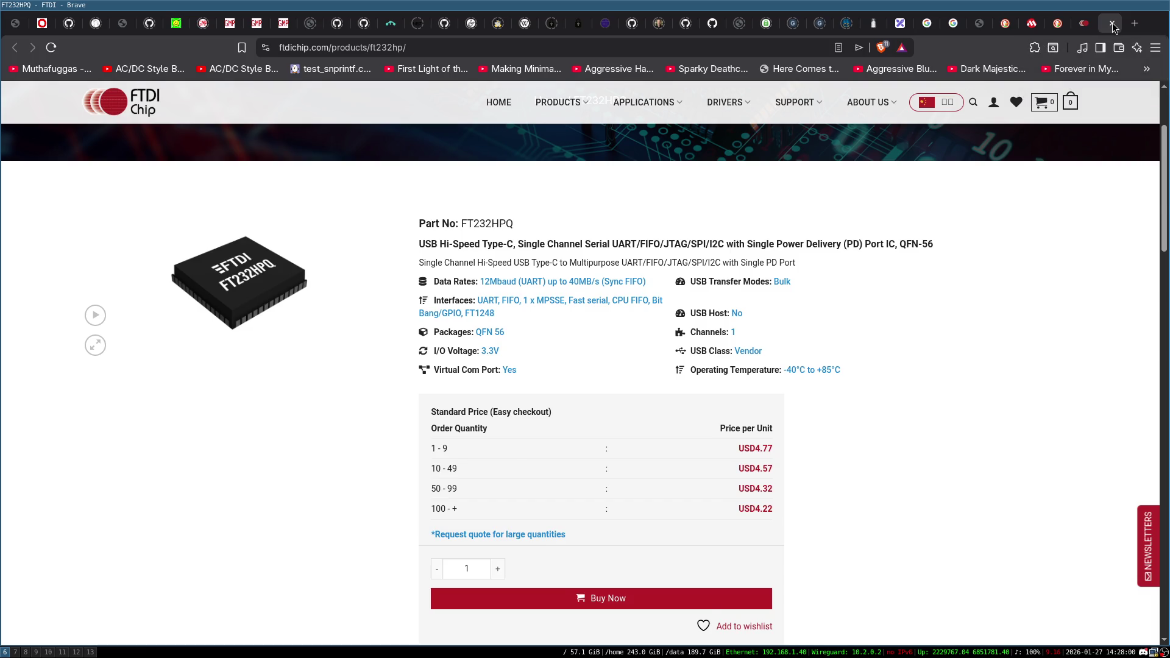
# Close the FT232HPQ tab and briefly view the FT4233HPQ product page.
pyautogui.click(1113, 23)
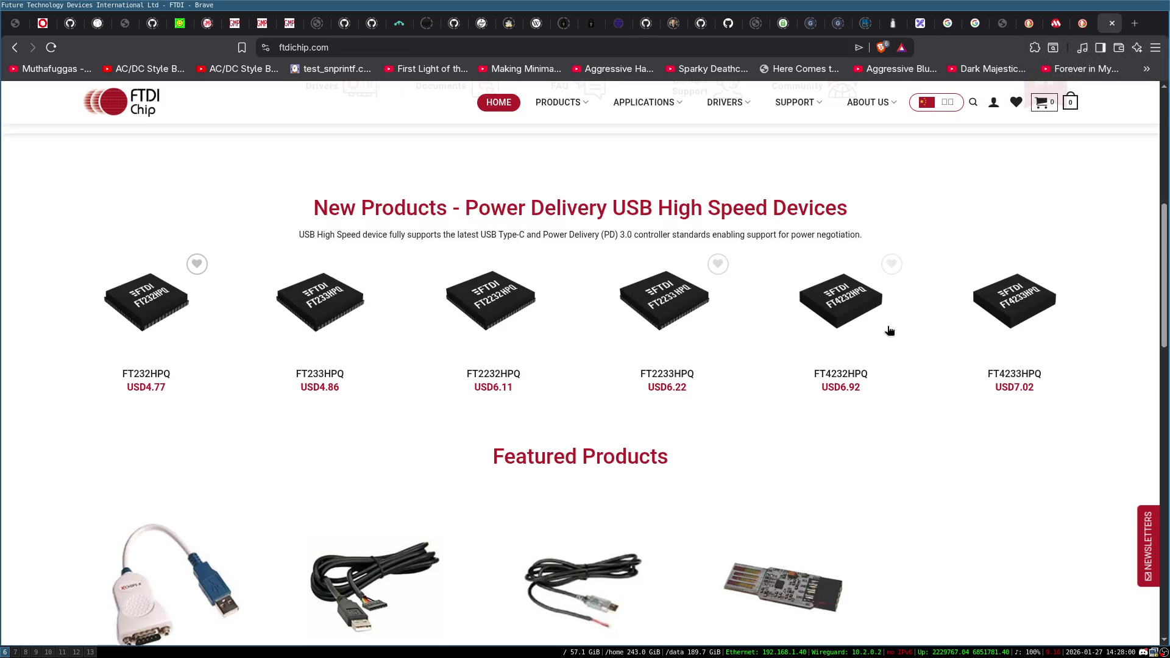
pyautogui.click(1026, 315)
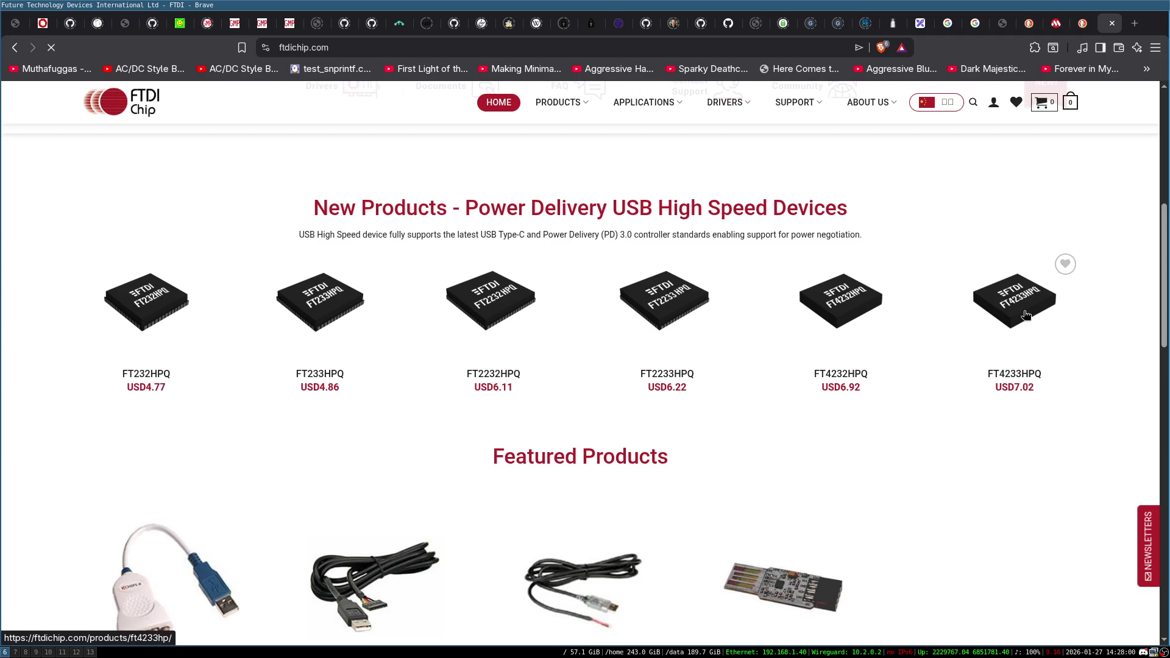
pyautogui.scroll(-1, 468, 350)
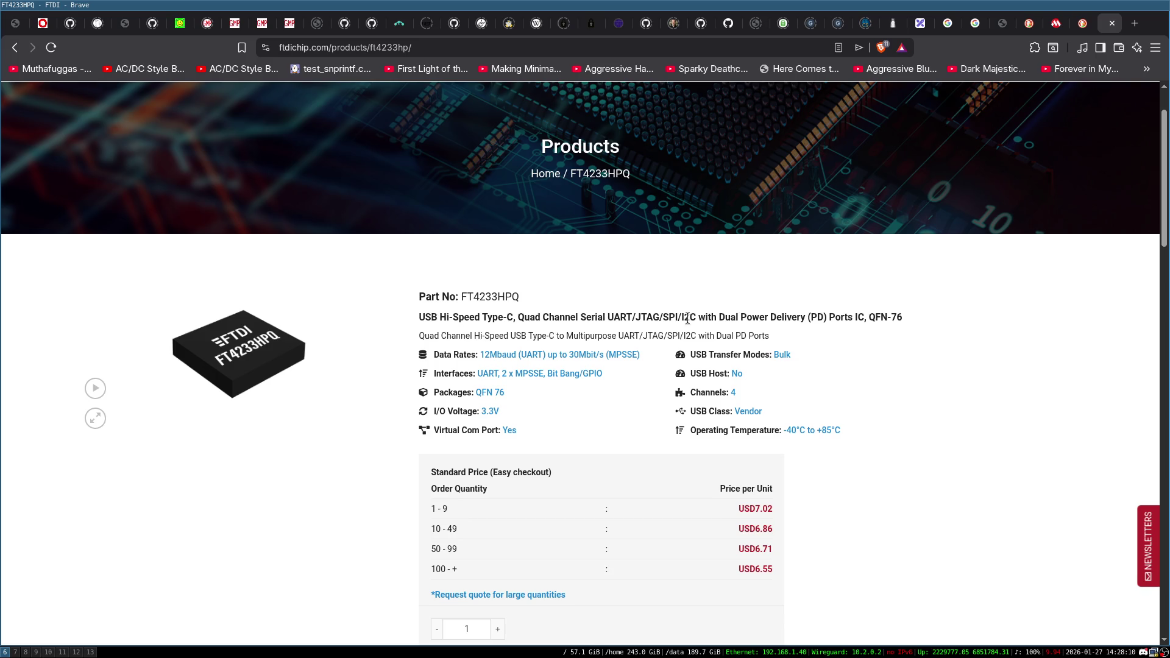
pyautogui.click(15, 52)
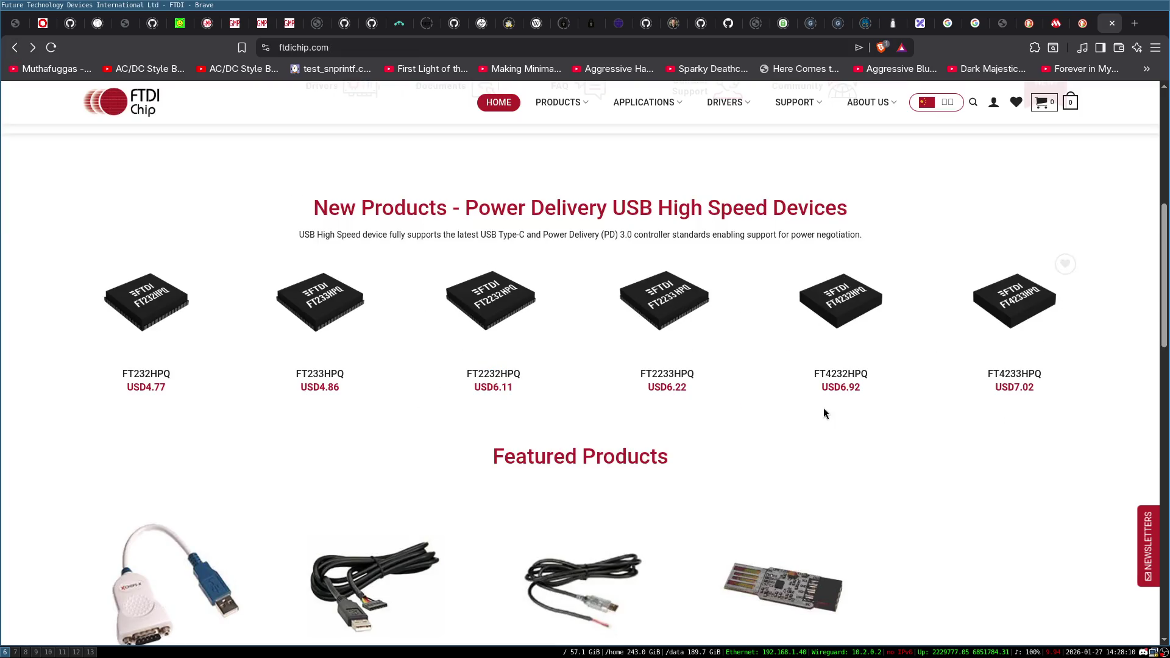
# Browse the ftdichip.com New Products list of Power Delivery USB High Speed devices.
pyautogui.scroll(-3, 824, 407)
pyautogui.scroll(-3, 1069, 448)
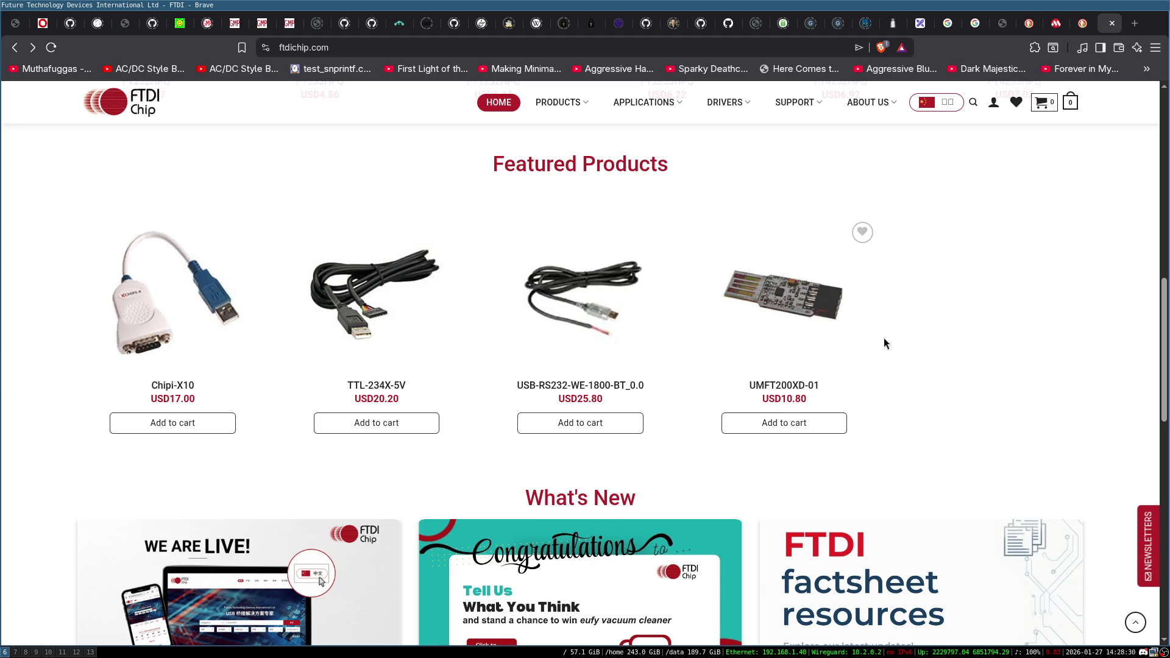
pyautogui.scroll(-8, 884, 344)
pyautogui.scroll(12, 884, 354)
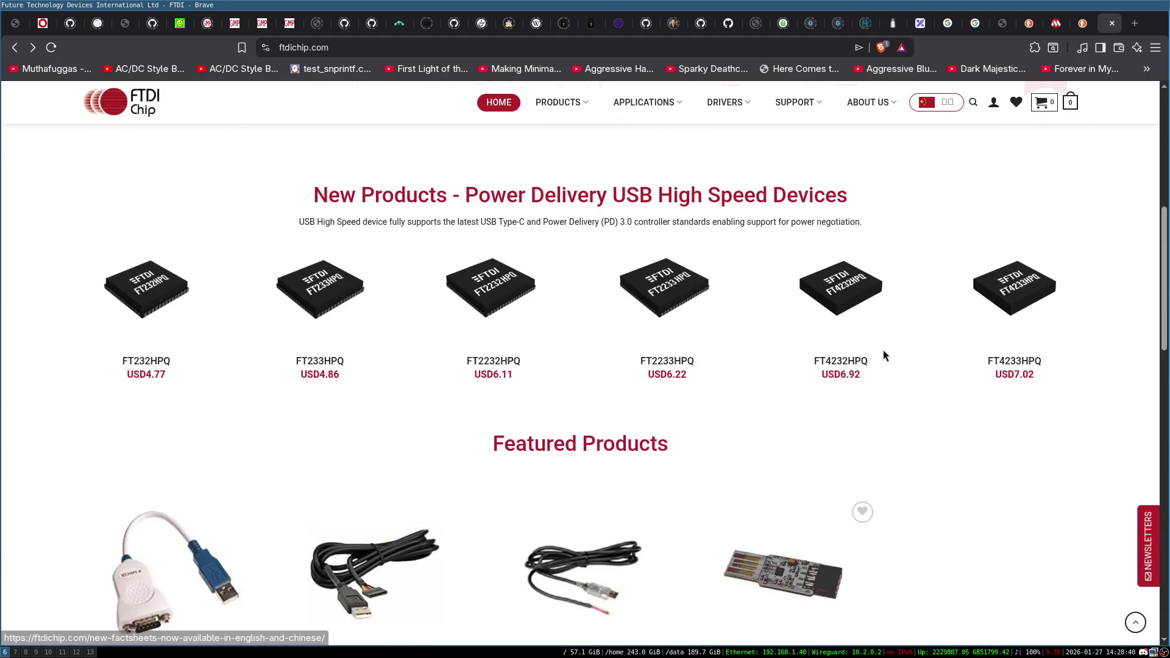
pyautogui.scroll(3, 888, 468)
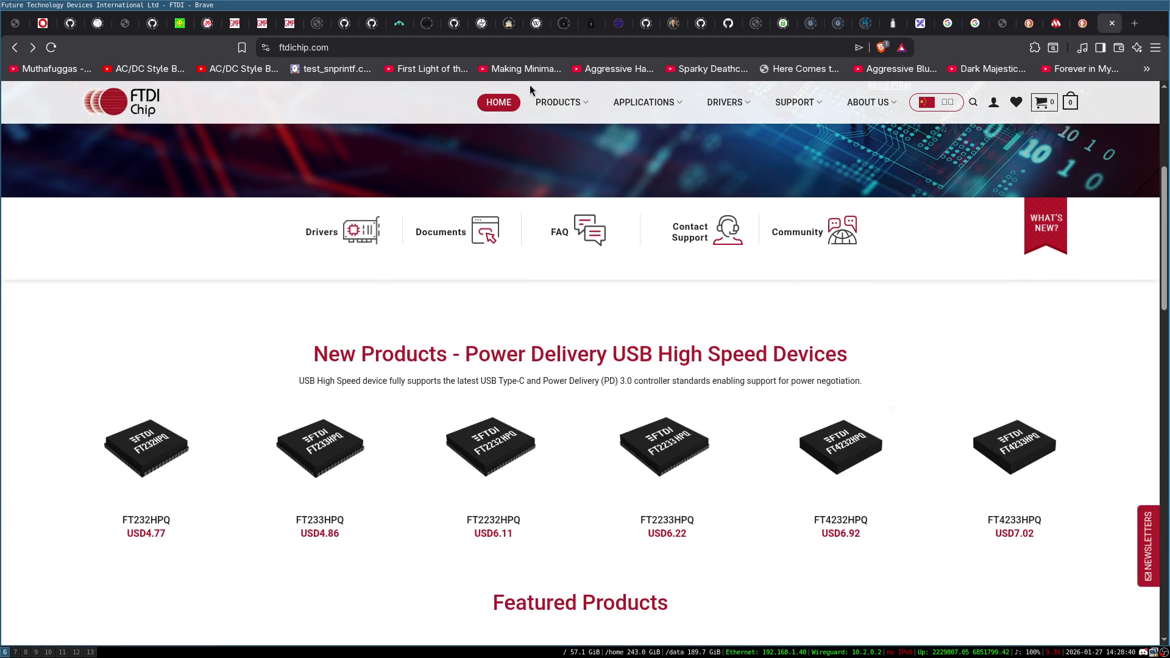
pyautogui.click(388, 48)
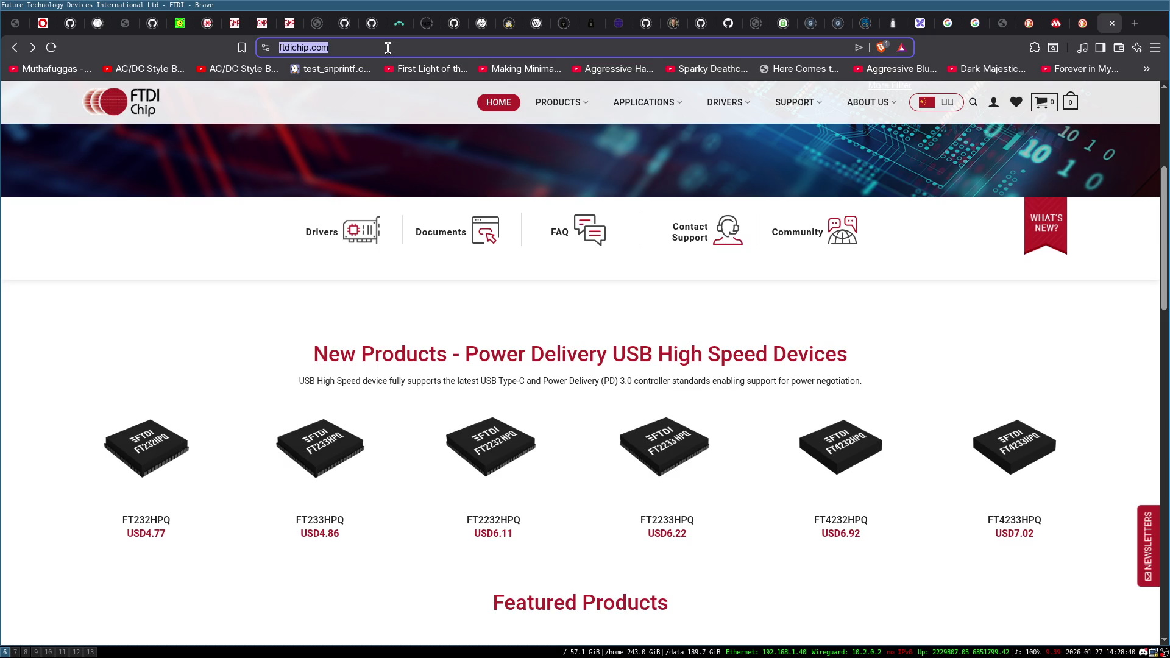
# Search the web for 'mouser' and open the Mouser Electronics site.
pyautogui.write('mouser')
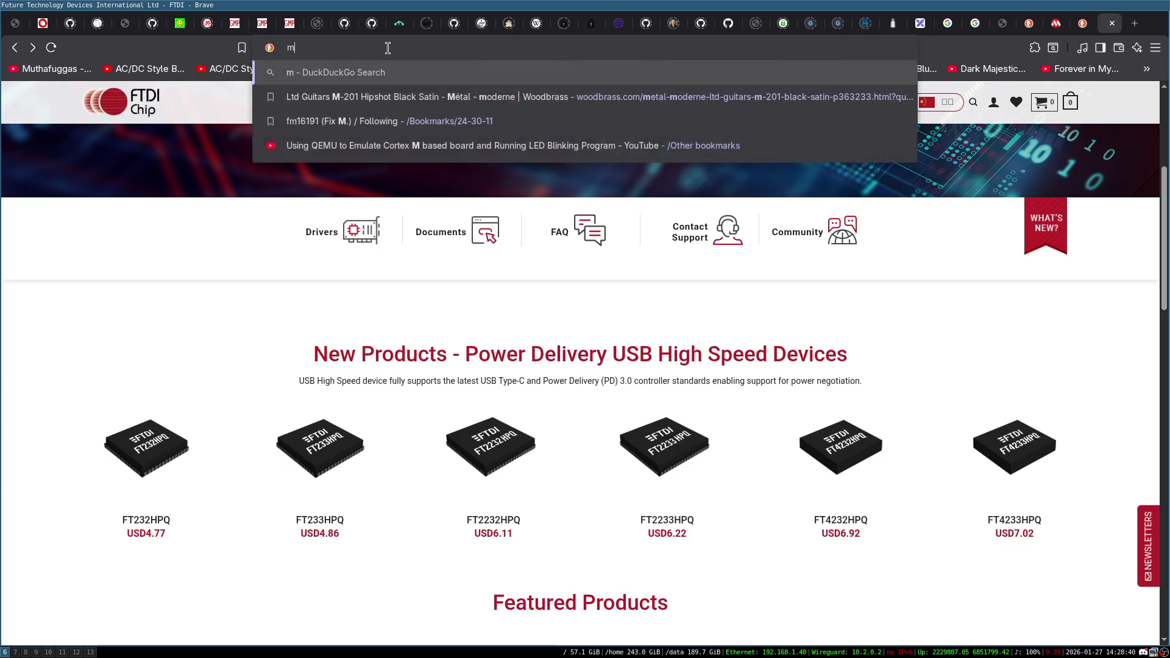
pyautogui.press('Return')
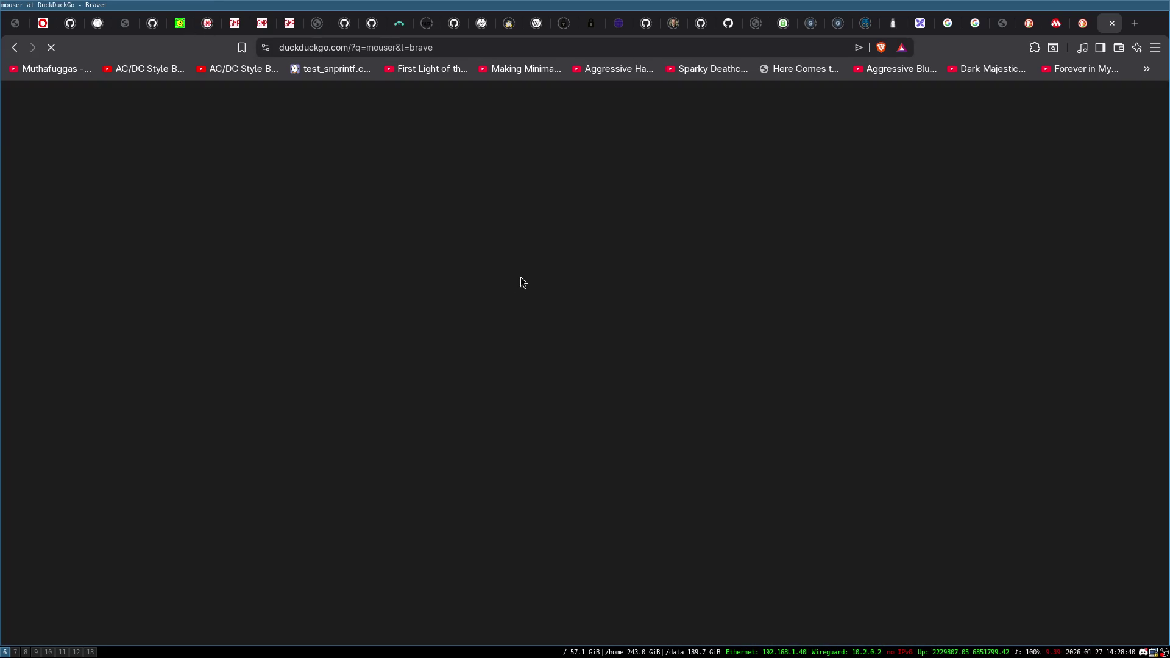
pyautogui.click(245, 219)
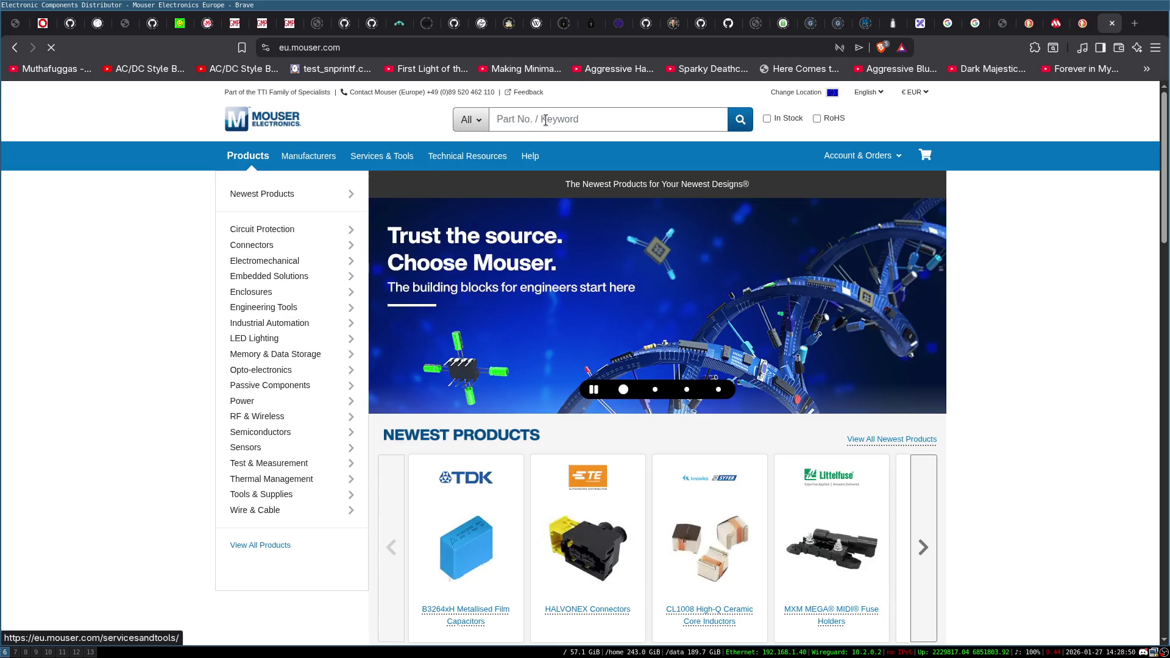
# Search Mouser for 'ftdi', bringing up 296 results including 90 USB Interface ICs.
pyautogui.click(579, 122)
pyautogui.write('ftdi')
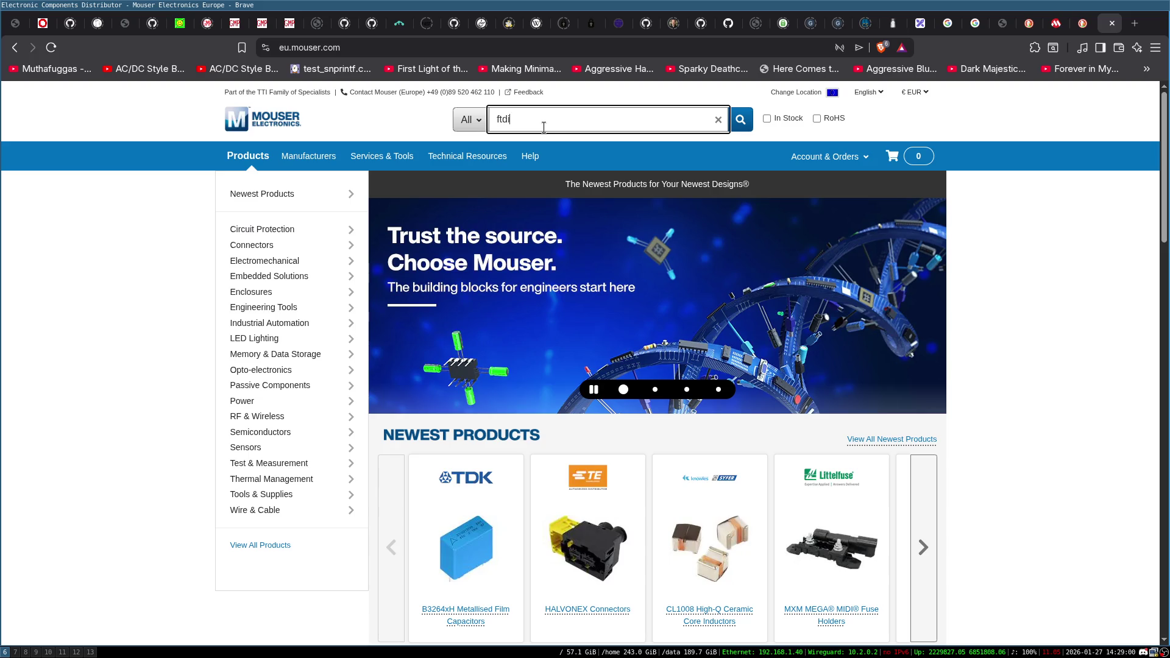
pyautogui.press('Return')
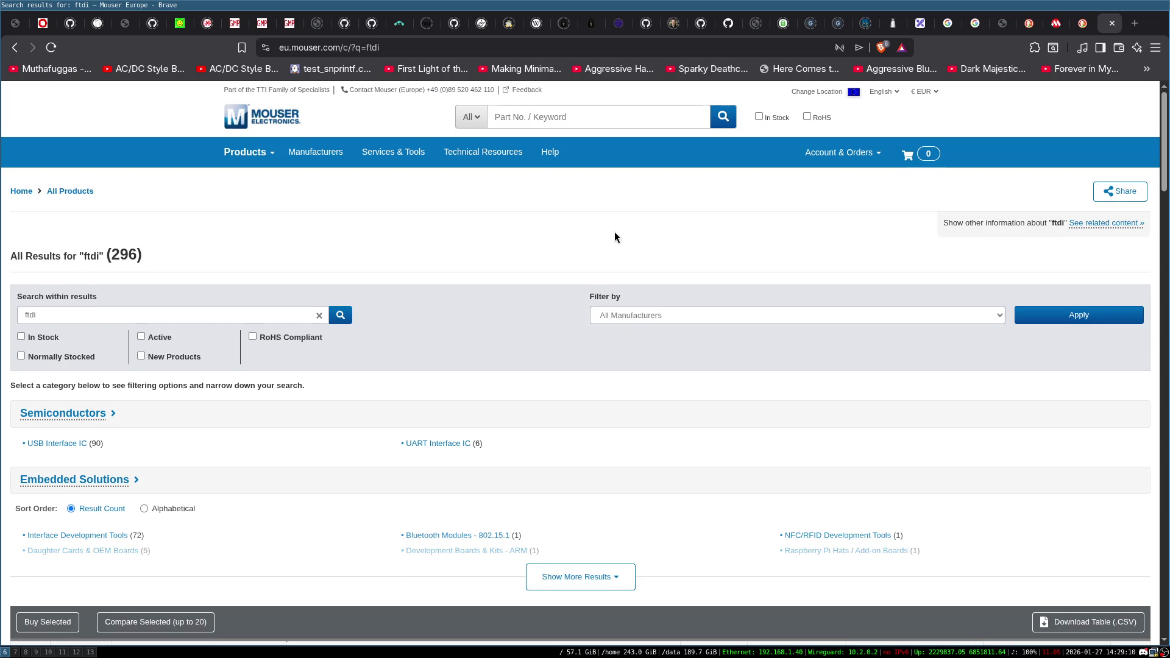
pyautogui.scroll(-2, 611, 390)
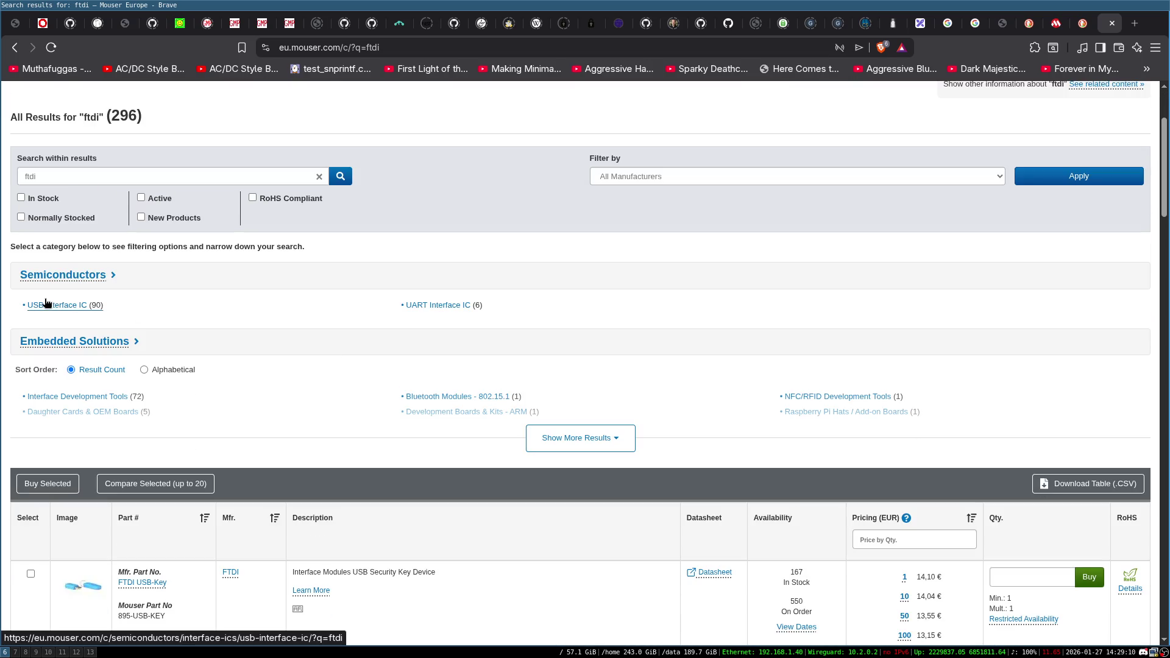
# Narrow Mouser's ftdi USB Interface IC results to the TSSOP-28 package.
pyautogui.click(87, 317)
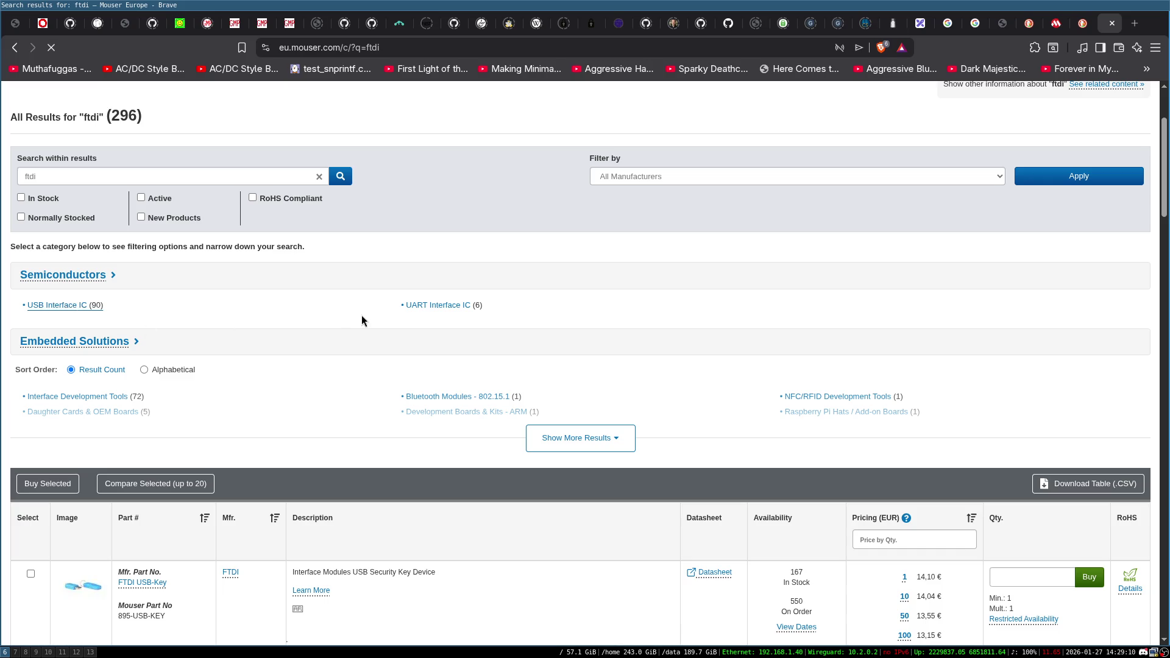
pyautogui.scroll(-2, 491, 266)
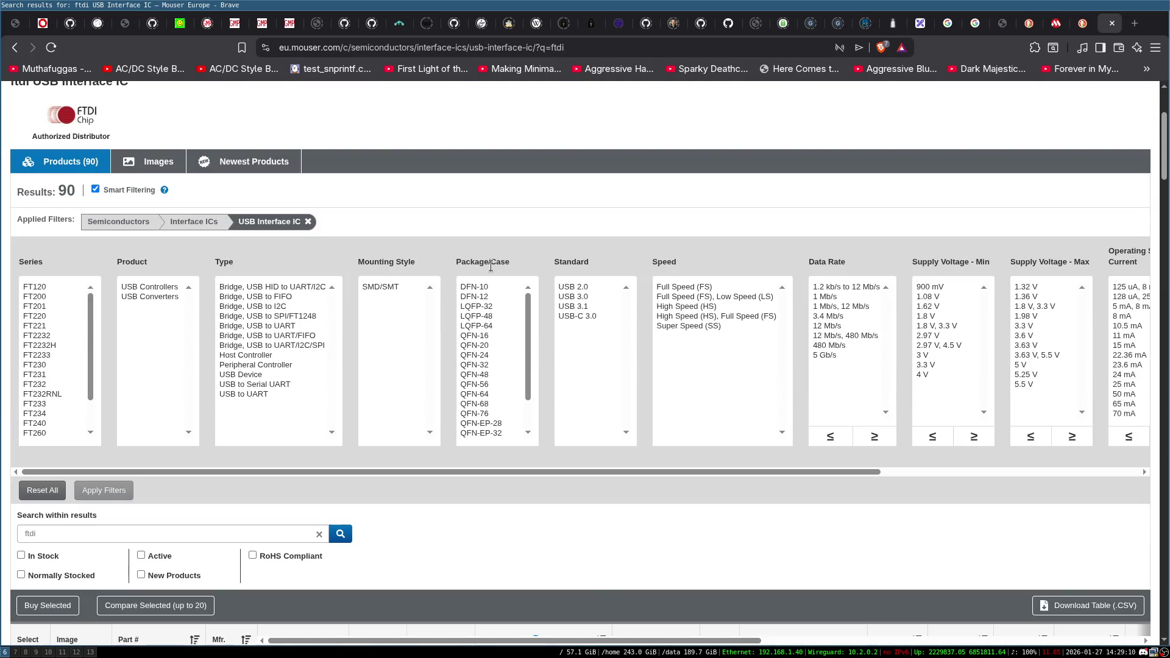
pyautogui.scroll(-3, 499, 311)
pyautogui.scroll(-2, 502, 309)
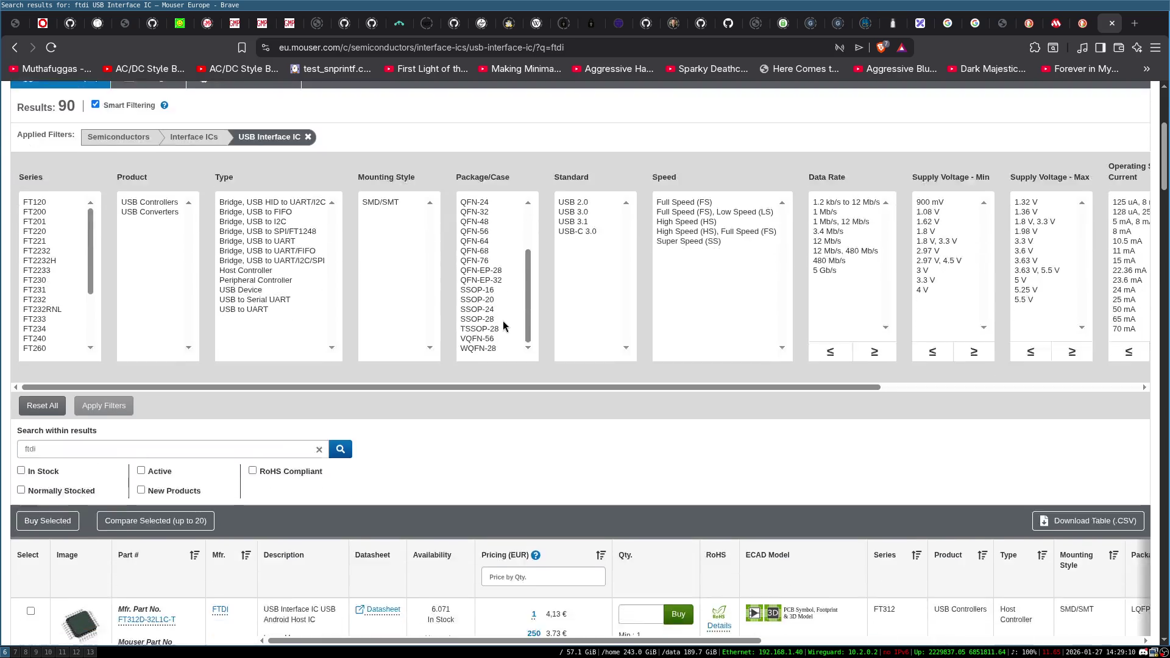
pyautogui.scroll(1, 488, 327)
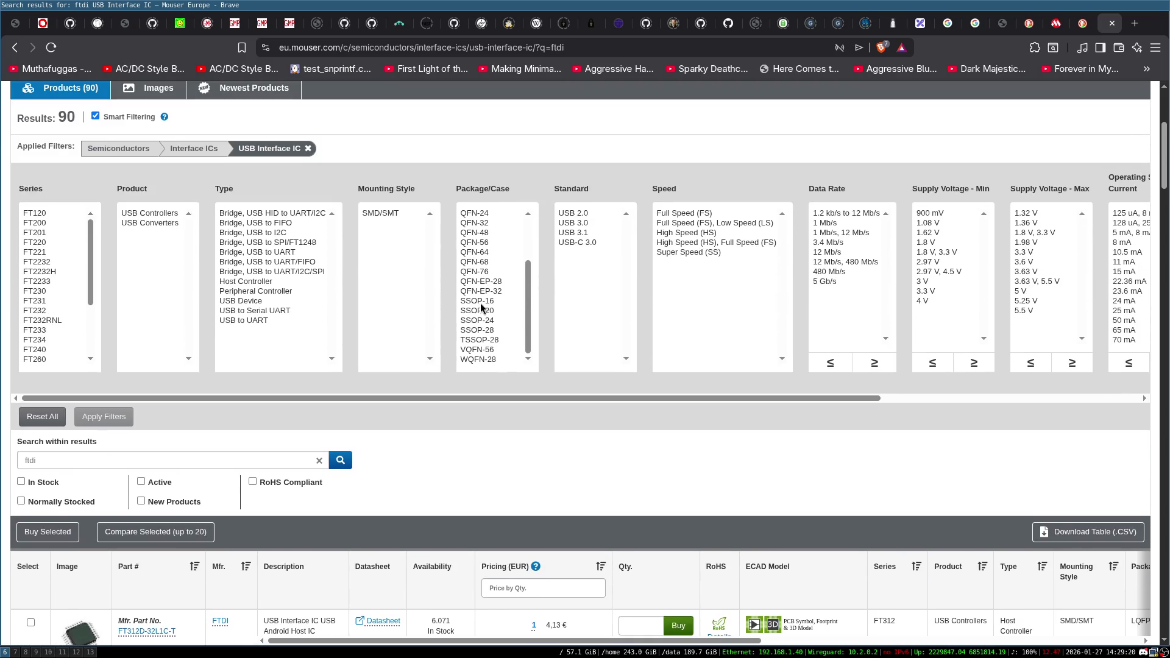
pyautogui.click(484, 340)
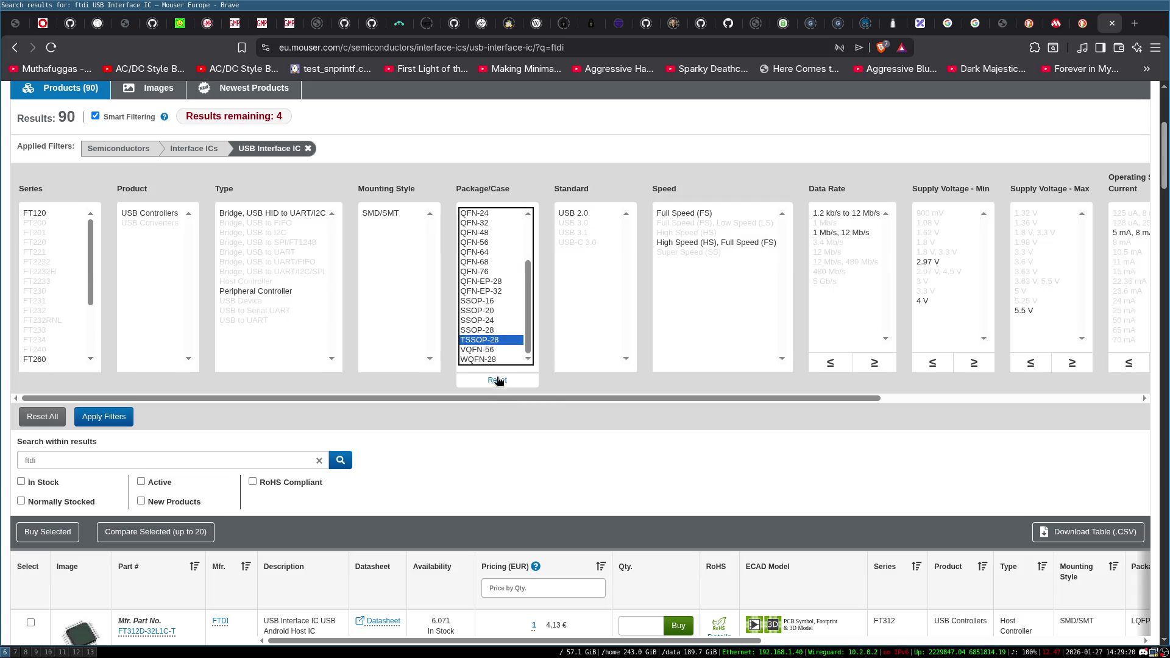
pyautogui.scroll(-3, 498, 365)
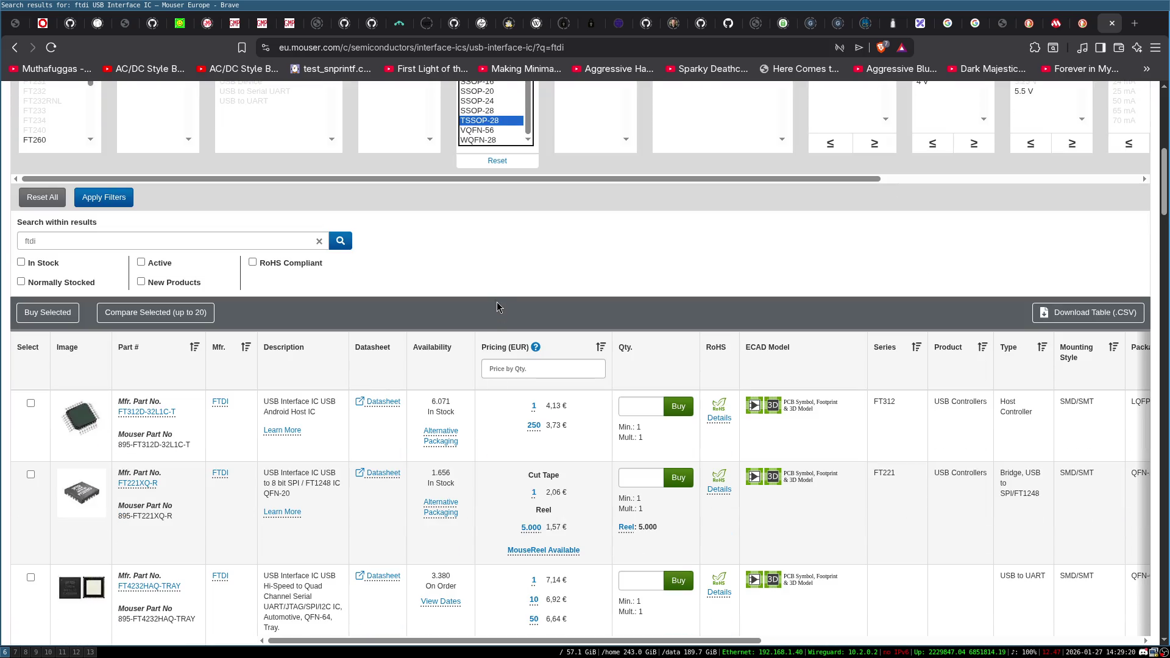
pyautogui.click(124, 198)
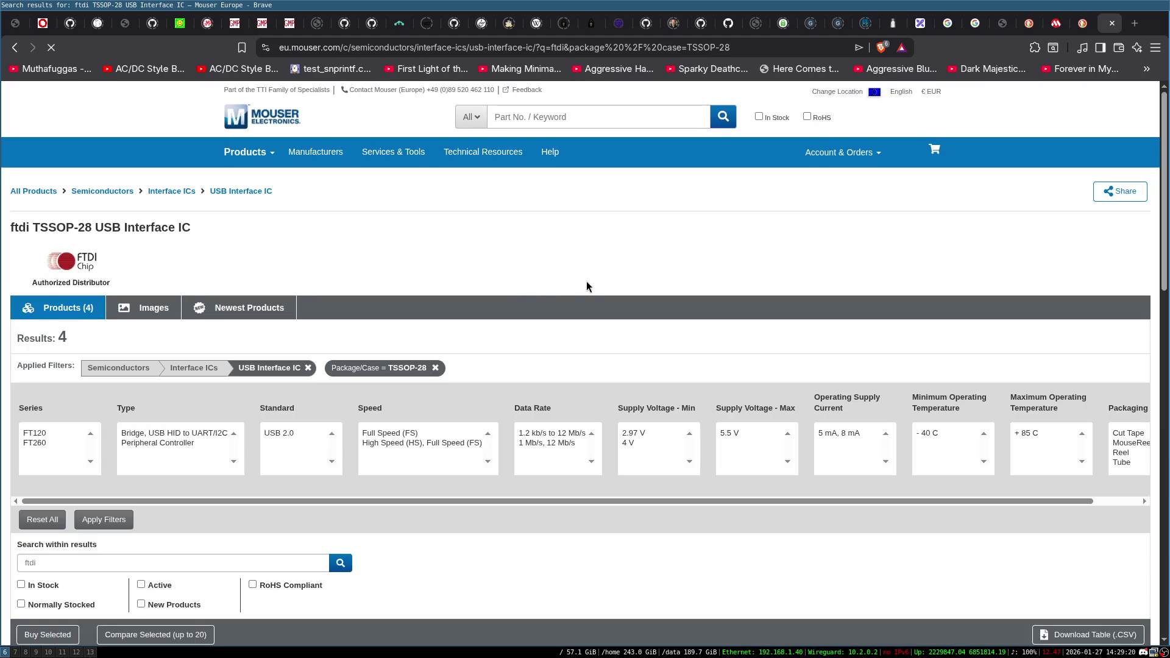
# Review the four TSSOP-28 FTDI parts, then reset all filters to list 1,488 products.
pyautogui.scroll(-3, 529, 295)
pyautogui.scroll(-2, 524, 329)
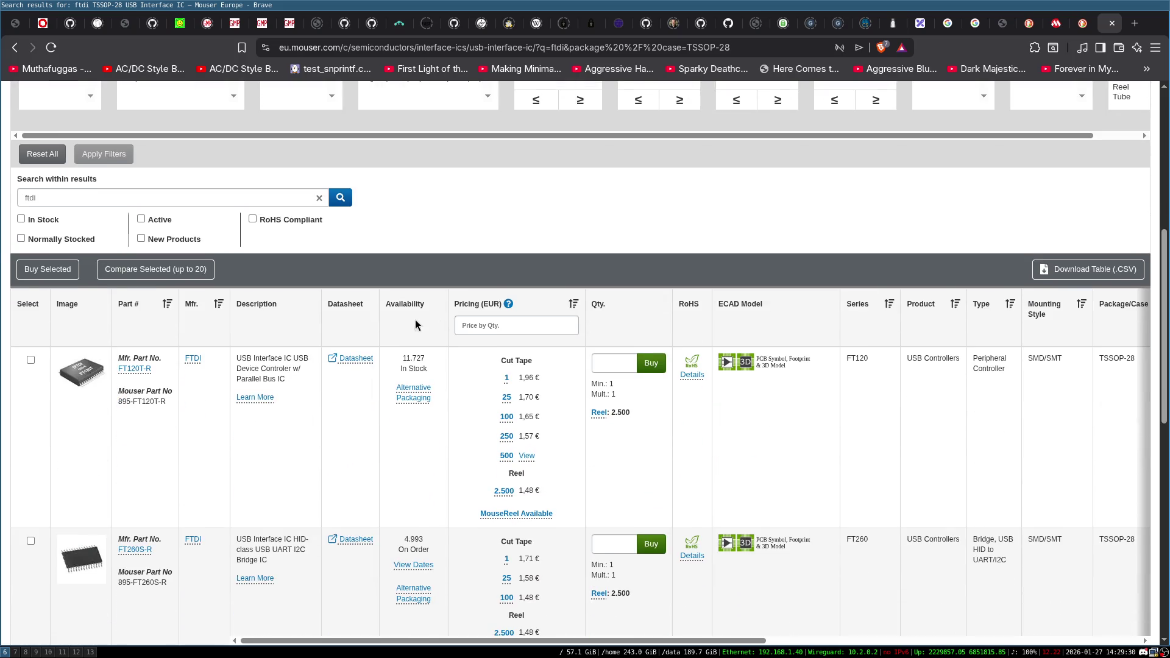
pyautogui.scroll(-5, 78, 411)
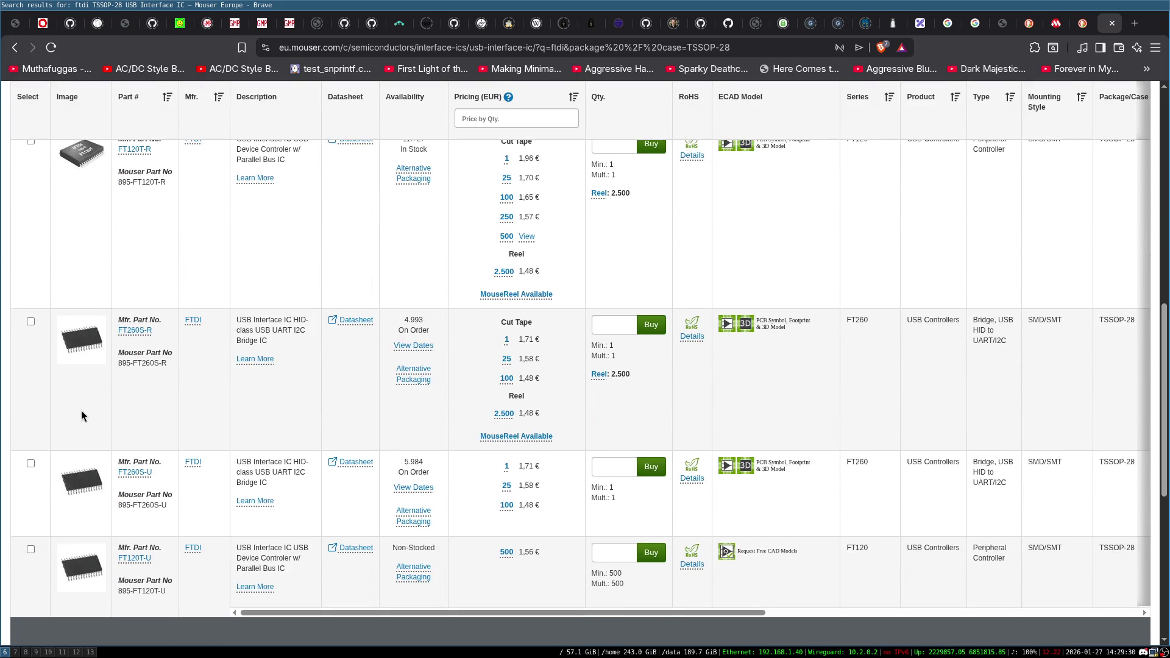
pyautogui.scroll(3, 82, 411)
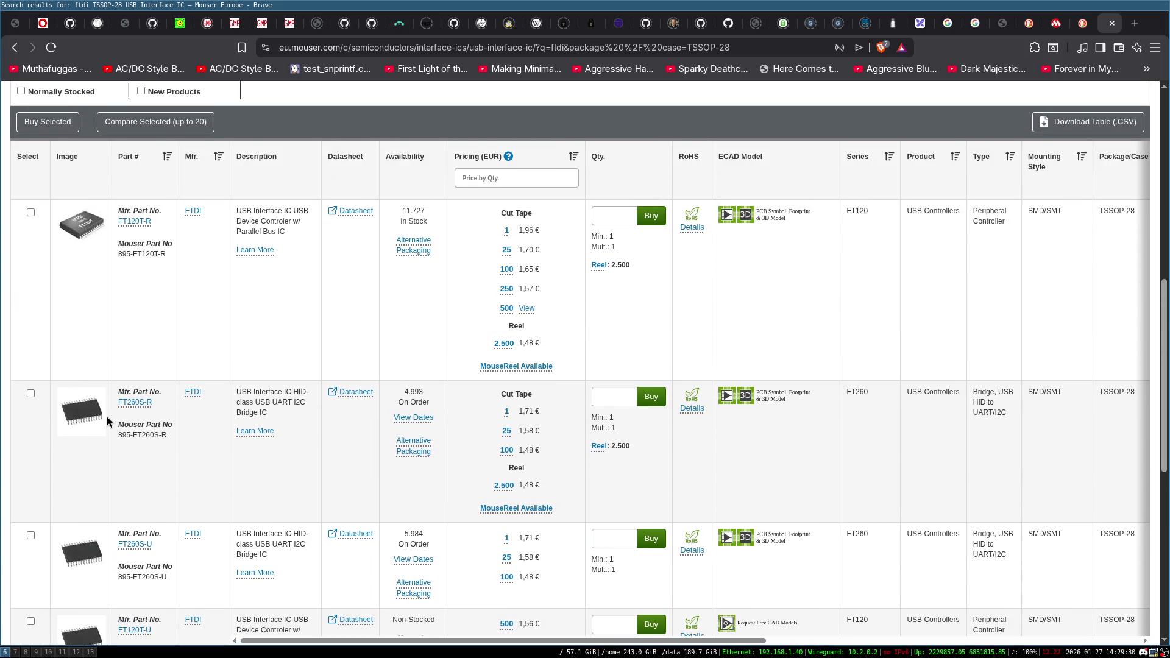
pyautogui.scroll(1, 100, 348)
pyautogui.scroll(3, 96, 329)
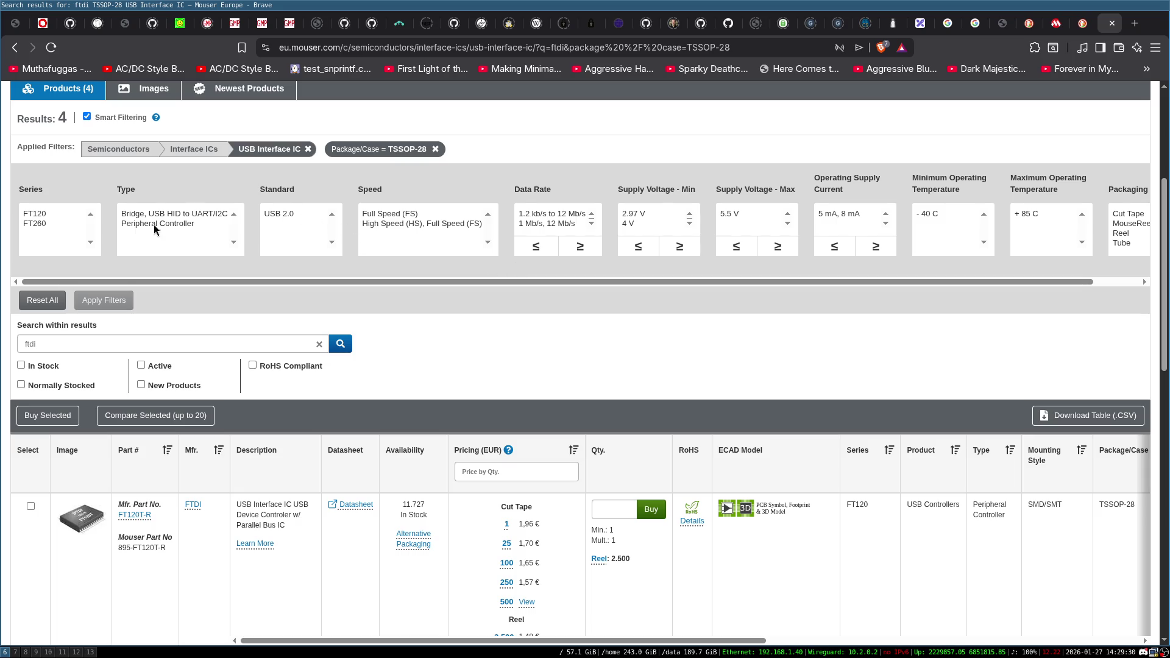
pyautogui.click(44, 301)
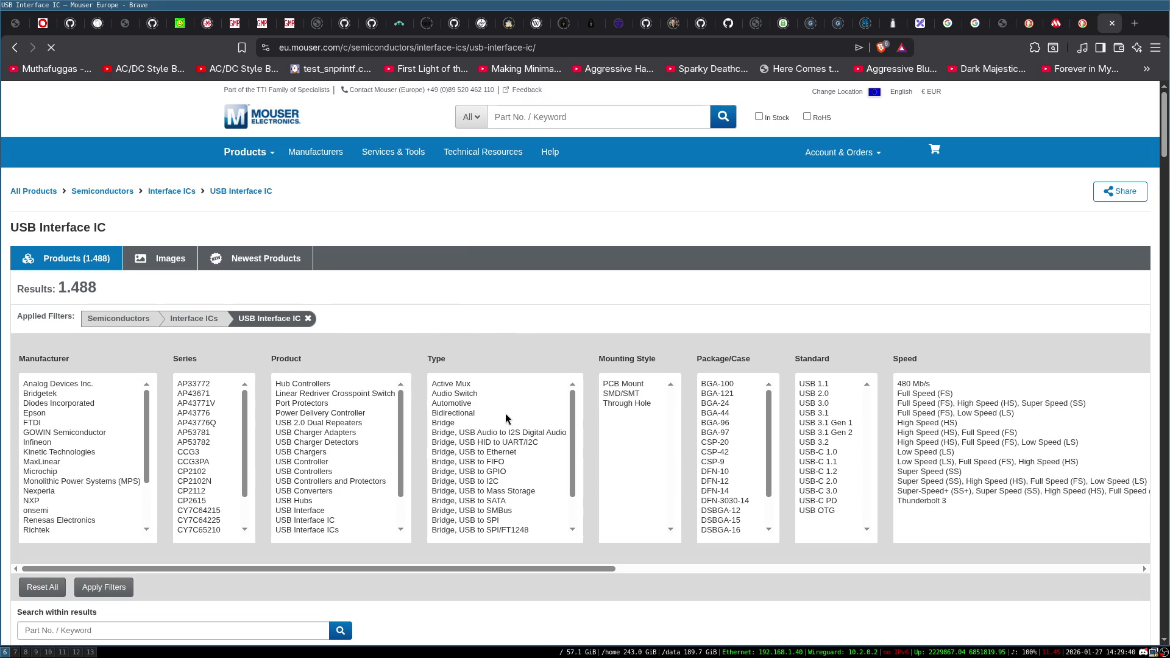
pyautogui.scroll(-1, 404, 290)
pyautogui.scroll(-1, 543, 249)
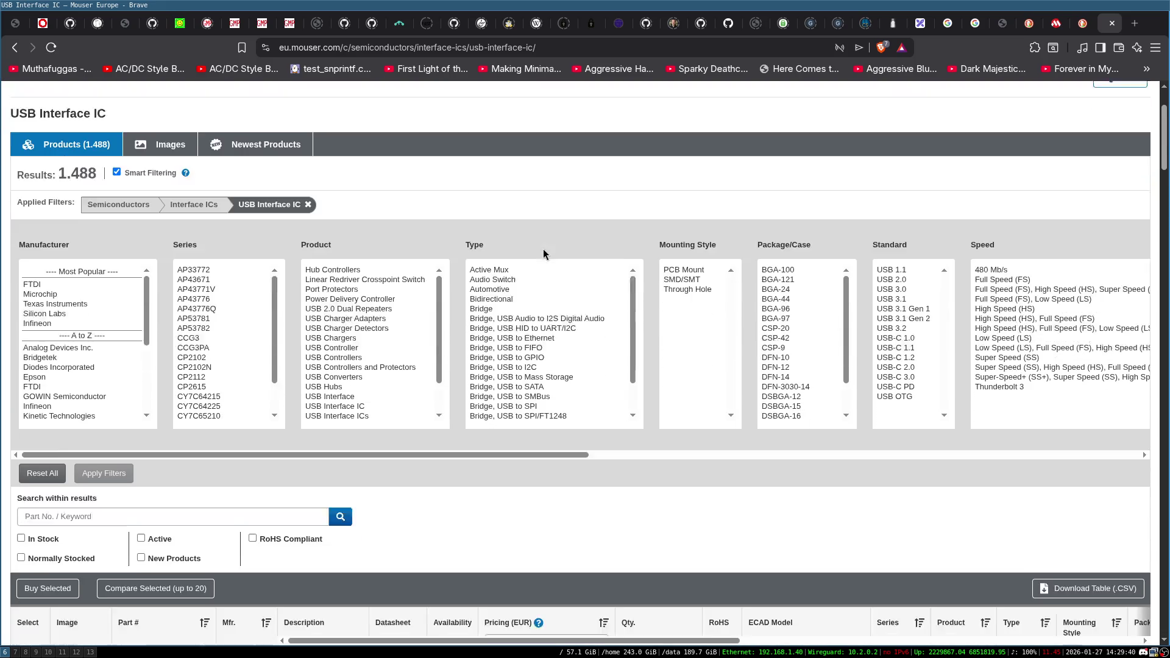
pyautogui.scroll(-2, 570, 463)
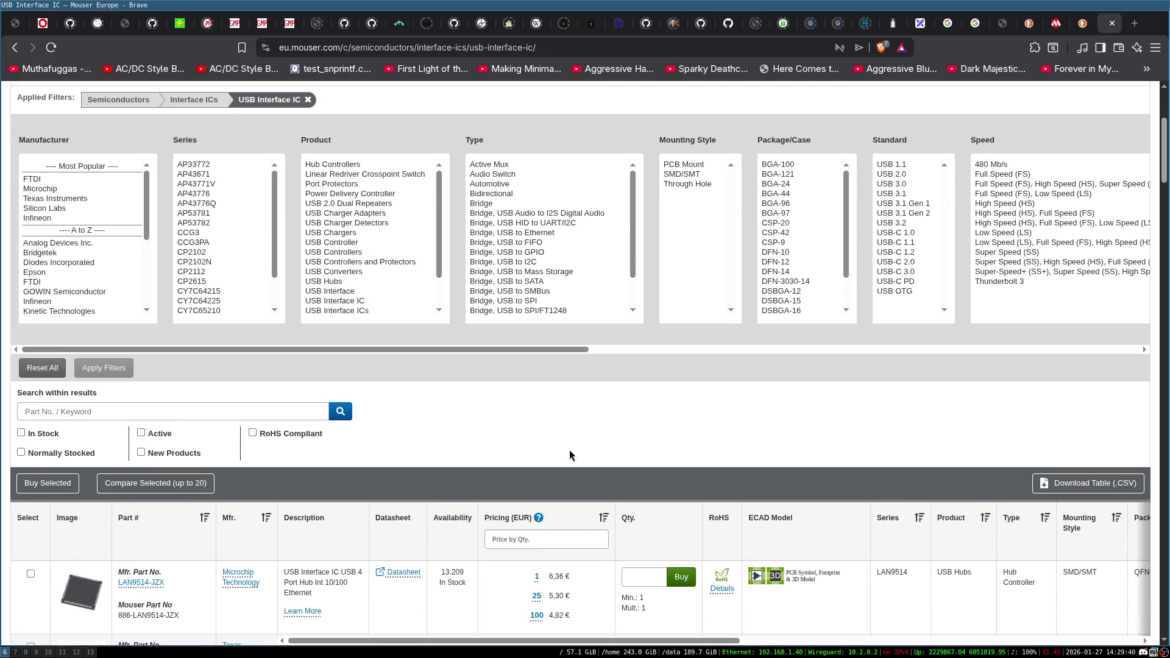
pyautogui.scroll(4, 396, 378)
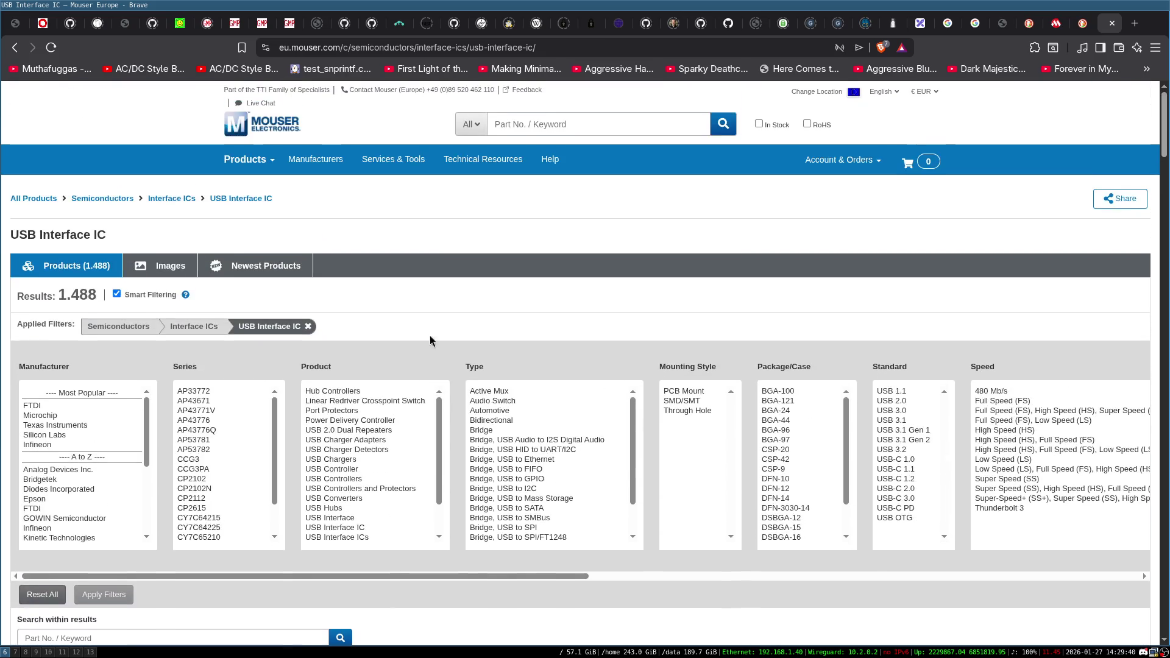
# Search Mouser for 1024lc, then search within for sram and open the SRAM category.
pyautogui.click(550, 124)
pyautogui.write('1024')
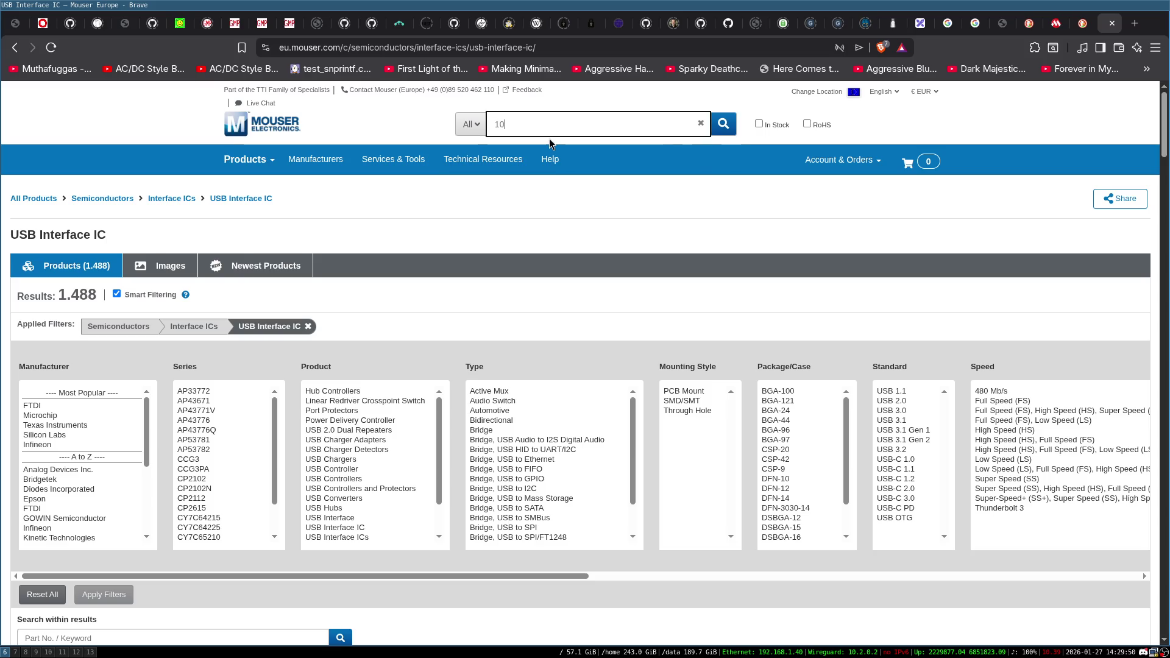
pyautogui.write('lc')
pyautogui.press('Return')
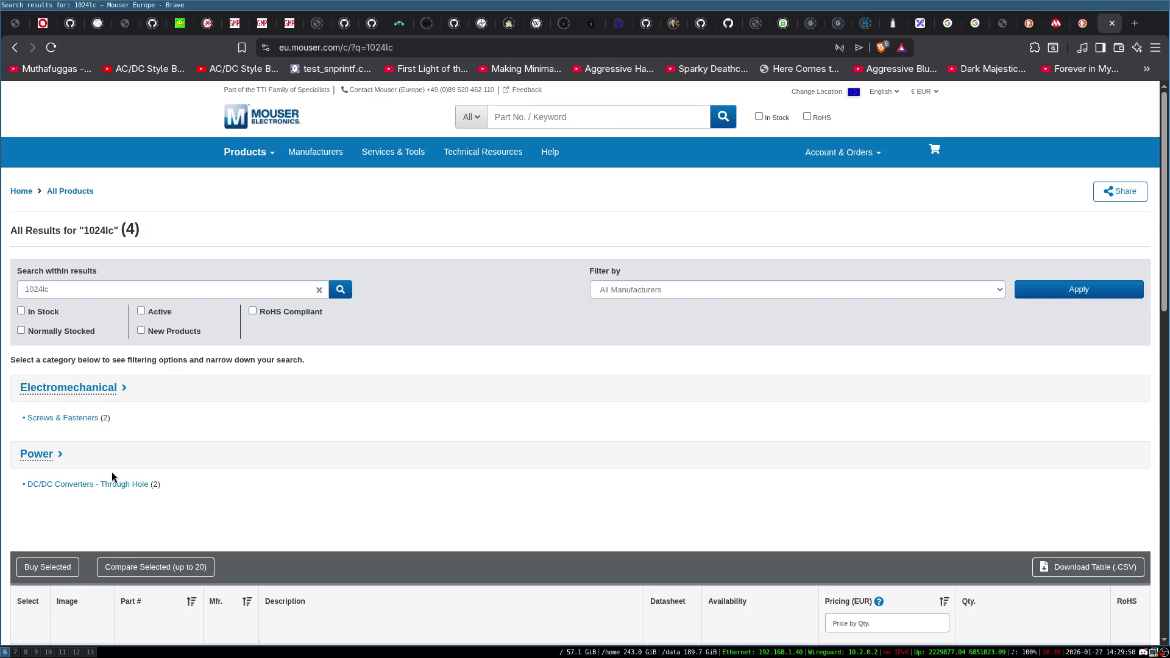
pyautogui.doubleClick(124, 298)
pyautogui.write('sranm')
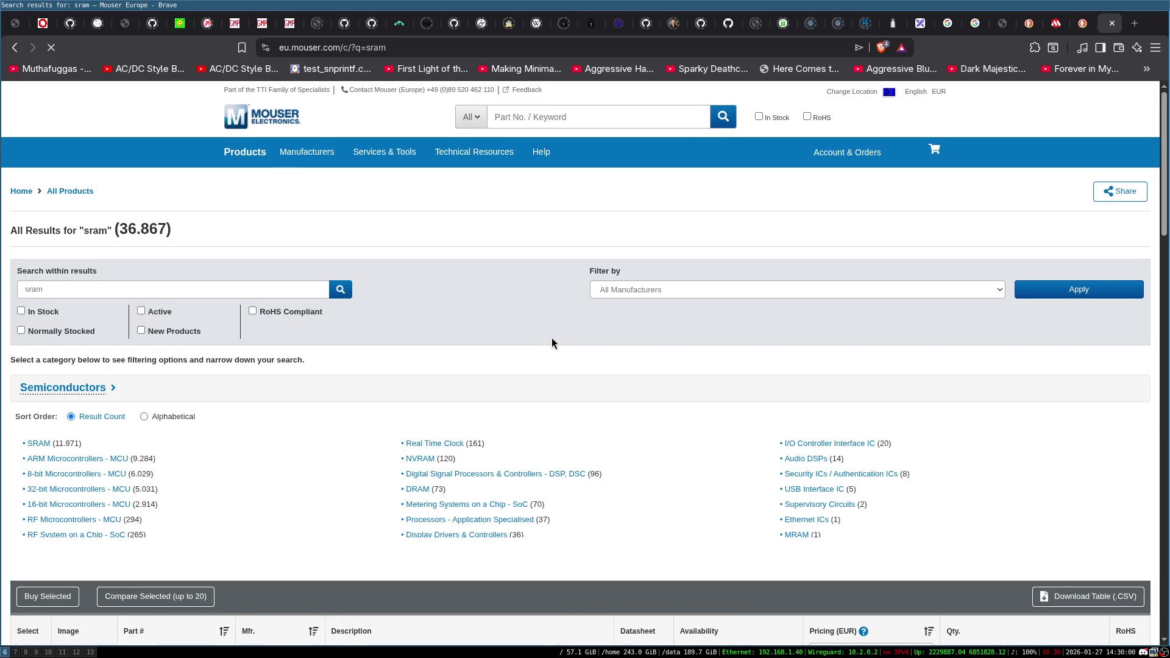
pyautogui.scroll(-2, 323, 371)
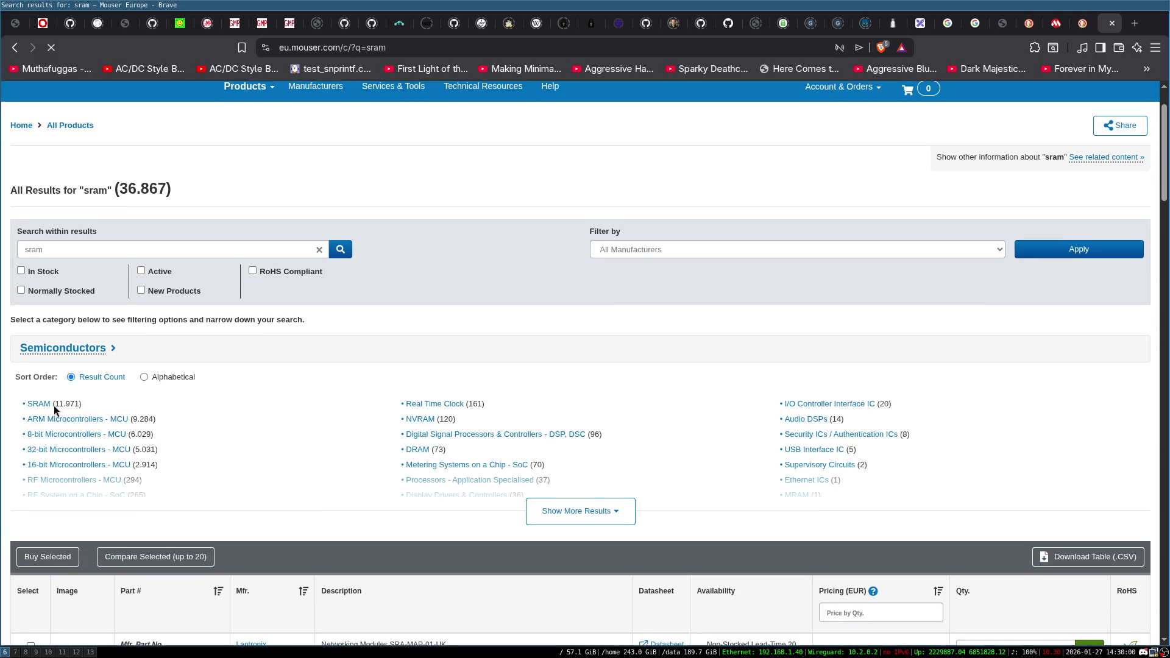
pyautogui.click(39, 404)
# Filter the SRAM category to 4 Gbit memory size.
pyautogui.scroll(-2, 475, 268)
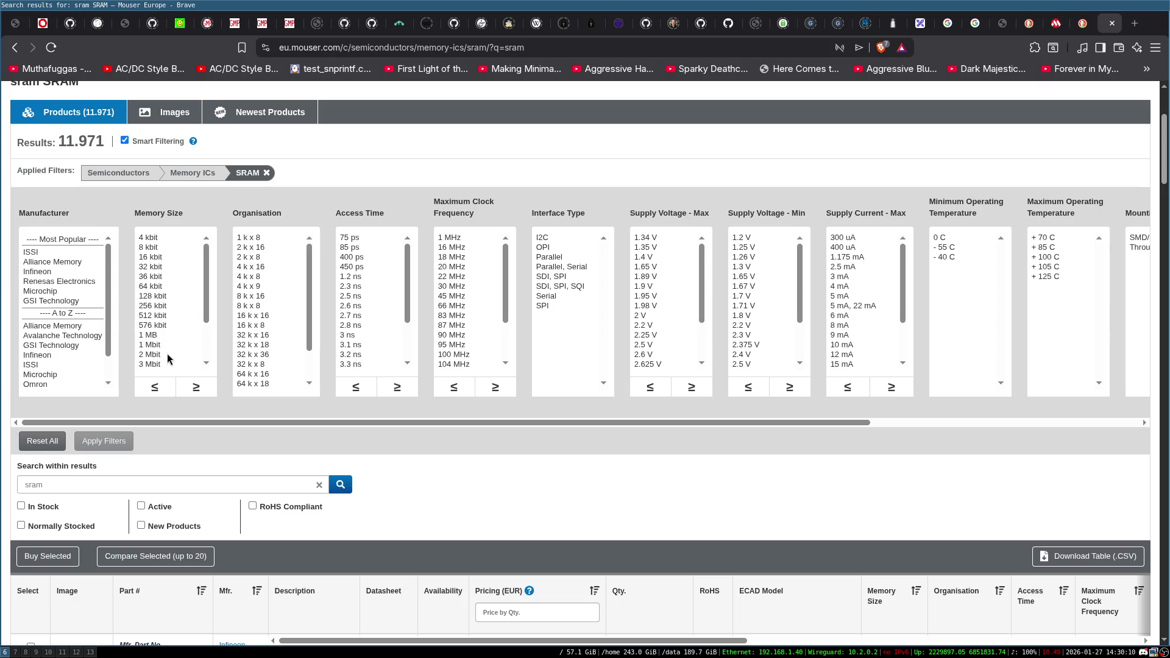
pyautogui.scroll(-5, 174, 323)
pyautogui.scroll(-2, 172, 320)
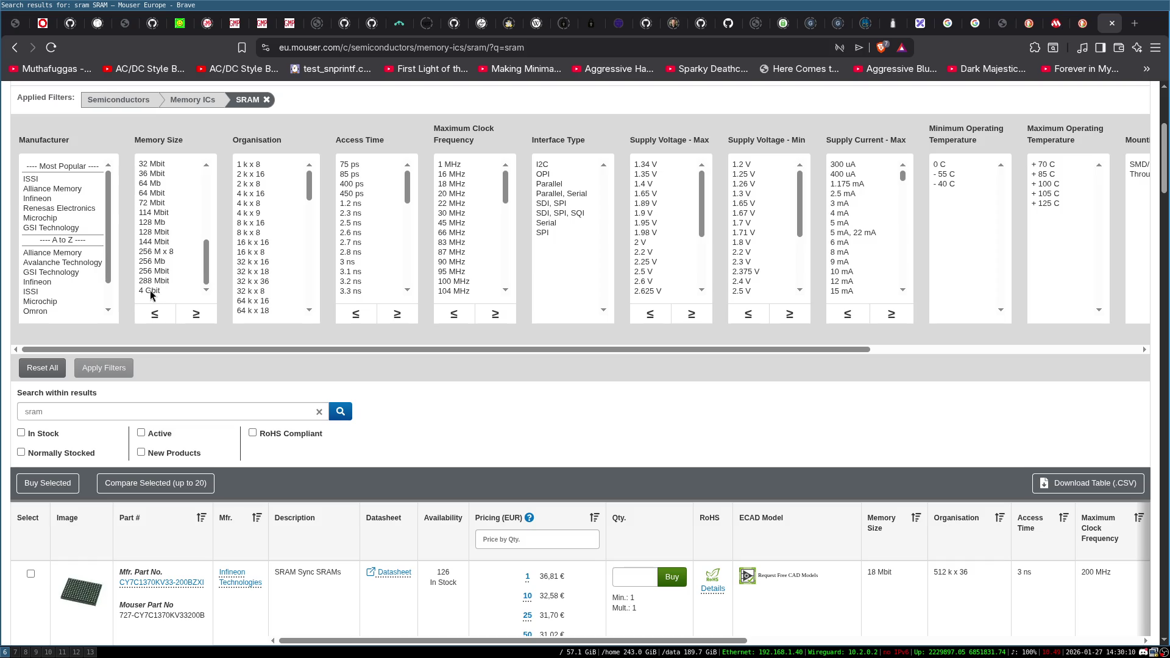
pyautogui.click(151, 291)
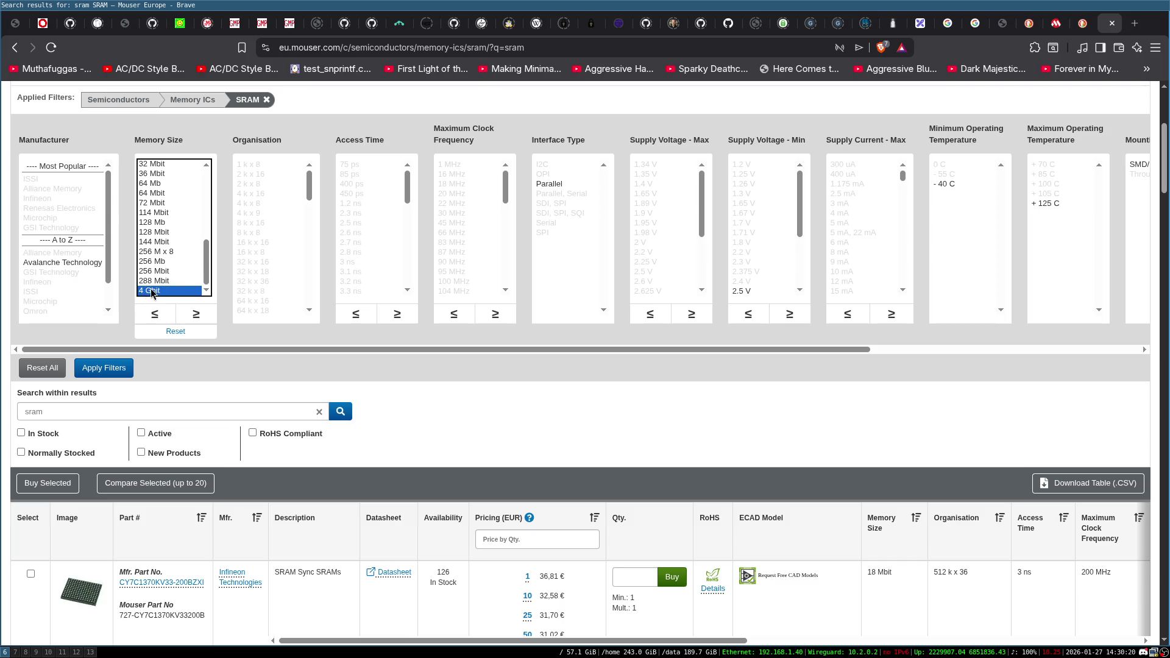
pyautogui.click(101, 372)
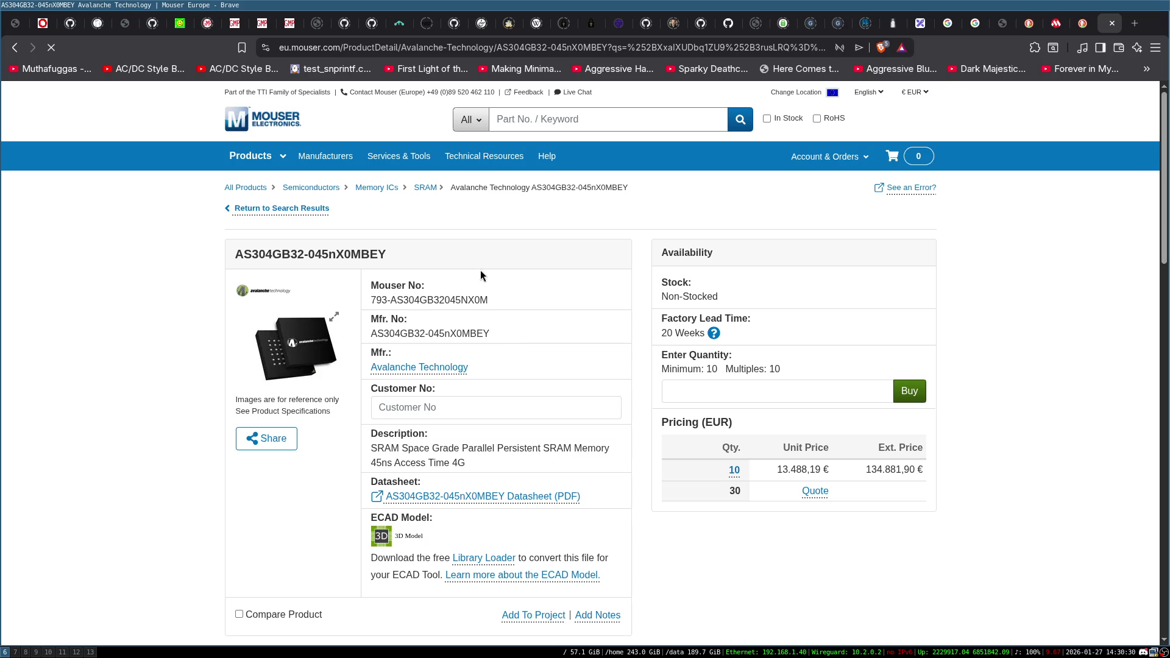
# Review the AS304GB32-045nX0MBEY price (134.881,90 € extended) and specifications, then return to results.
pyautogui.scroll(-2, 480, 246)
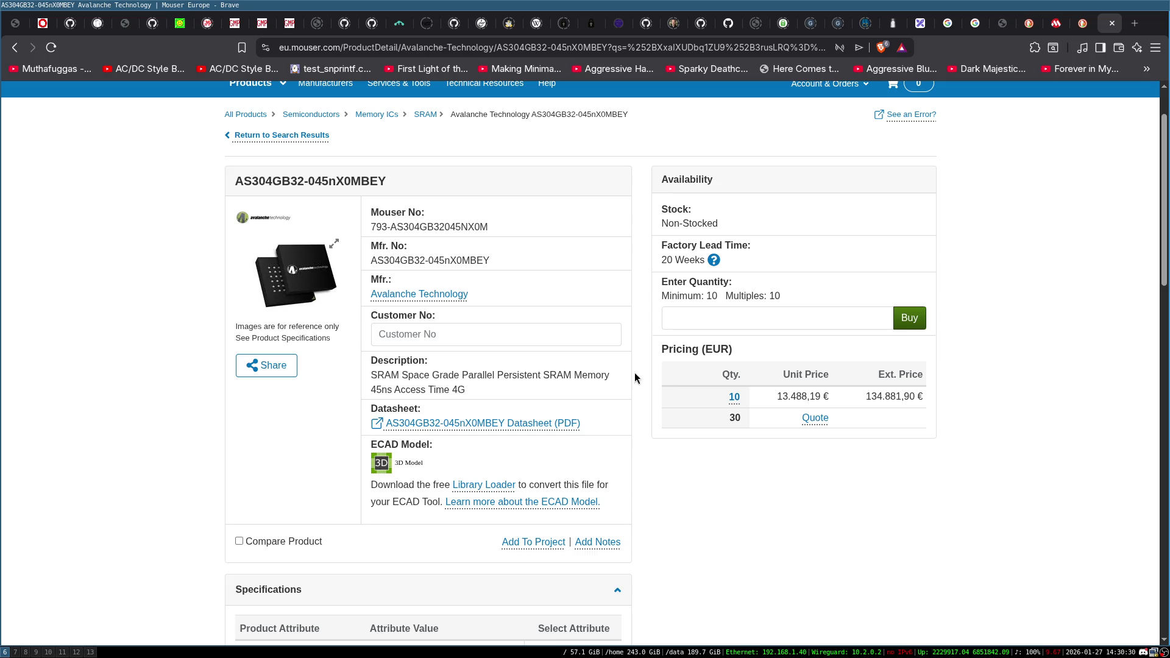
pyautogui.tripleClick(891, 396)
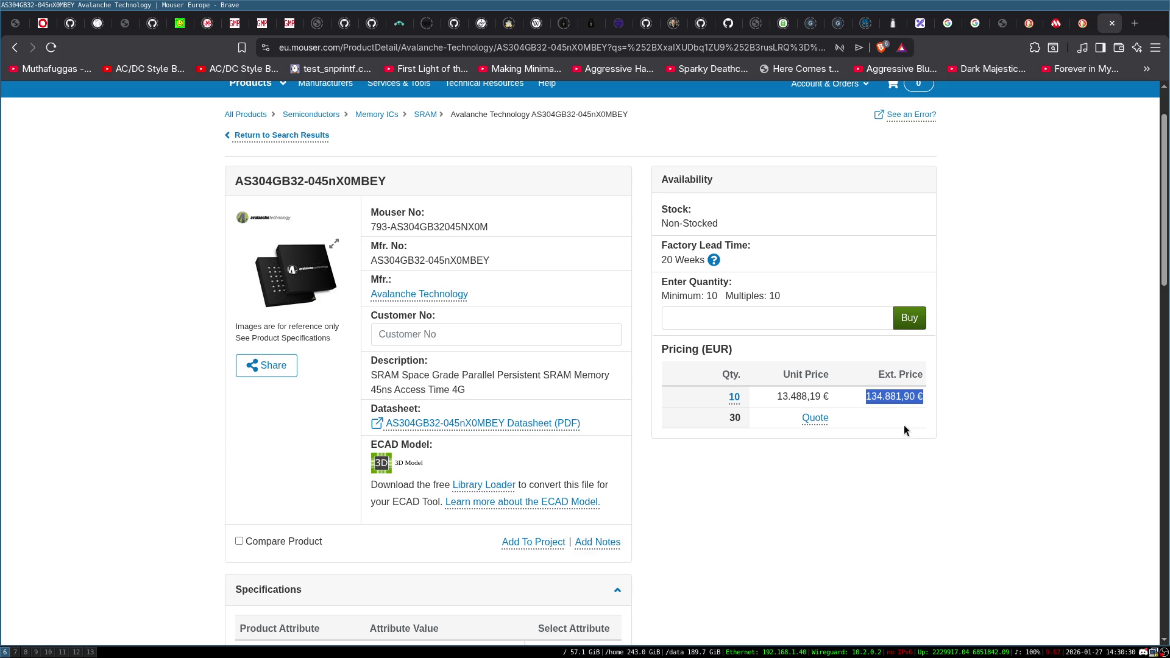
pyautogui.click(866, 506)
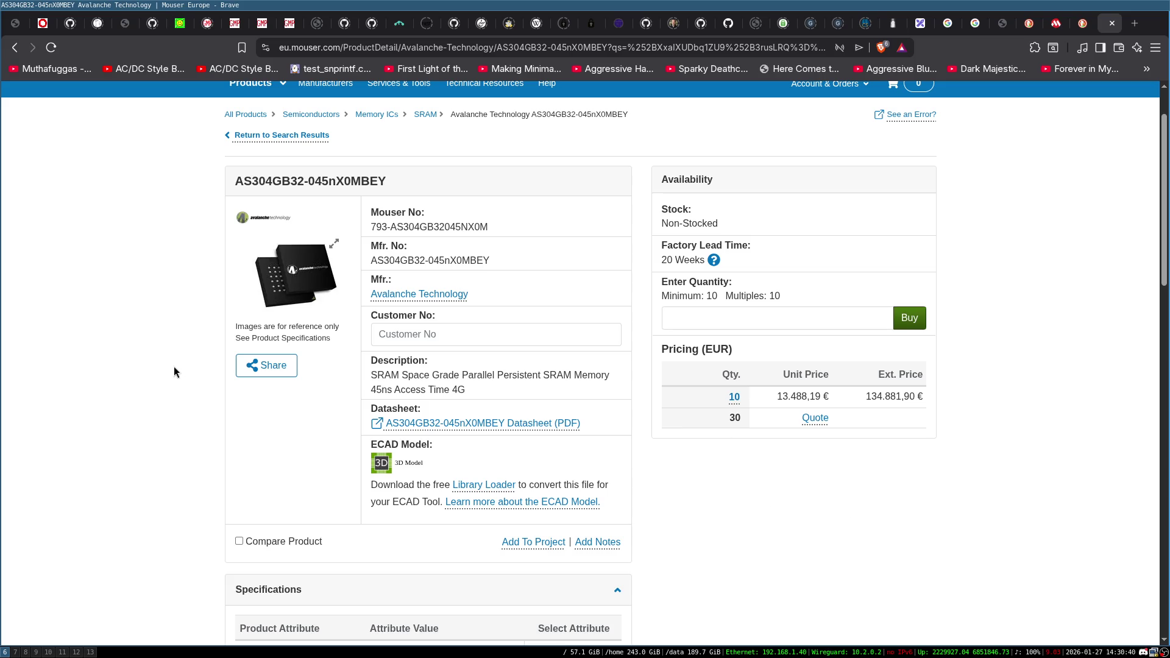
pyautogui.scroll(-3, 206, 397)
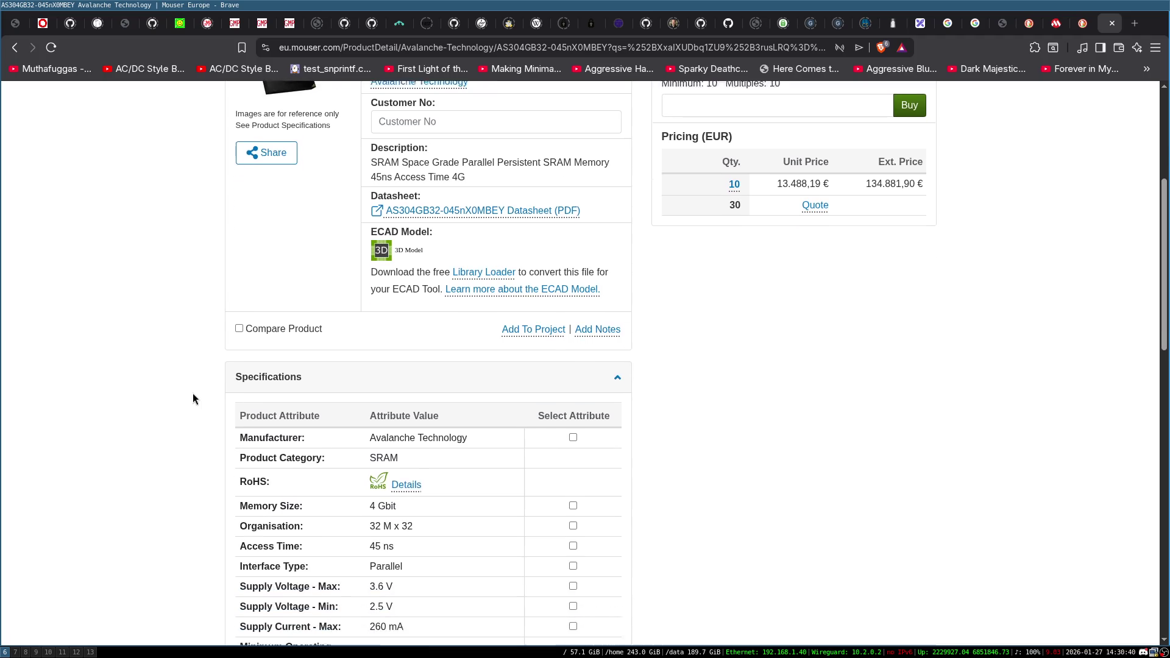
pyautogui.scroll(-5, 193, 395)
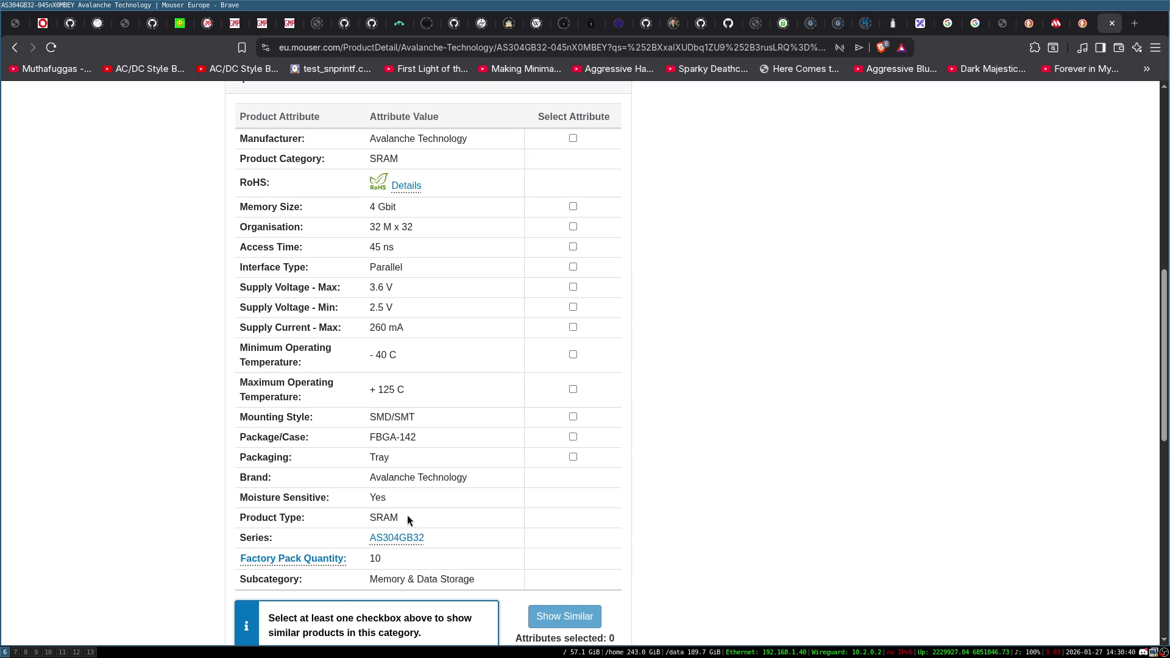
pyautogui.doubleClick(387, 517)
pyautogui.scroll(10, 427, 447)
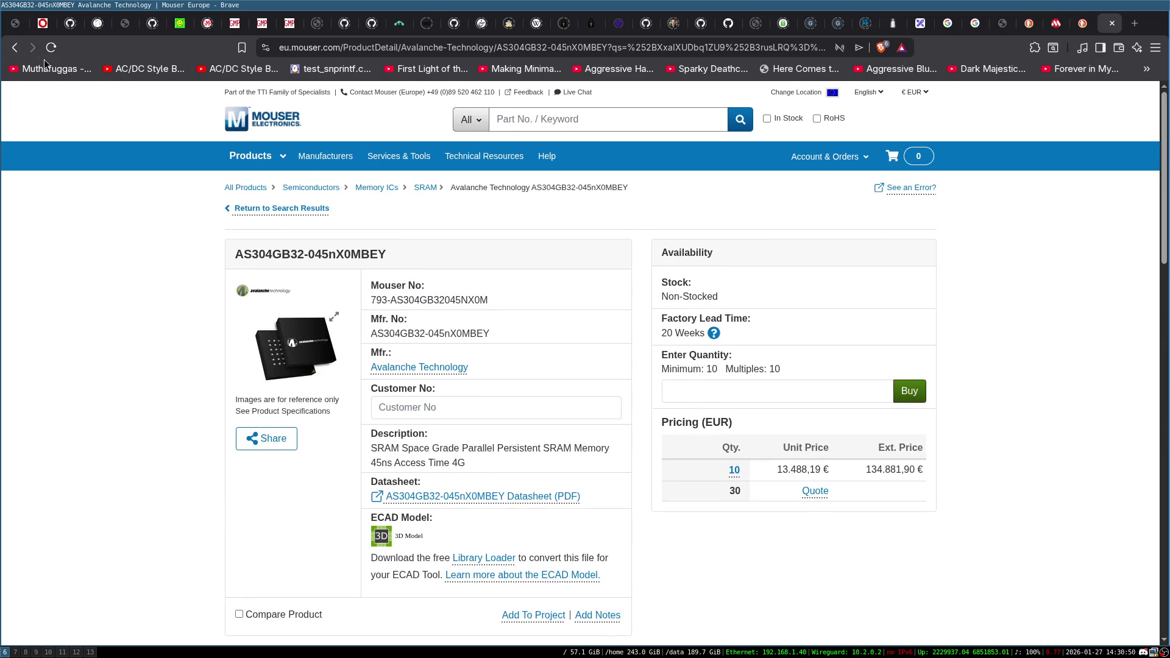
pyautogui.click(14, 47)
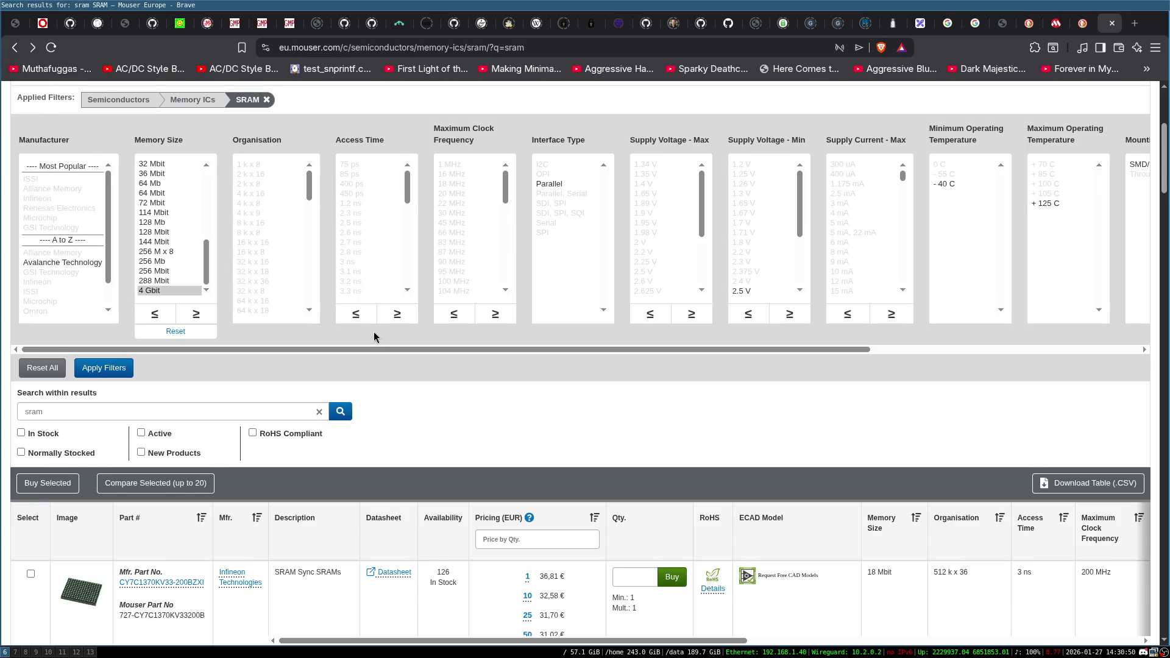
# Filter the SRAM results to 128 Mbit memory size, leaving 4 ISSI parts.
pyautogui.scroll(4, 374, 336)
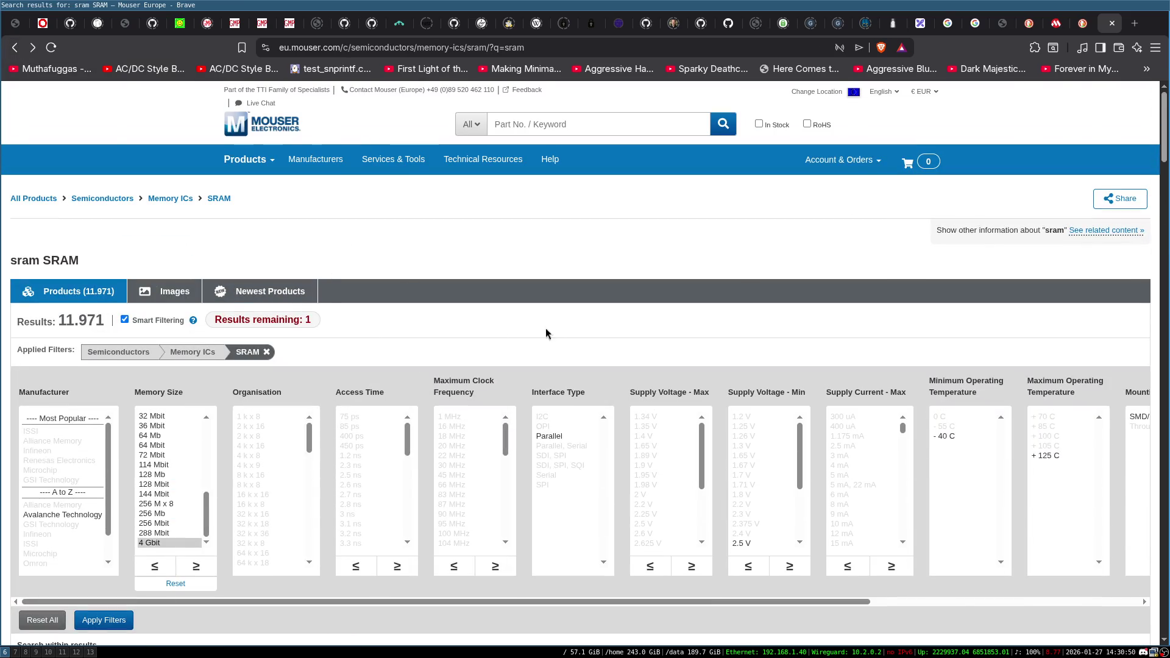
pyautogui.scroll(-1, 439, 334)
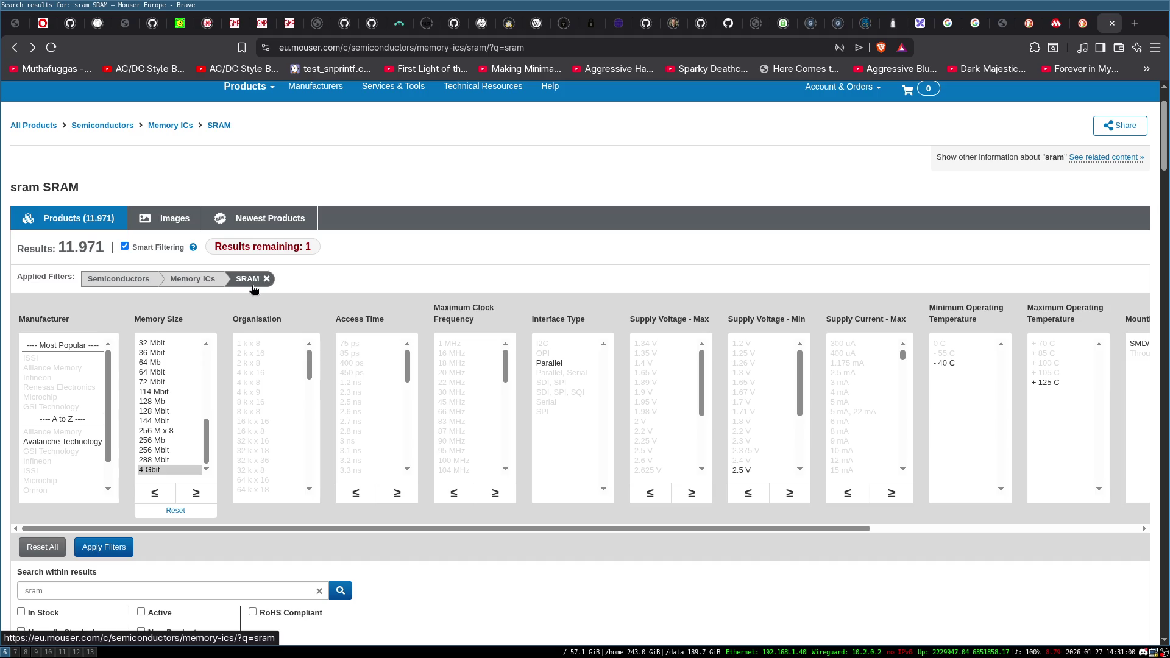
pyautogui.scroll(-1, 175, 326)
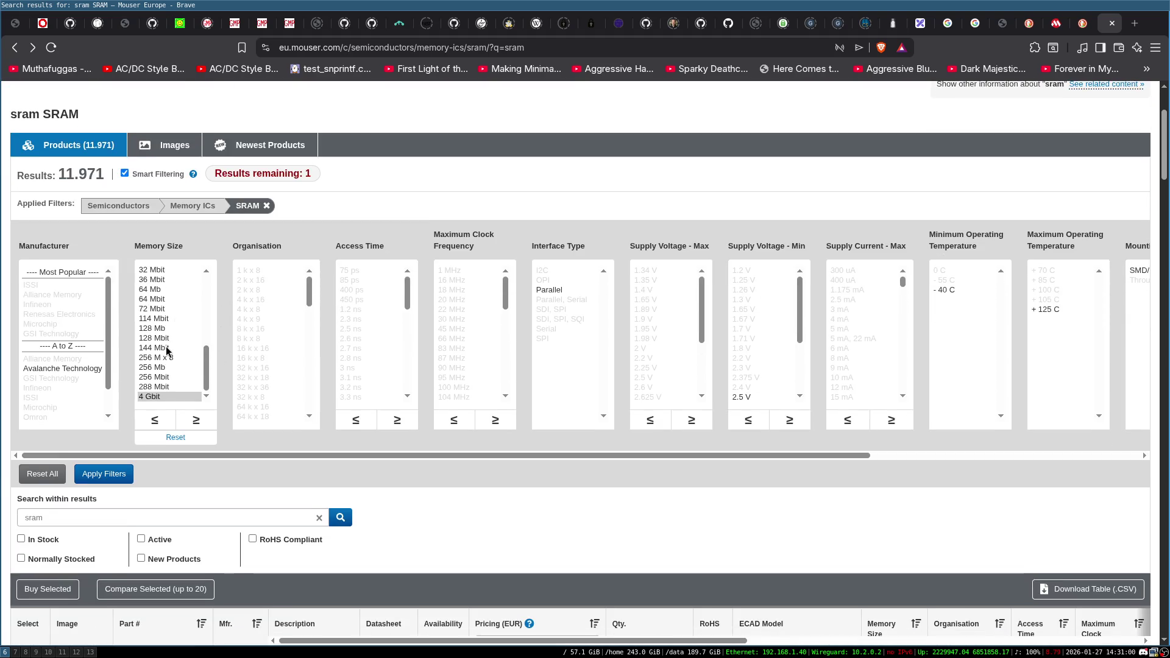
pyautogui.scroll(5, 171, 346)
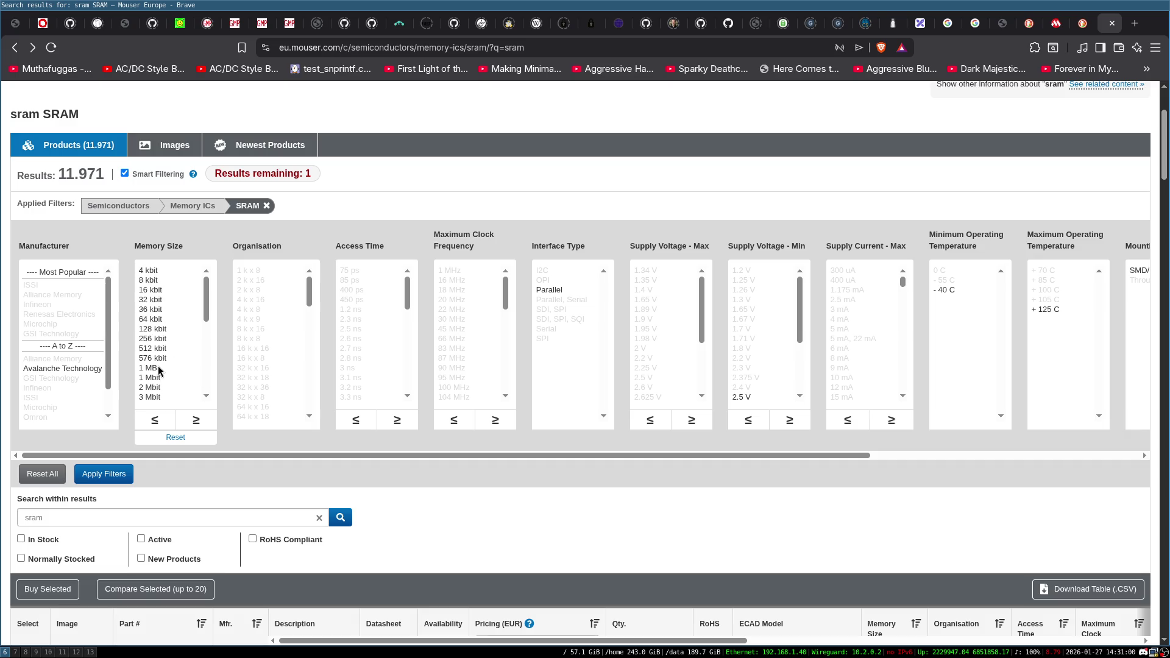
pyautogui.scroll(-3, 166, 355)
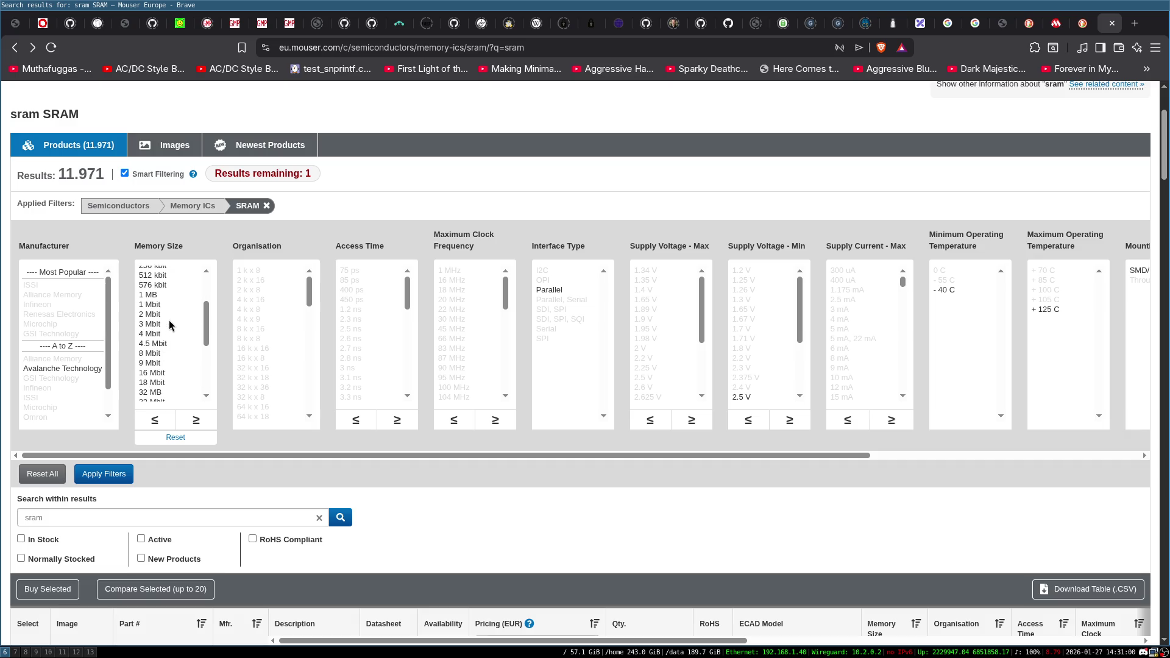
pyautogui.scroll(-3, 164, 348)
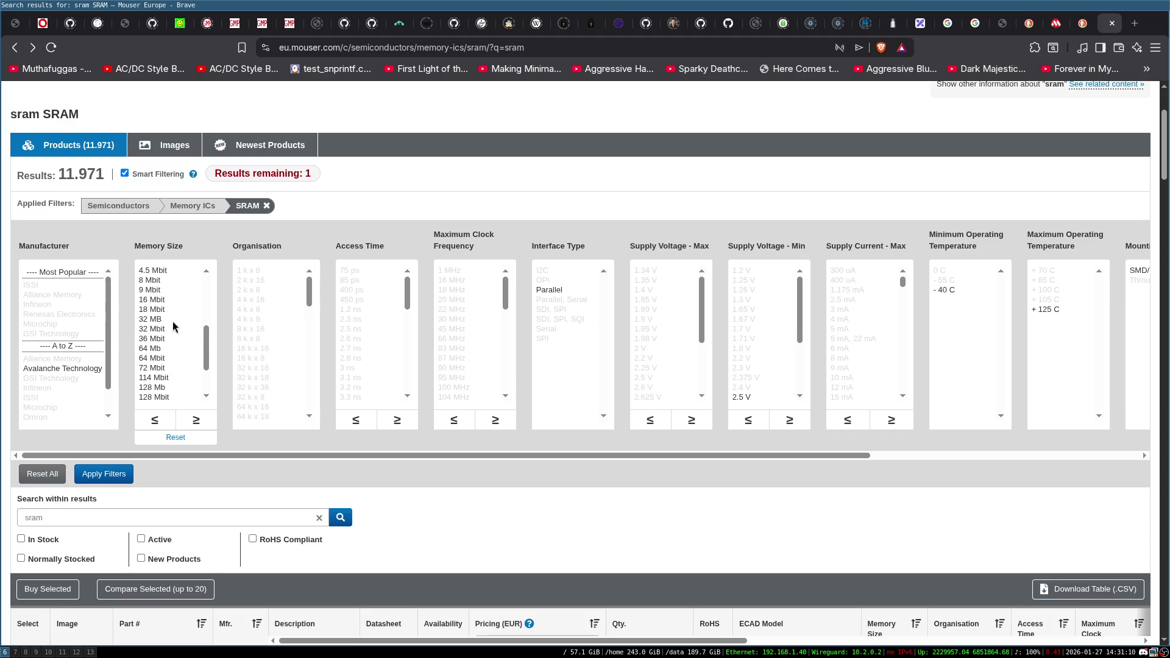
pyautogui.scroll(-3, 173, 322)
pyautogui.click(170, 339)
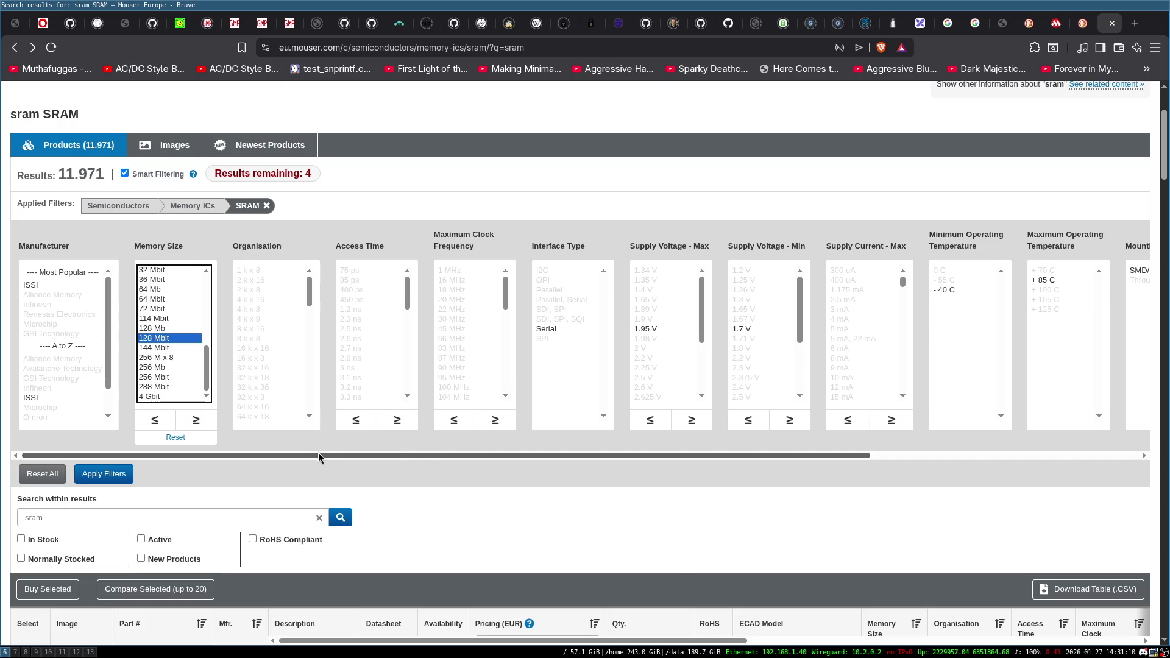
pyautogui.click(104, 475)
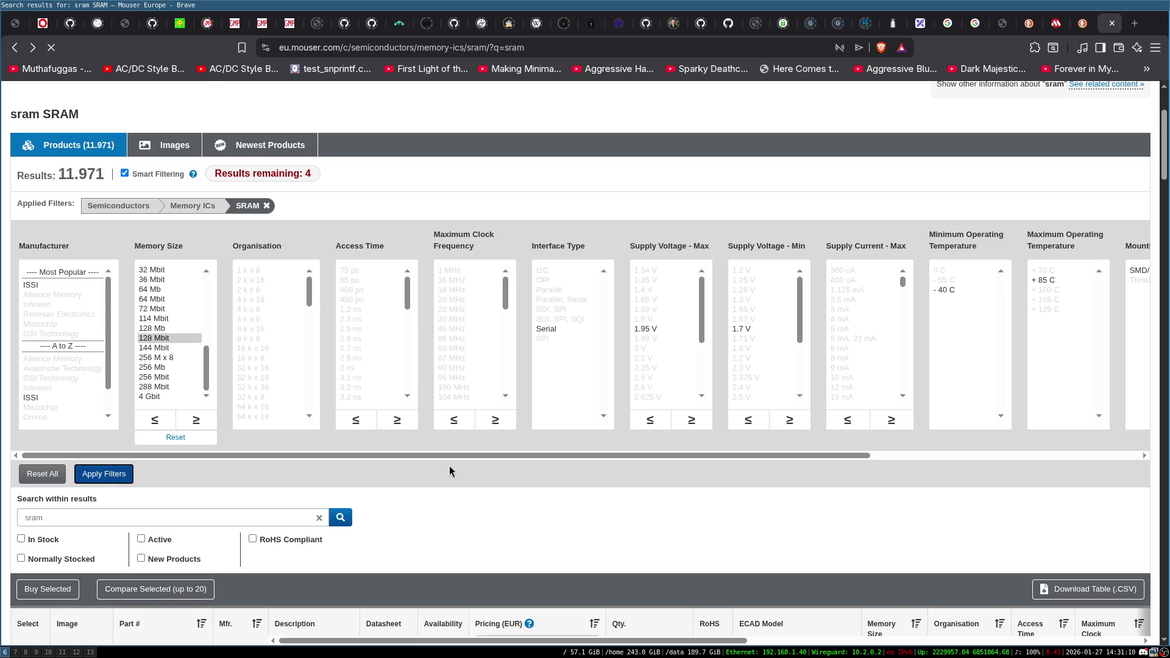
pyautogui.scroll(-3, 450, 451)
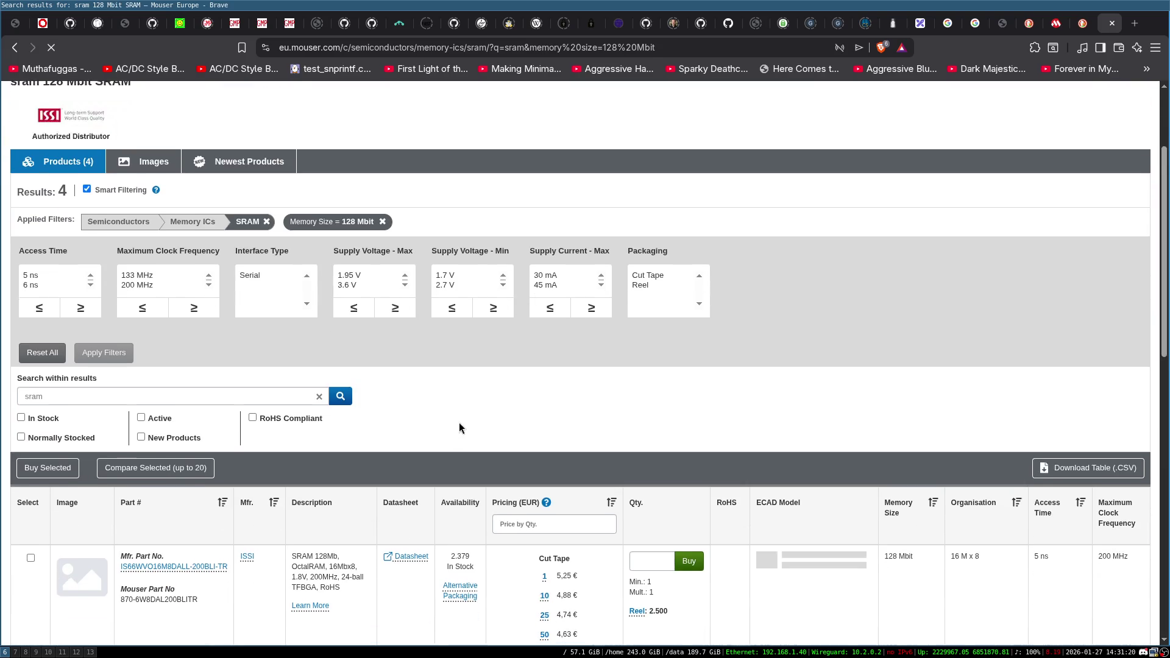
pyautogui.scroll(-2, 463, 401)
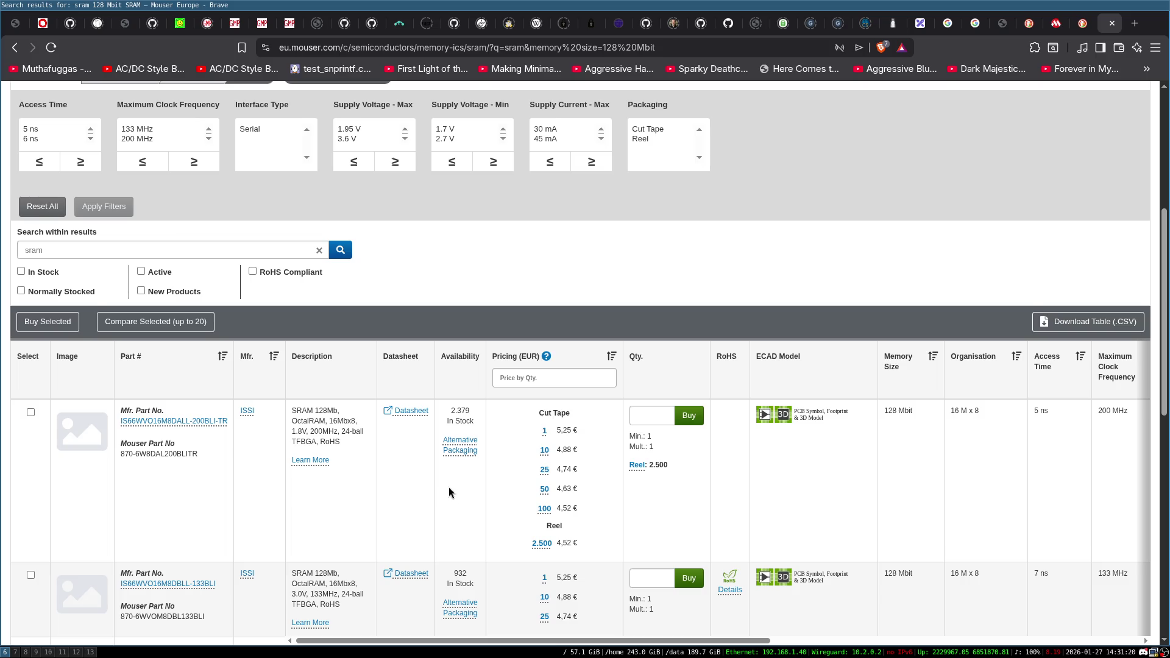
pyautogui.scroll(-1, 449, 491)
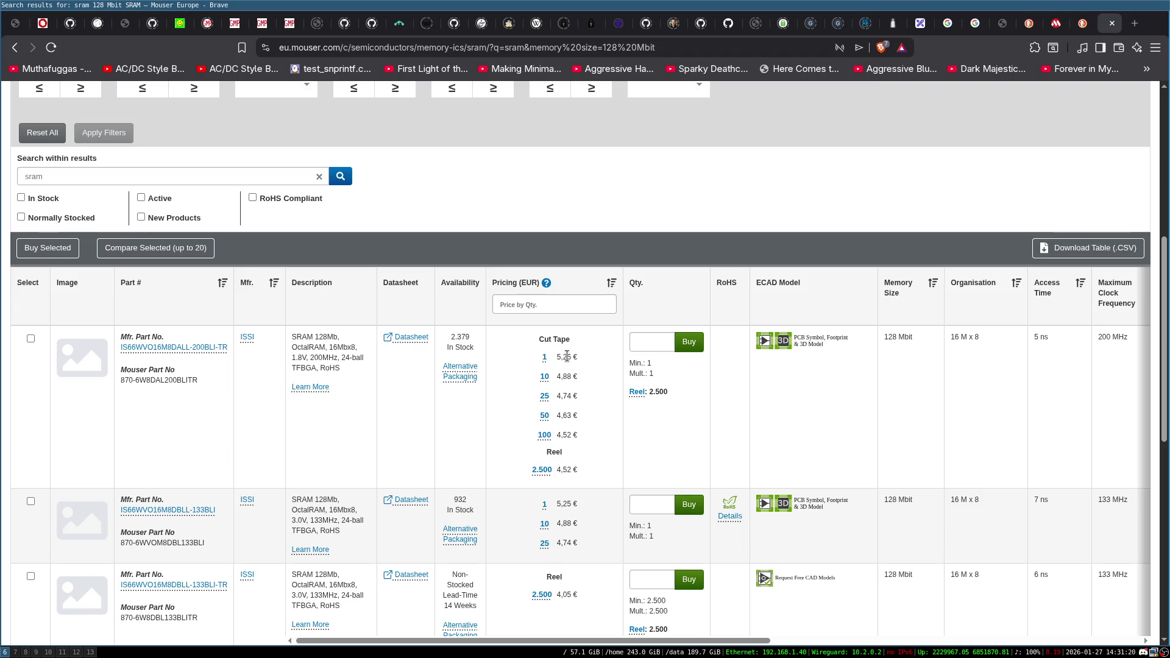
pyautogui.scroll(-1, 567, 355)
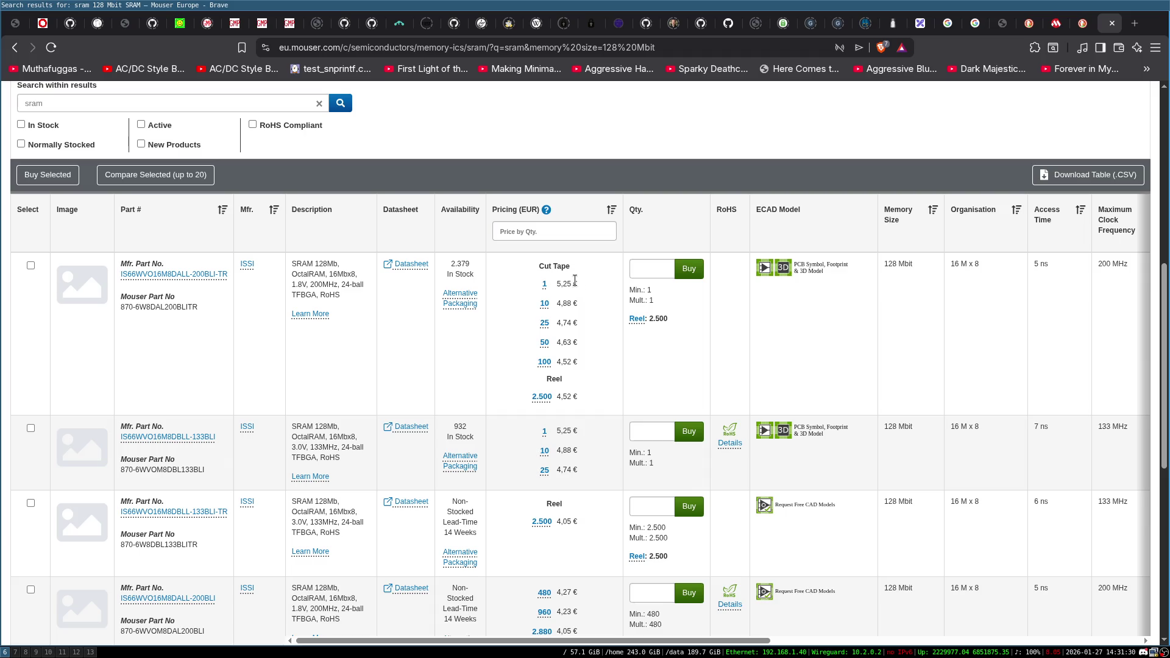
pyautogui.scroll(-1, 353, 365)
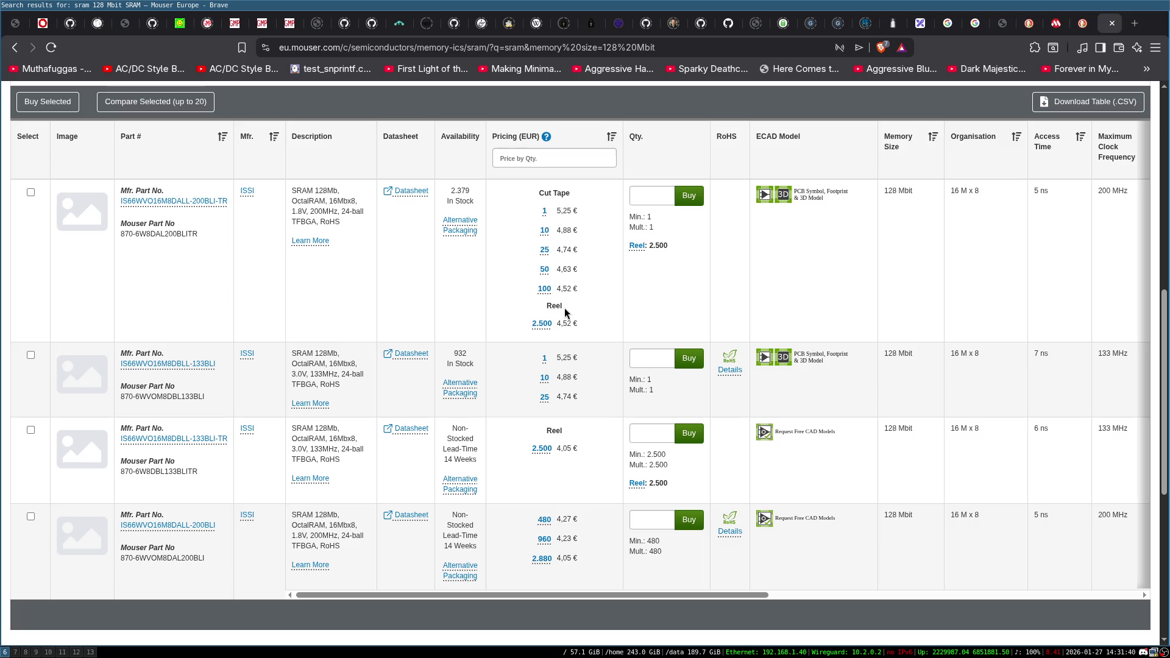
pyautogui.scroll(-2, 499, 308)
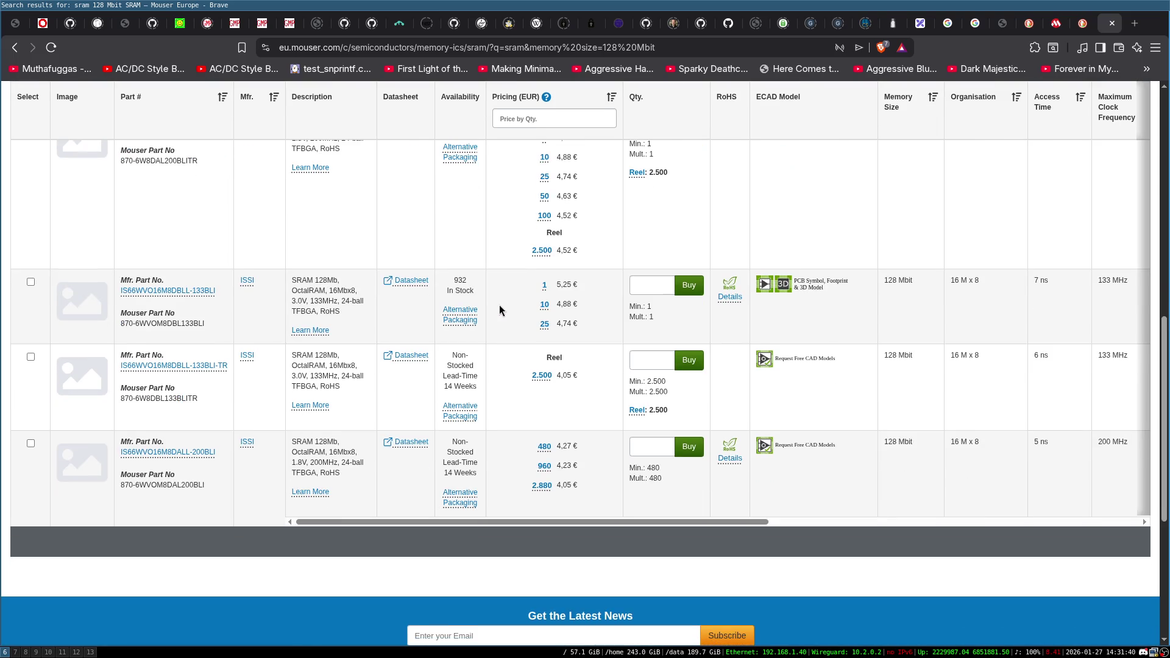
pyautogui.scroll(-2, 499, 309)
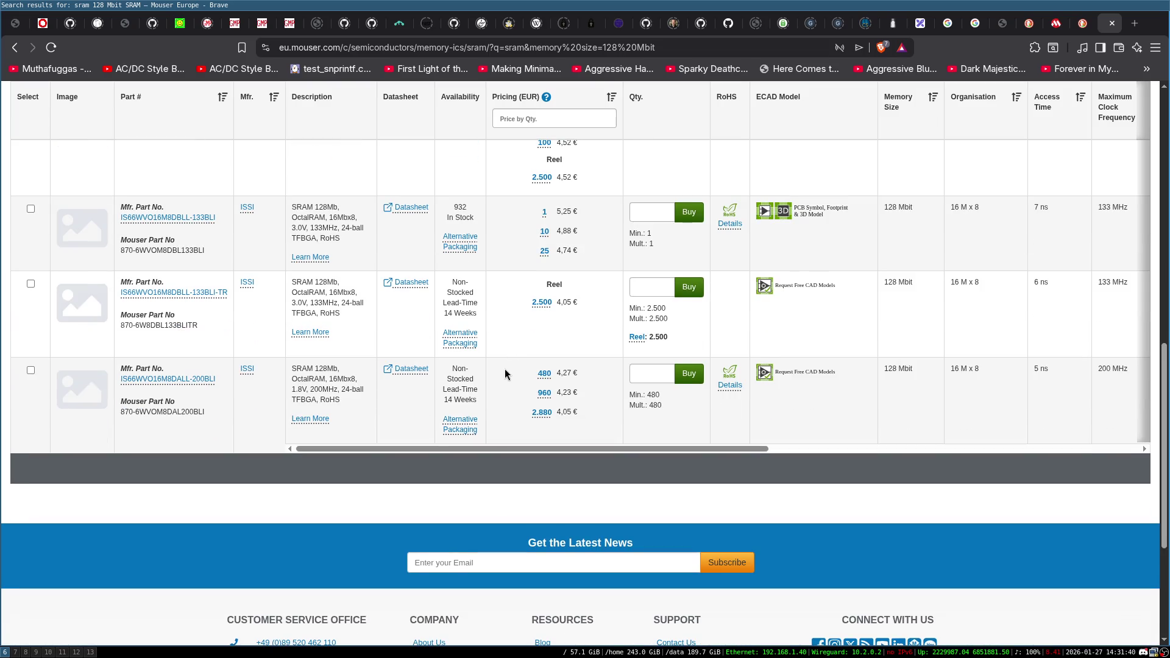
pyautogui.scroll(4, 505, 369)
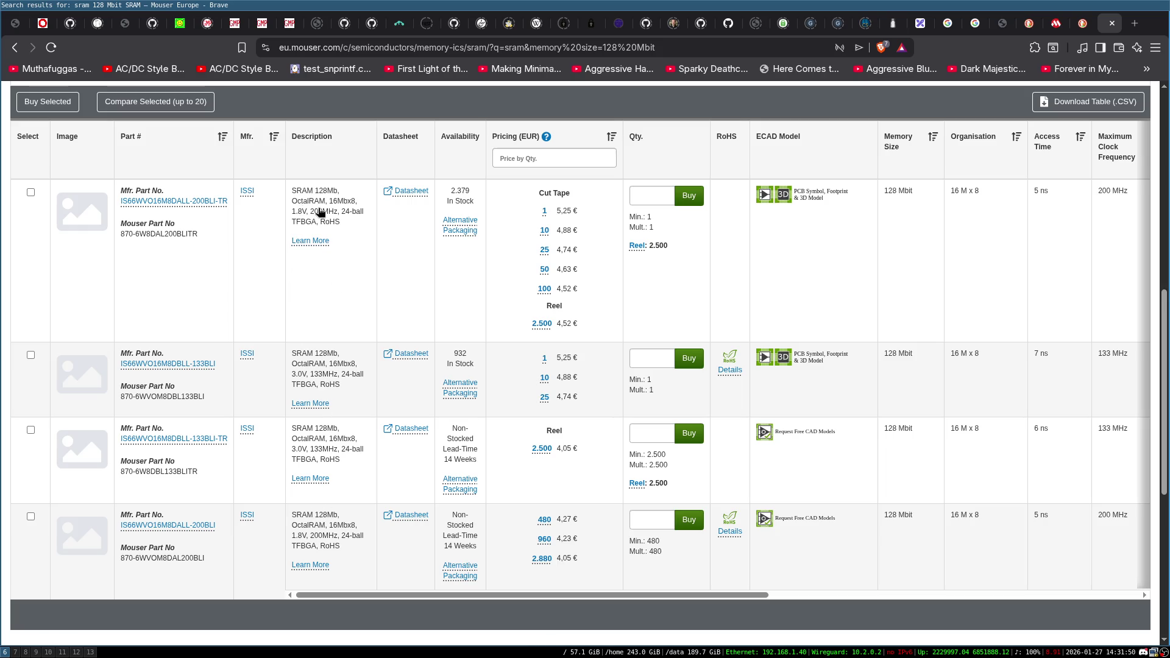
pyautogui.doubleClick(299, 210)
pyautogui.doubleClick(326, 211)
pyautogui.click(331, 218)
pyautogui.doubleClick(324, 210)
pyautogui.click(352, 211)
pyautogui.doubleClick(328, 212)
pyautogui.doubleClick(323, 375)
pyautogui.click(351, 377)
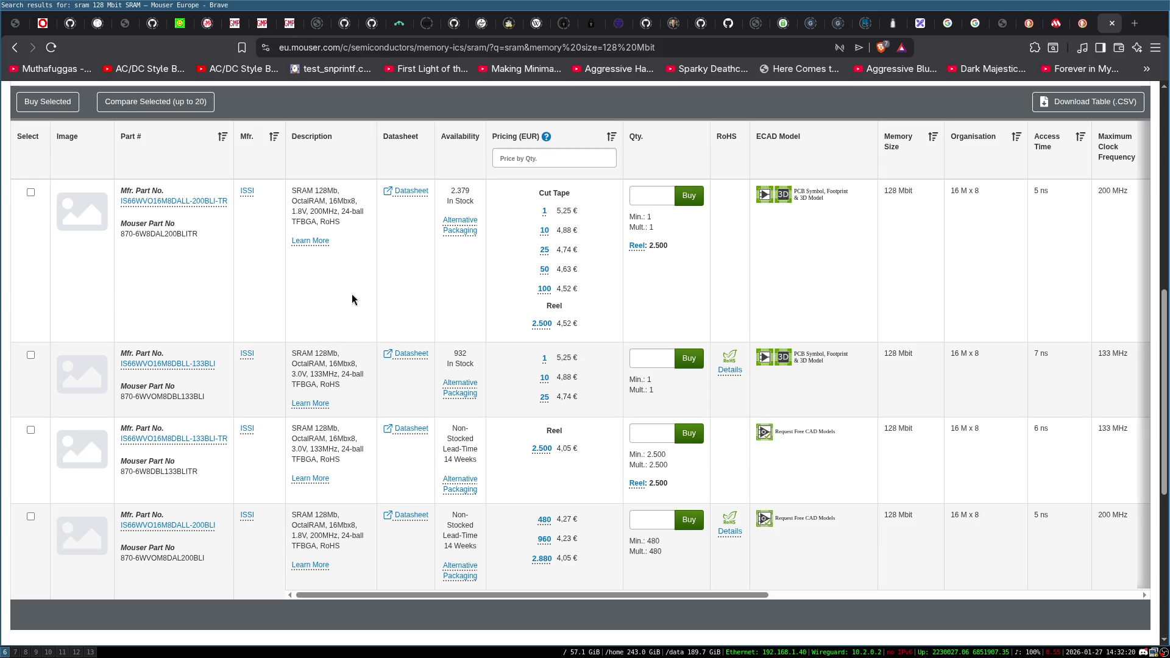
pyautogui.doubleClick(323, 374)
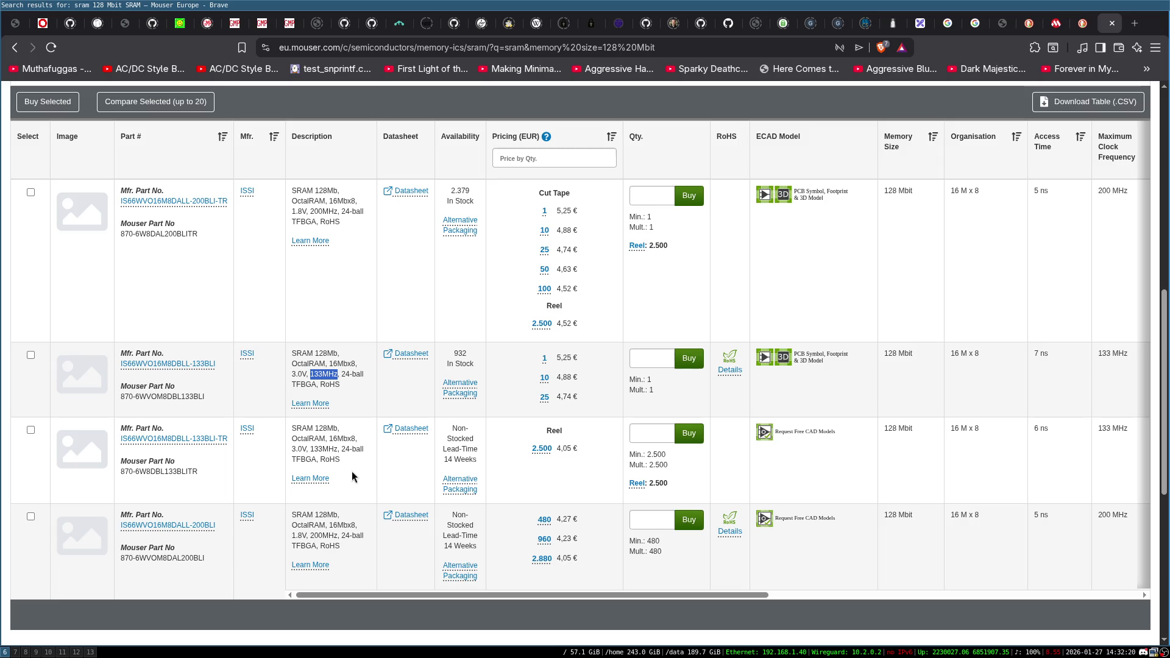
pyautogui.click(352, 477)
pyautogui.scroll(-3, 352, 472)
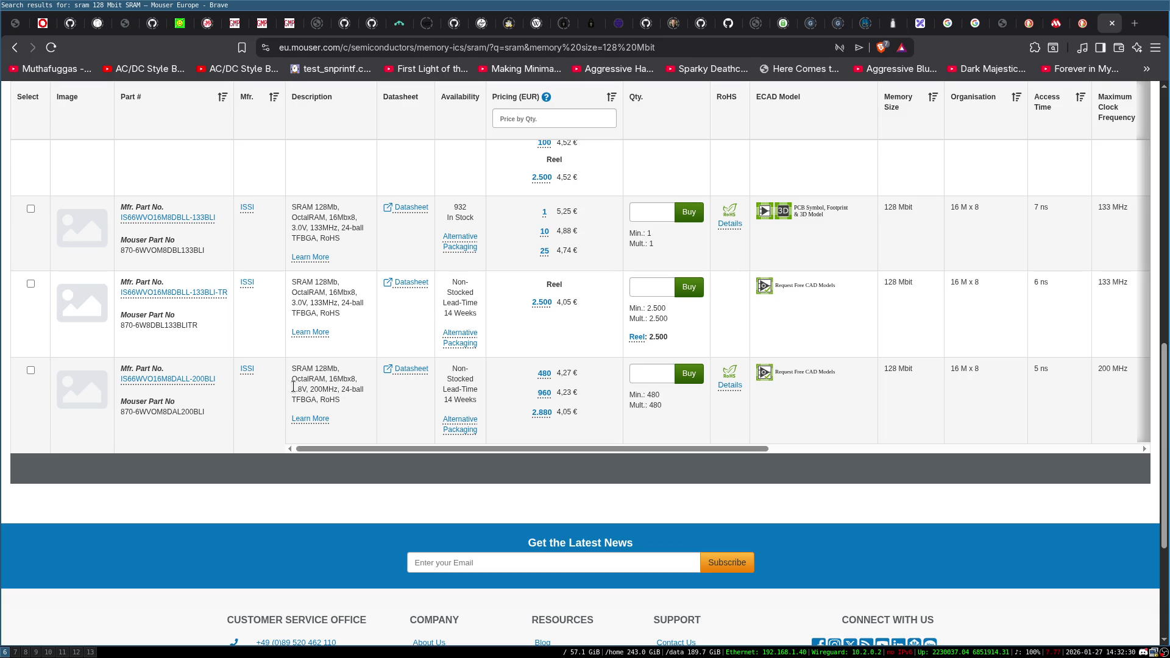
pyautogui.scroll(1, 353, 396)
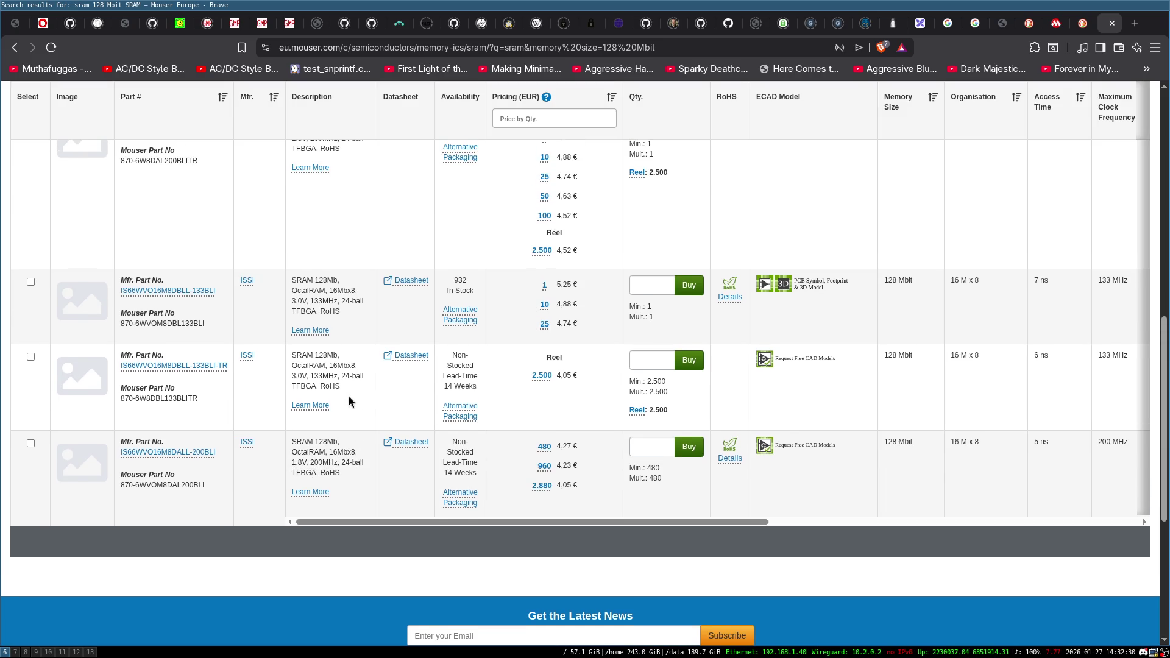
pyautogui.scroll(2, 371, 442)
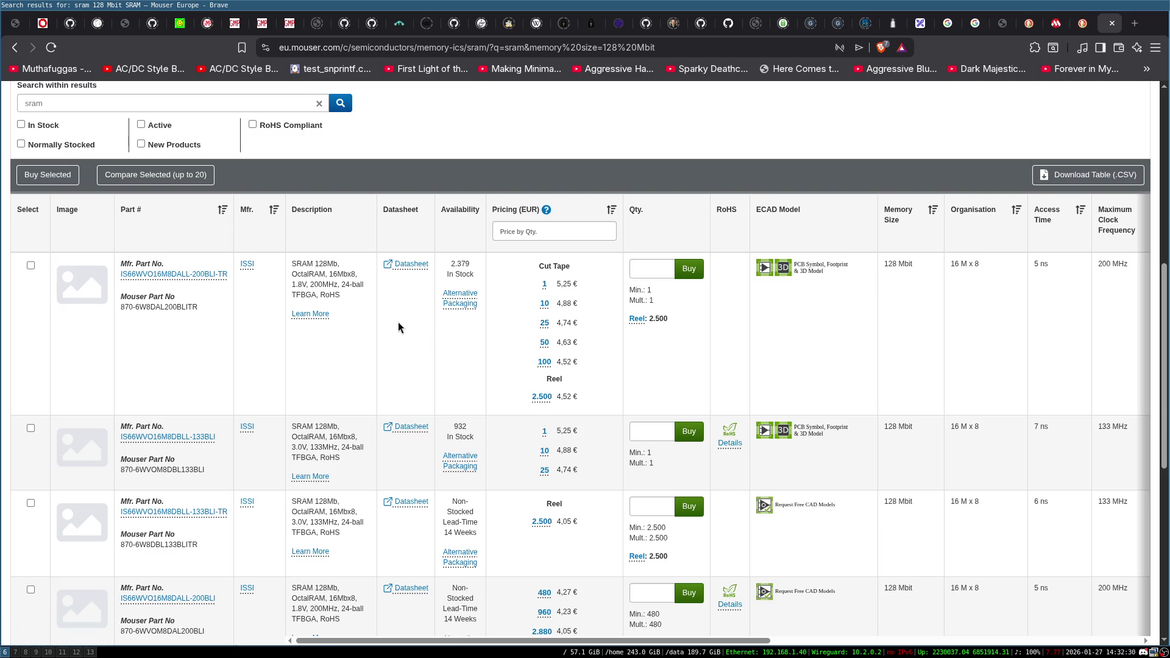
pyautogui.scroll(-2, 398, 321)
pyautogui.scroll(6, 397, 321)
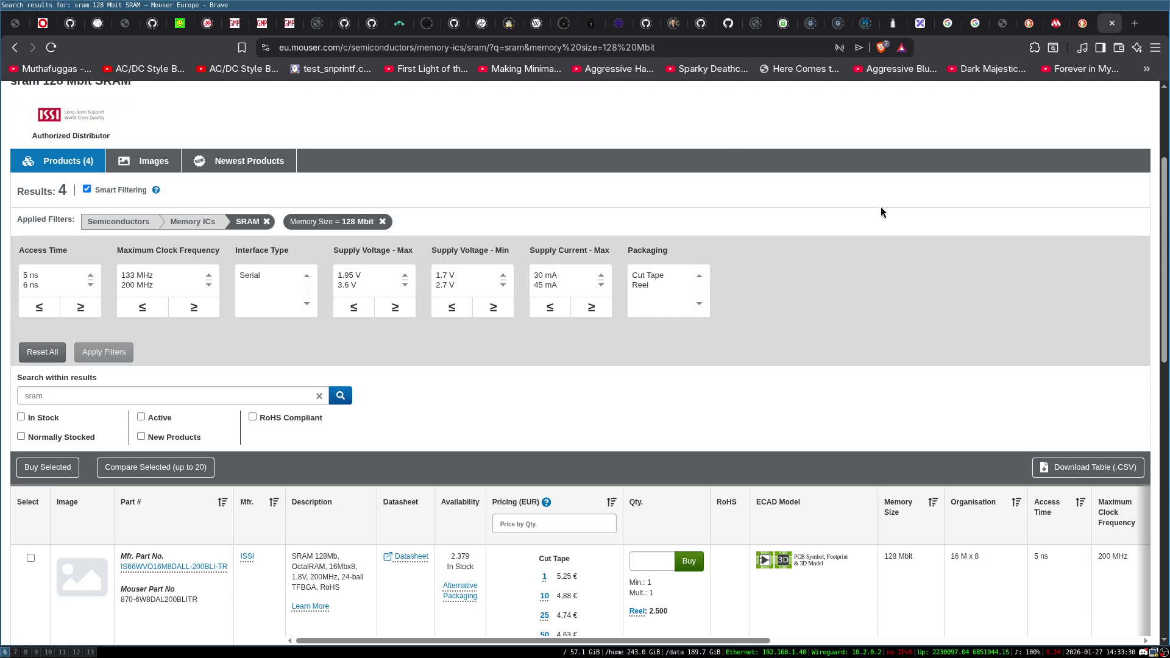
pyautogui.scroll(-2, 791, 217)
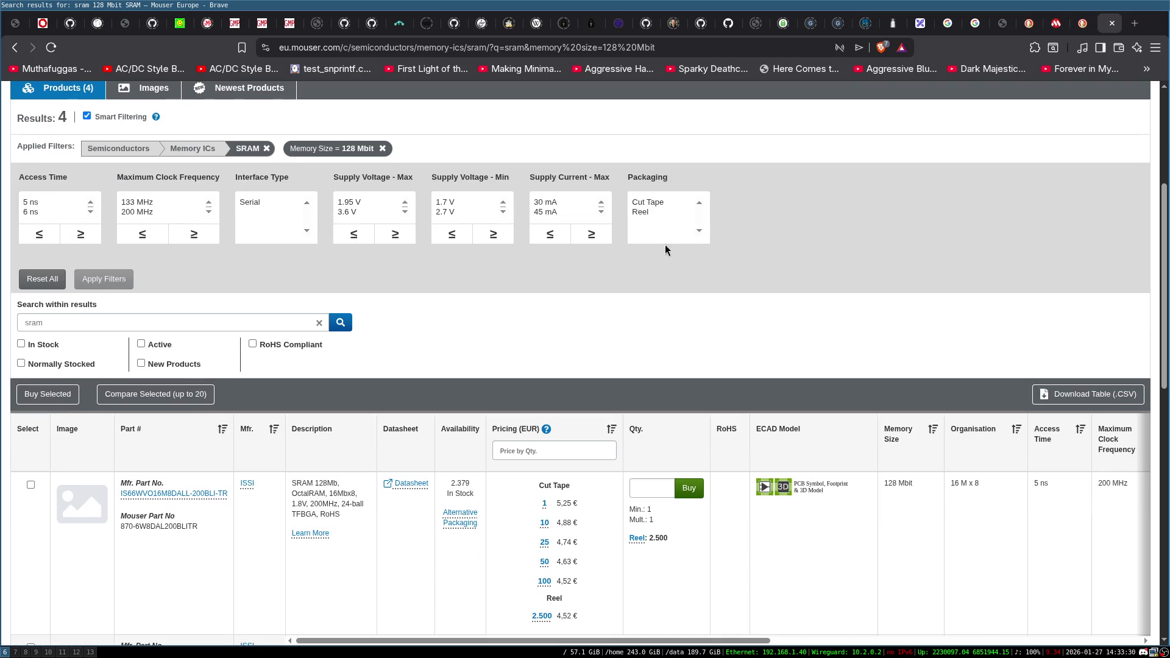
pyautogui.scroll(4, 1003, 270)
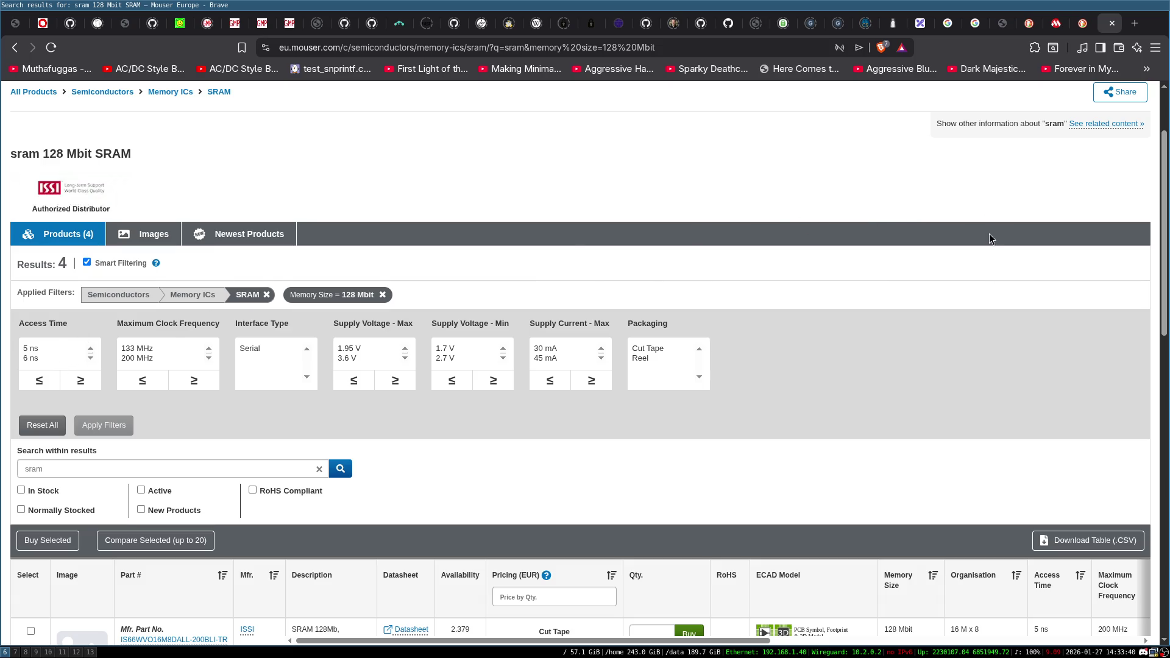
pyautogui.scroll(3, 936, 223)
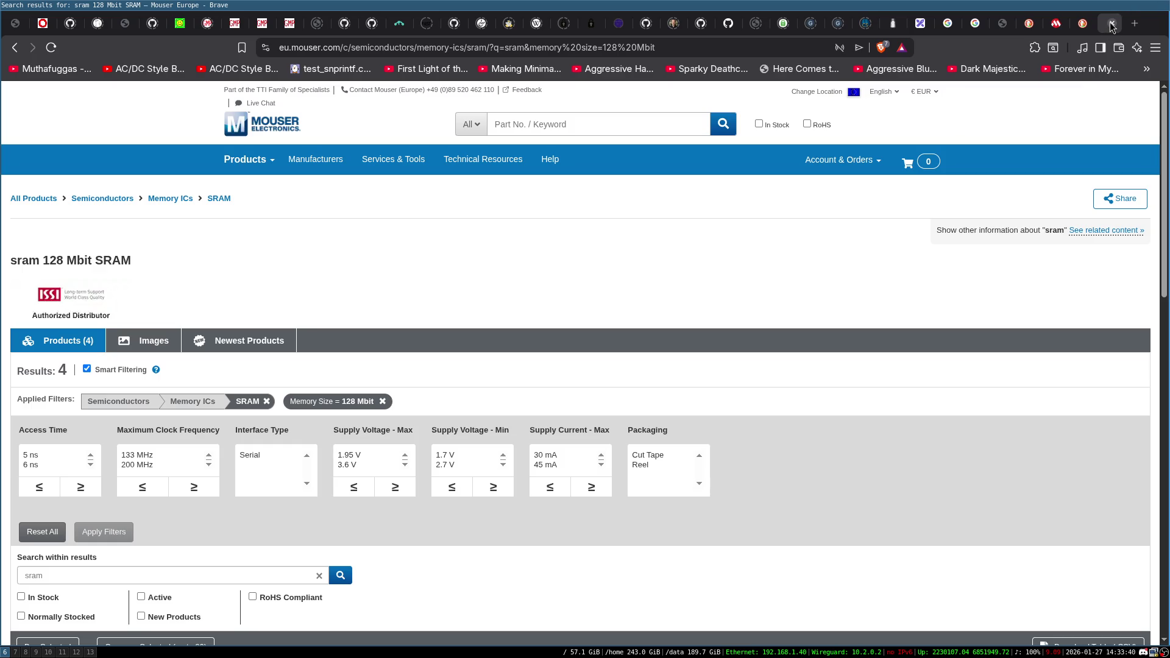
pyautogui.click(1112, 23)
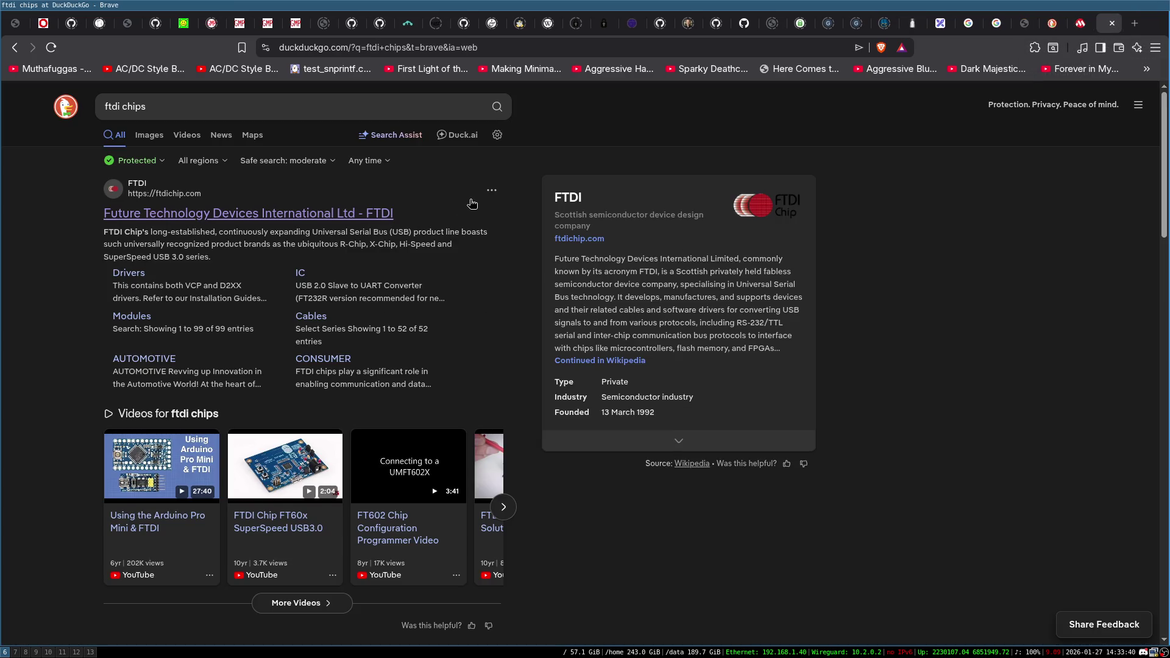
# Close the ftdi chips results tab and switch to the component search tab.
pyautogui.scroll(-3, 417, 345)
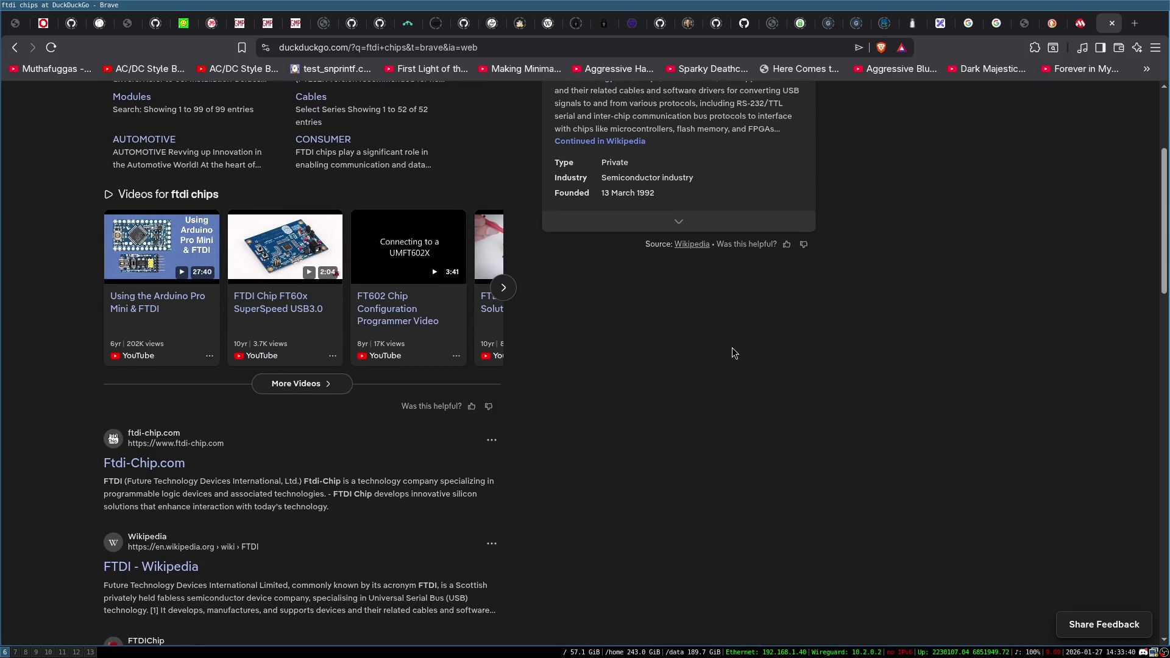
pyautogui.scroll(-2, 732, 349)
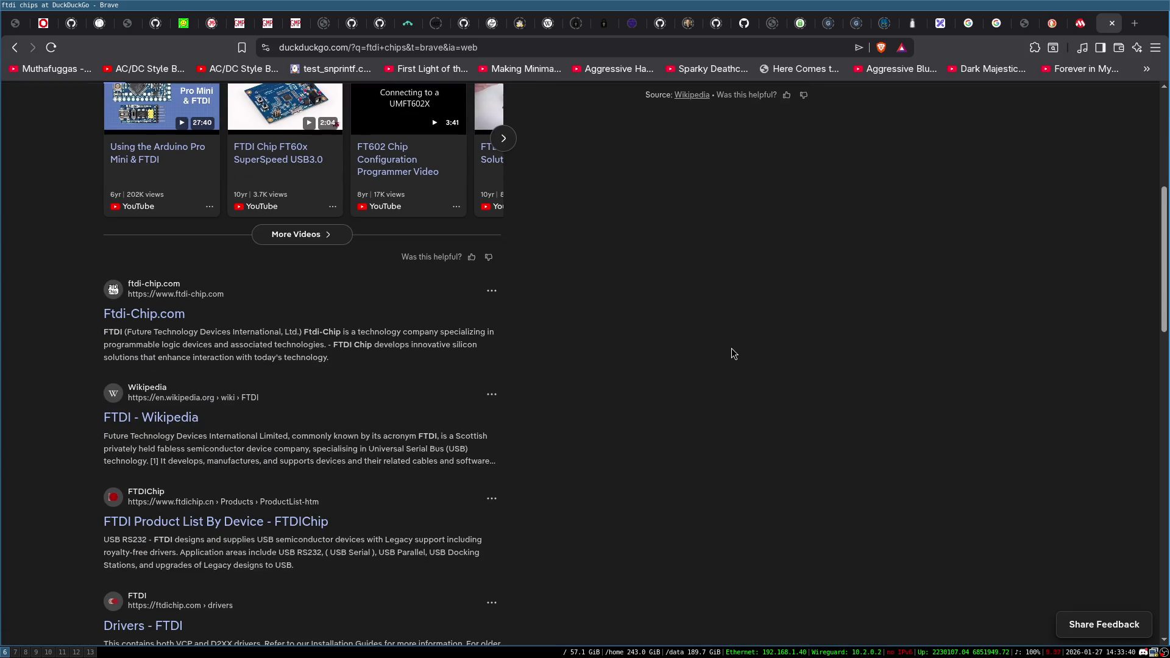
pyautogui.click(1113, 23)
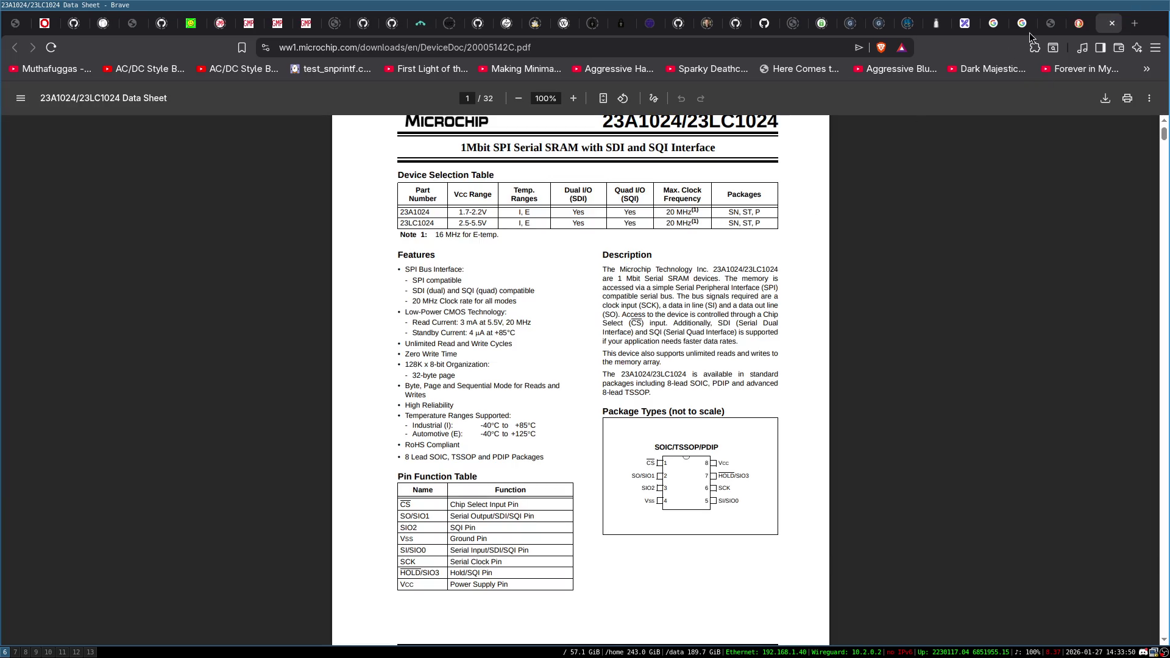
pyautogui.click(1079, 23)
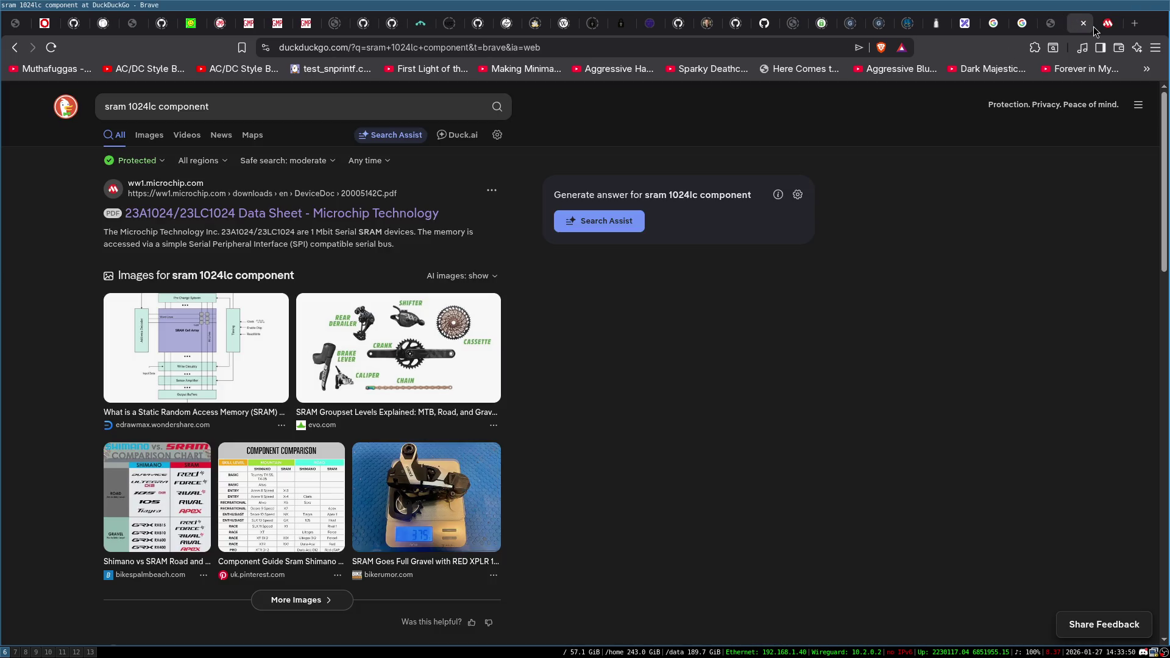
# Search DuckDuckGo for 'ftdi cable' and show the image results.
pyautogui.click(240, 110)
pyautogui.write('ftdi cable')
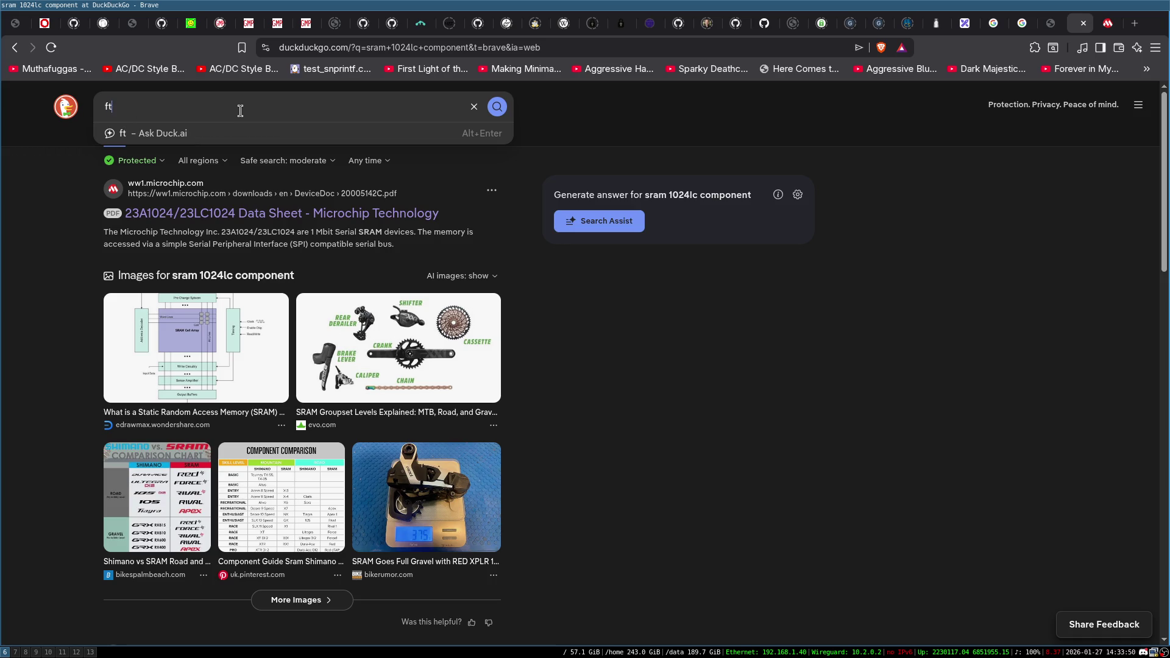
pyautogui.press('Return')
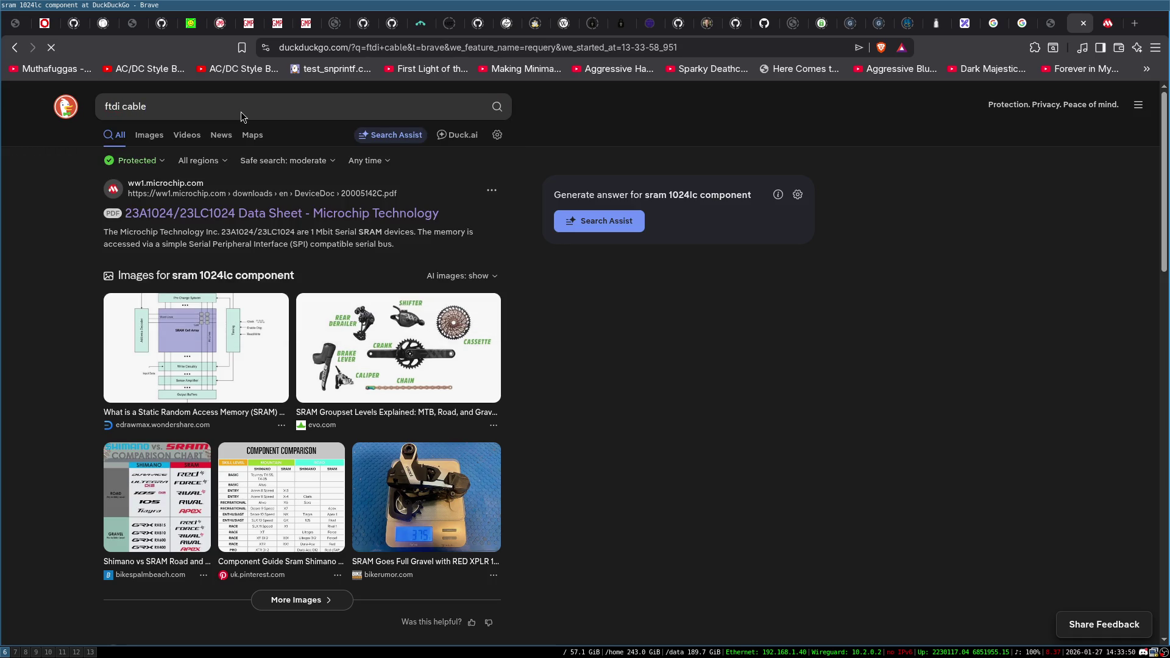
pyautogui.click(149, 135)
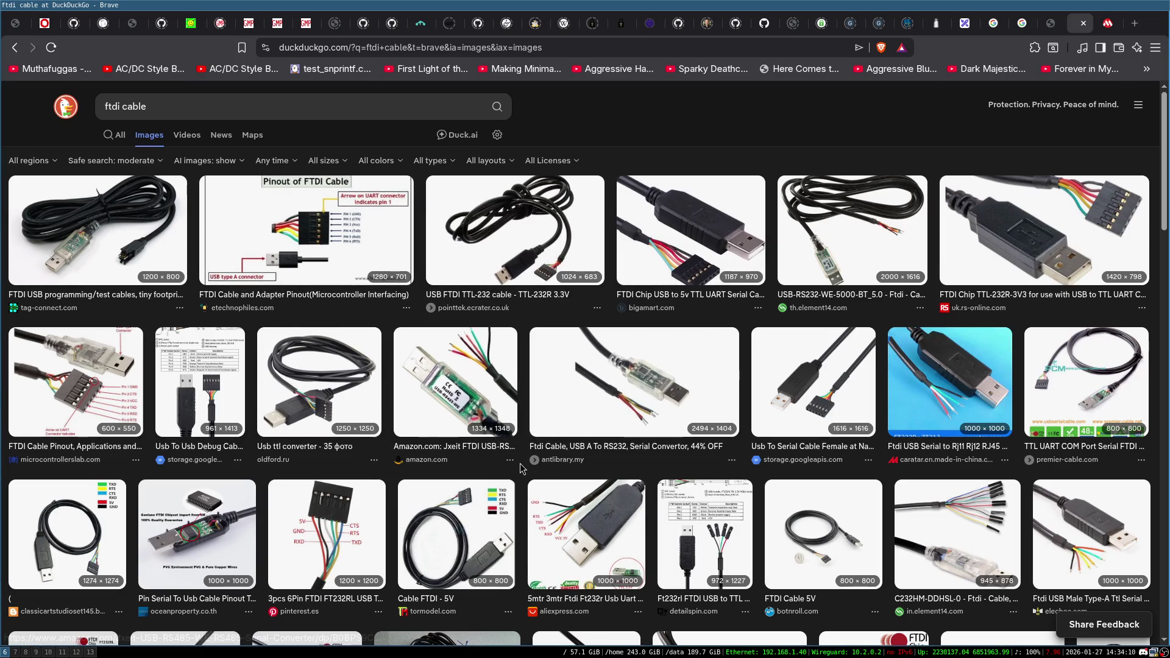
# In a new terminal, change into /data/old/projects/yCPU/COSMOS_cpu and list its contents.
pyautogui.press('super+Return')
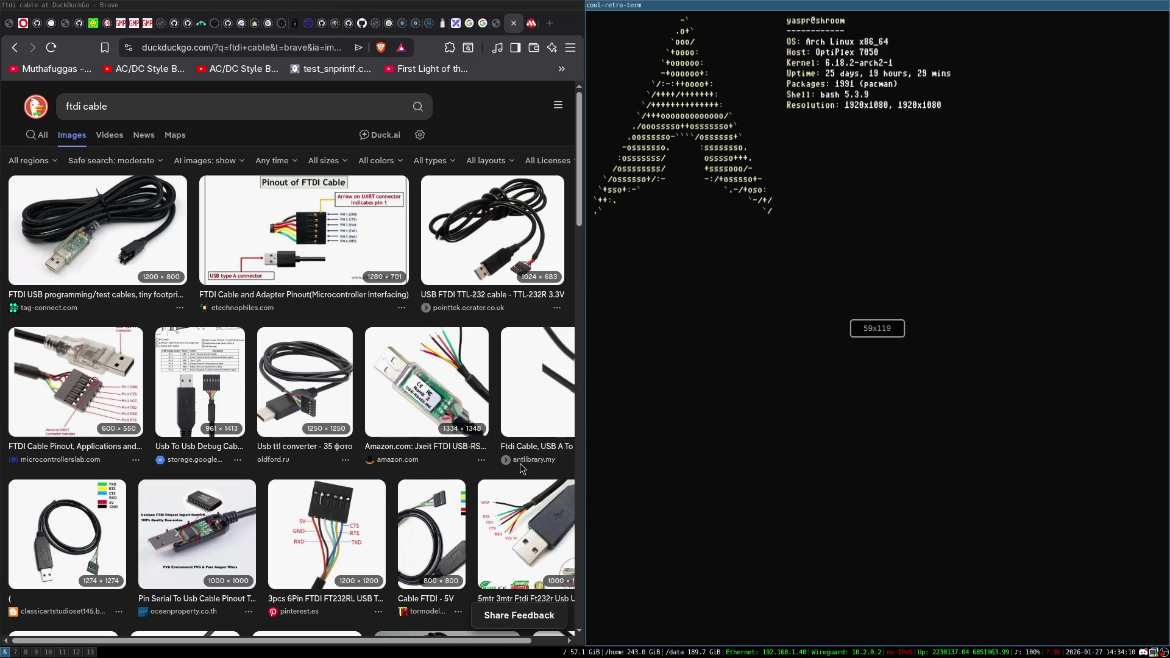
pyautogui.write('cd /data/project3331/')
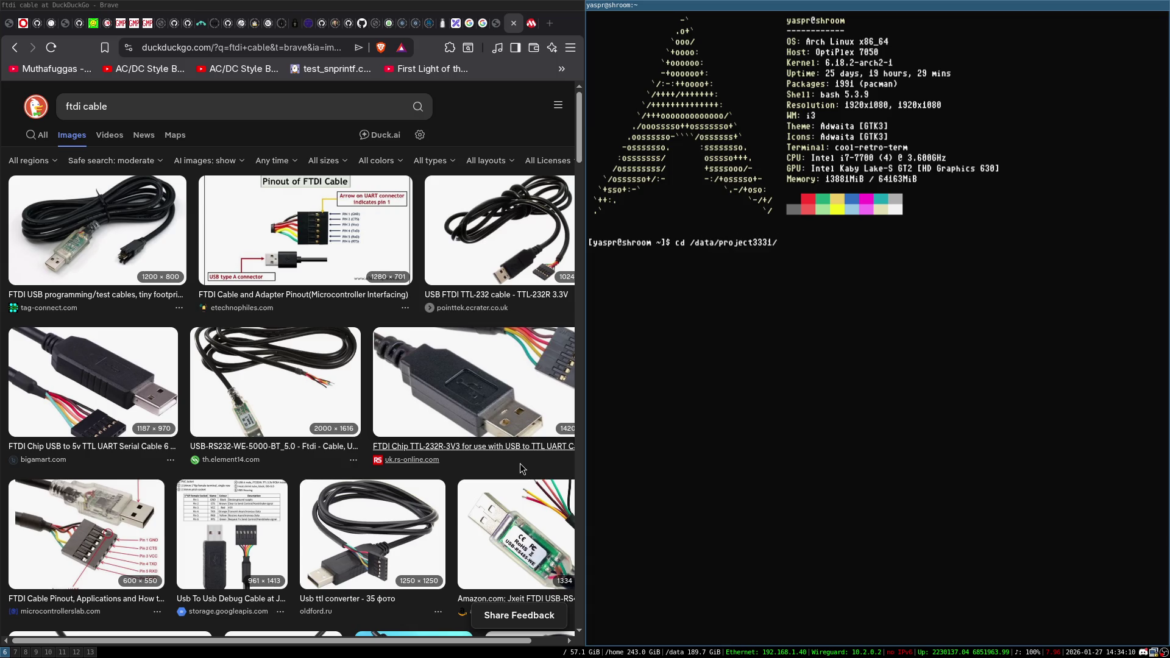
pyautogui.press('BackSpace')
pyautogui.press('BackSpace')
pyautogui.press('BackSpace')
pyautogui.write('ld/projects/y')
pyautogui.press('Tab')
pyautogui.press('Return')
pyautogui.write('d CO')
pyautogui.press('Tab')
pyautogui.press('Return')
pyautogui.write('ls')
pyautogui.press('Return')
# Enter the flash folder, list Makefile and flash.c, and open flash.c in Emacs full-screen.
pyautogui.write('cd fl')
pyautogui.press('Tab')
pyautogui.press('Return')
pyautogui.write('ls')
pyautogui.press('Return')
pyautogui.write('emacs fl')
pyautogui.press('Tab')
pyautogui.press('super+f')
pyautogui.press('Return')
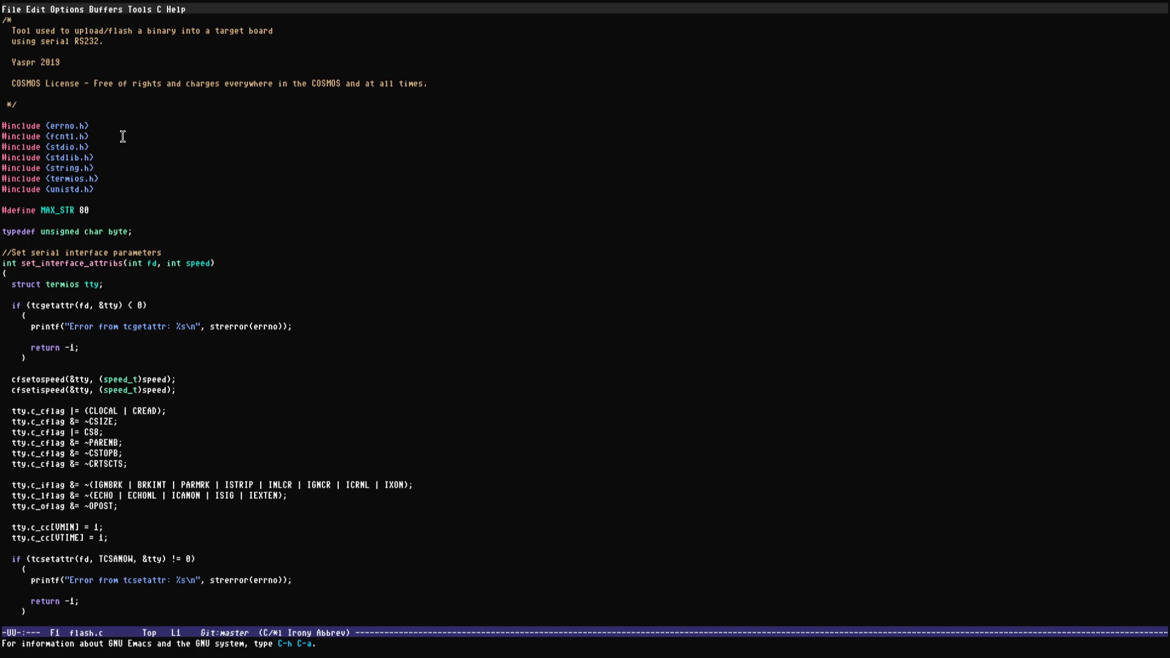
# Indent the blank line in the serial setup's error block and save flash.c with C-x C-s.
pyautogui.press('Down')
pyautogui.press('Down')
pyautogui.press('Down')
pyautogui.press('End')
pyautogui.hotkey('ctrl', 'Down')
pyautogui.hotkey('ctrl', 'Down')
pyautogui.hotkey('ctrl', 'Down')
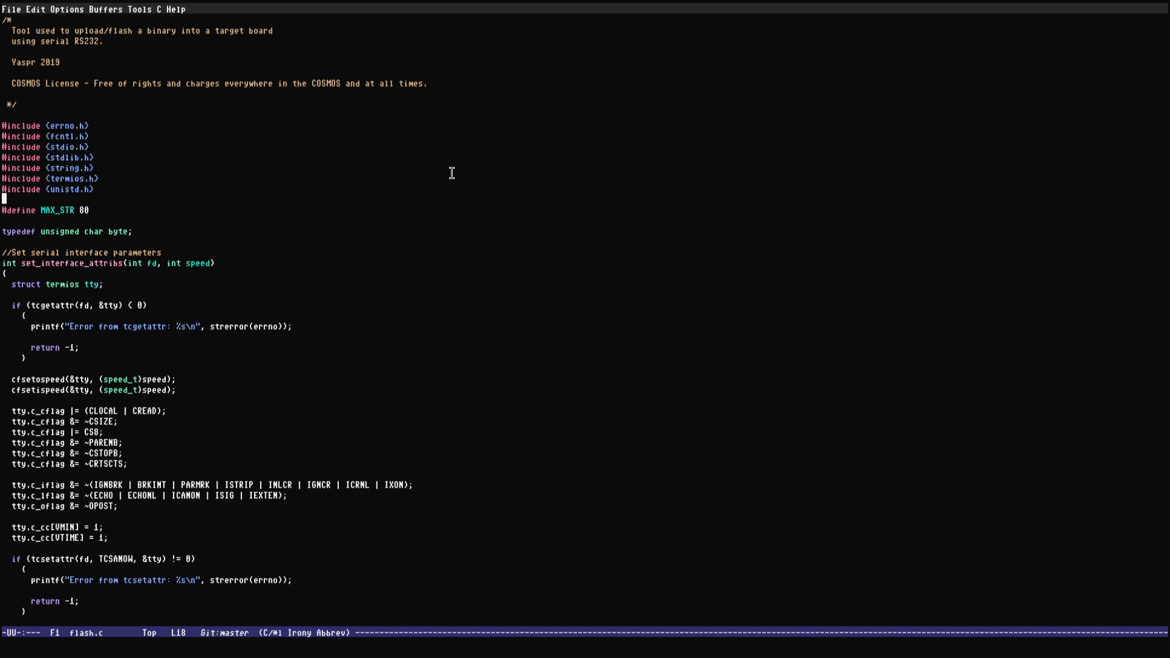
pyautogui.press('Tab')
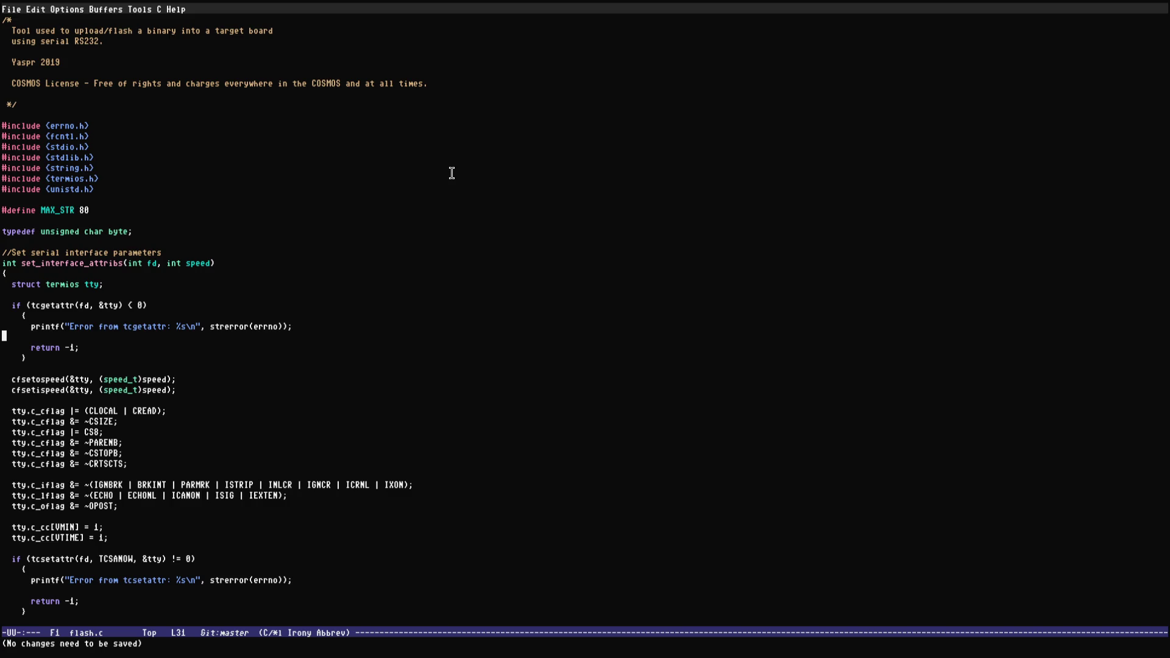
pyautogui.hotkey('ctrl', 'x')
pyautogui.hotkey('ctrl', 's')
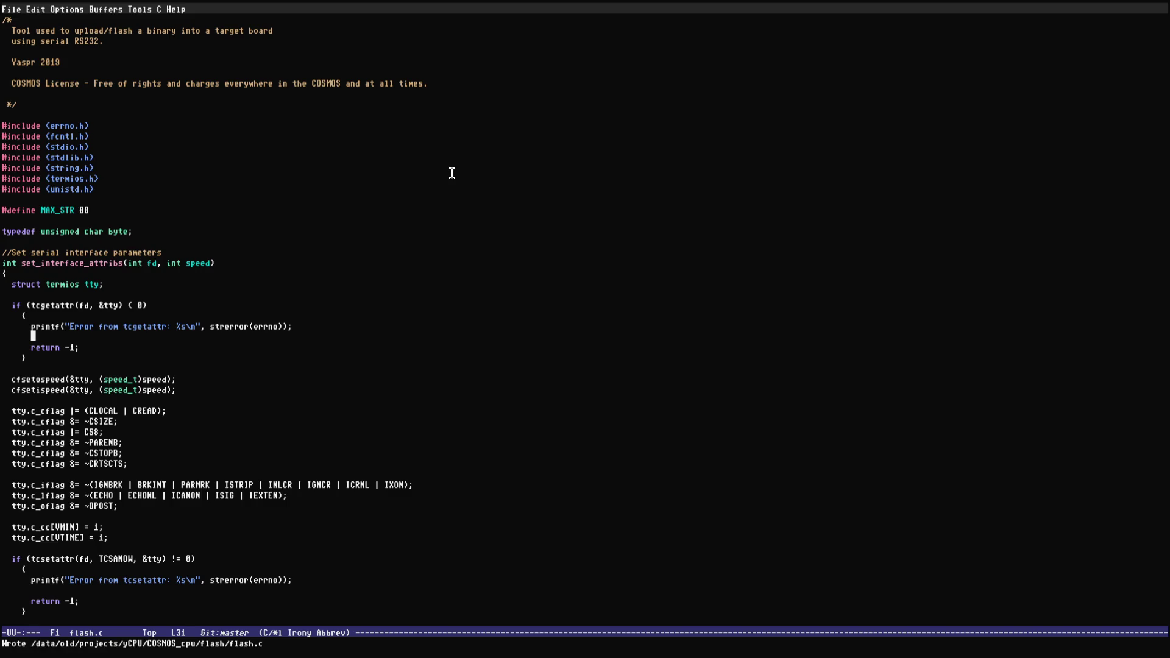
pyautogui.hotkey('ctrl', 'v')
pyautogui.scroll(8, 437, 183)
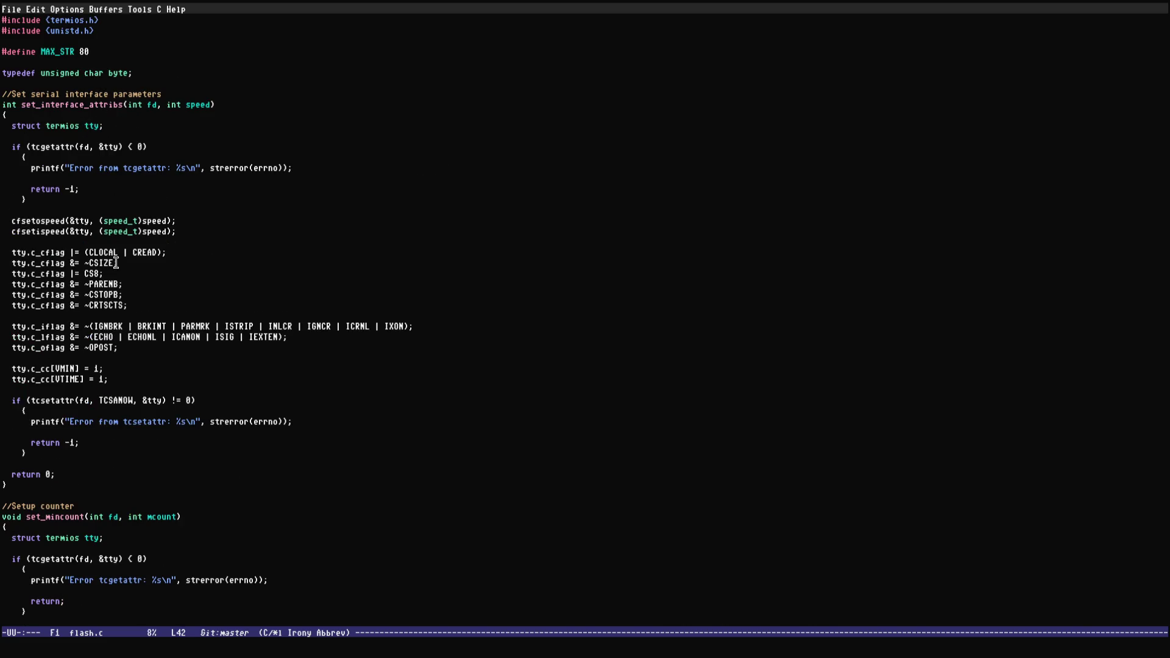
pyautogui.press('Tab')
pyautogui.hotkey('ctrl', 'x')
pyautogui.hotkey('ctrl', 's')
# Read through main's declarations and the send loop, then return to the top of flash.c.
pyautogui.press('Down')
pyautogui.press('Down')
pyautogui.press('Down')
pyautogui.press('Down')
pyautogui.press('Down')
pyautogui.press('Down')
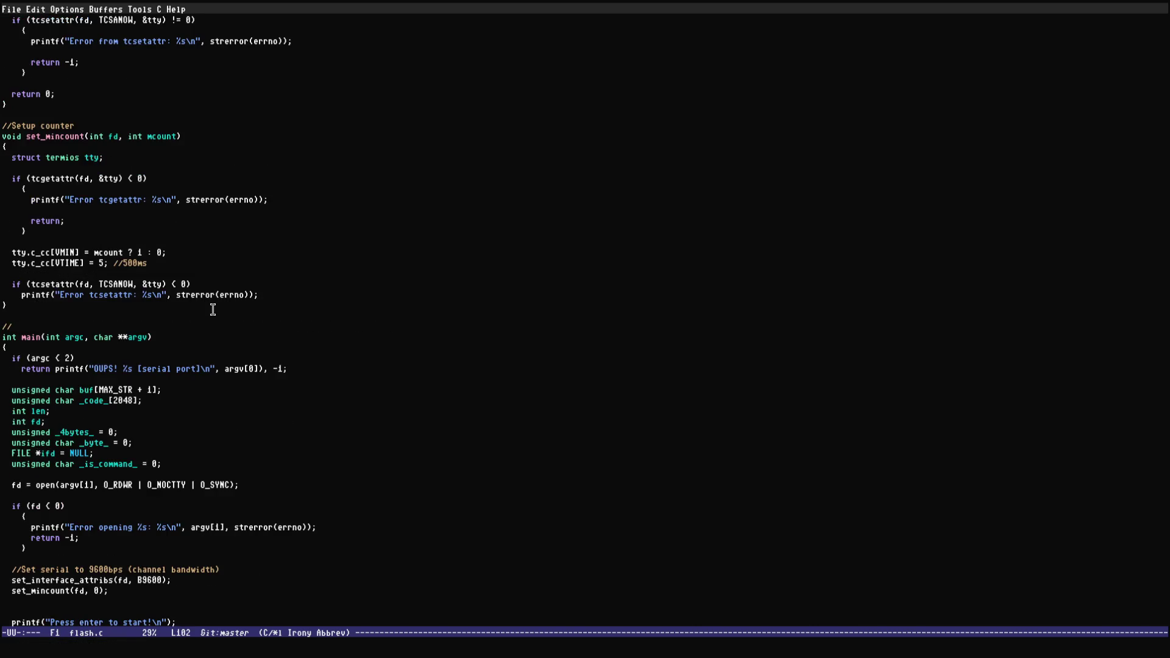
pyautogui.press('Up')
pyautogui.press('Up')
pyautogui.press('Up')
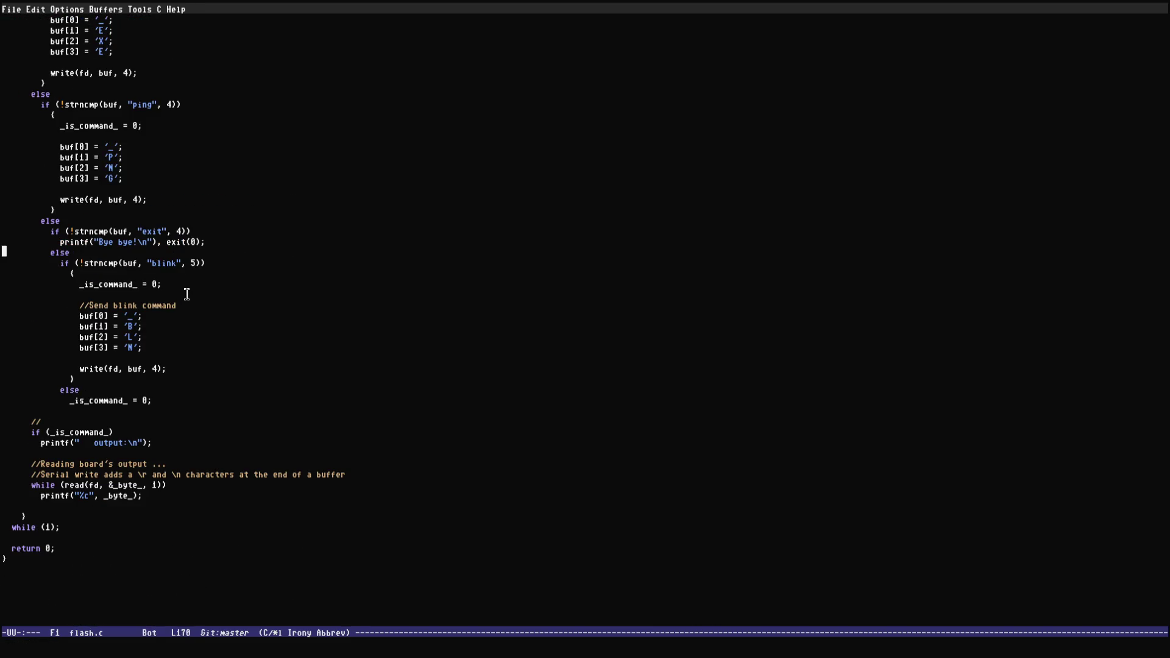
pyautogui.press('Up')
pyautogui.press('Up')
pyautogui.press('Up')
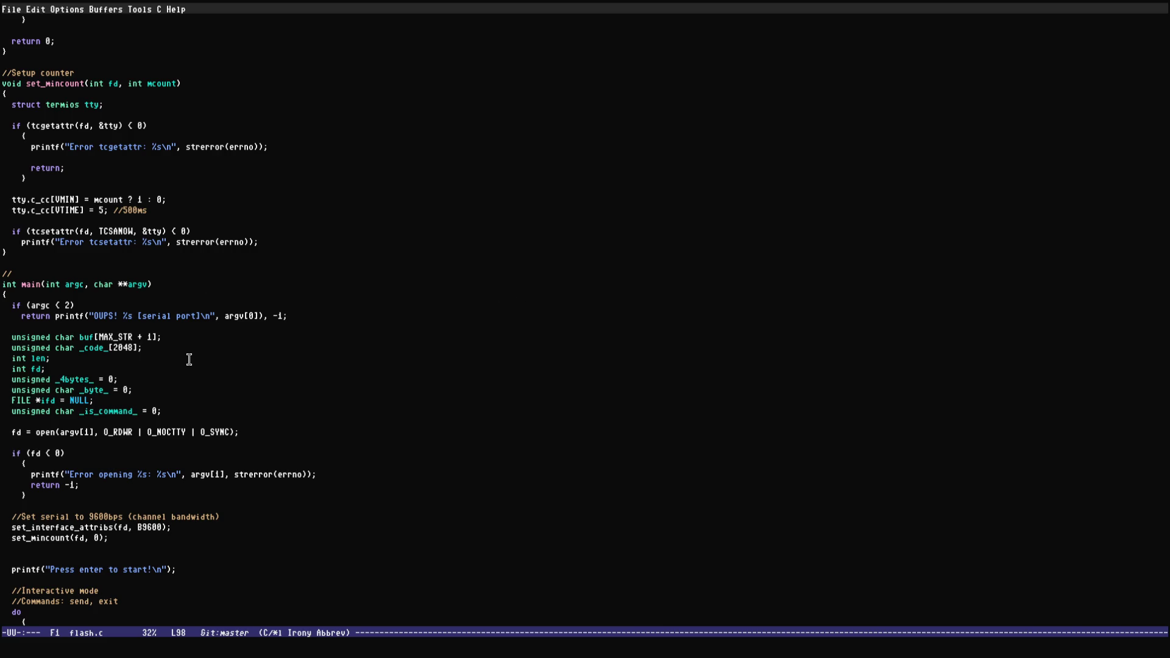
pyautogui.scroll(-6, 189, 359)
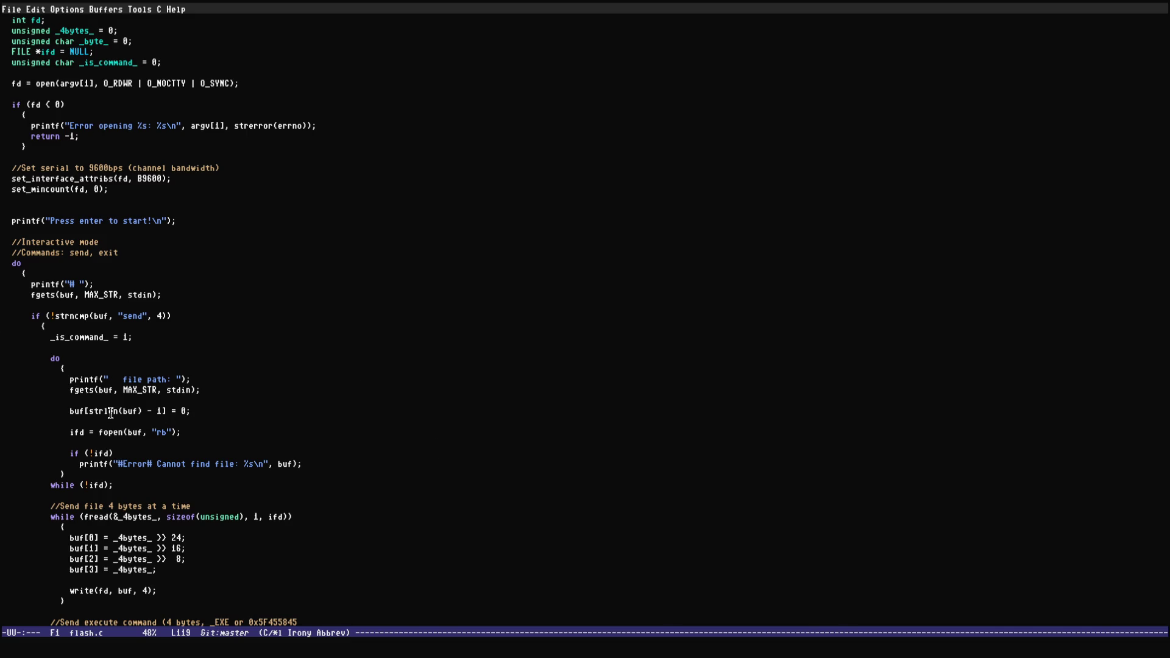
pyautogui.press('Down')
pyautogui.press('Down')
pyautogui.press('Down')
pyautogui.press('Up')
pyautogui.press('Up')
pyautogui.press('Up')
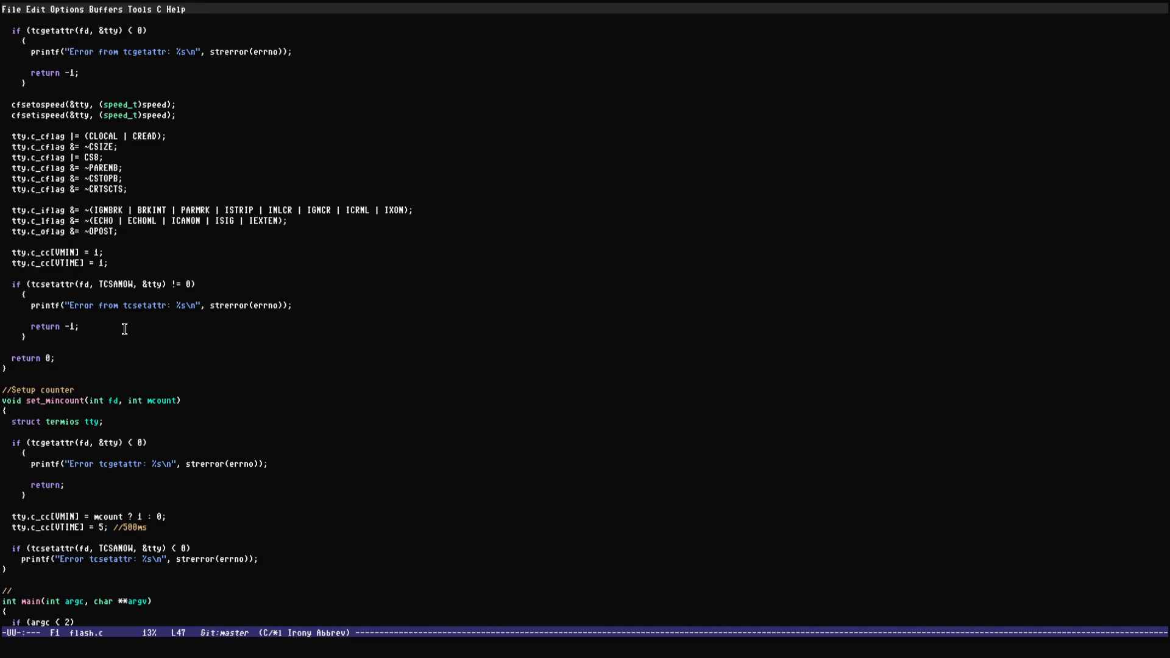
pyautogui.press('Up')
pyautogui.press('Up')
pyautogui.press('Up')
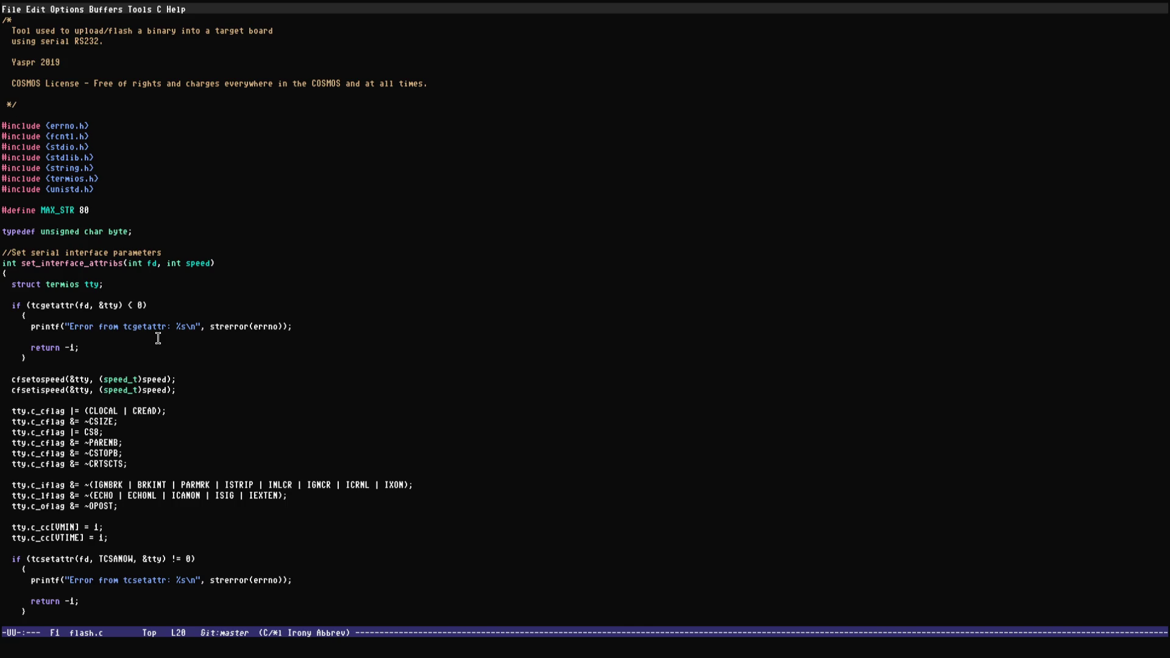
pyautogui.moveTo(3, 252); pyautogui.dragTo(210, 591)
pyautogui.click(141, 443)
pyautogui.press('Down')
pyautogui.press('Down')
pyautogui.press('Down')
pyautogui.doubleClick(198, 263)
pyautogui.click(203, 371)
pyautogui.press('Down')
pyautogui.press('Down')
pyautogui.press('Down')
pyautogui.press('Down')
pyautogui.press('Down')
pyautogui.press('Down')
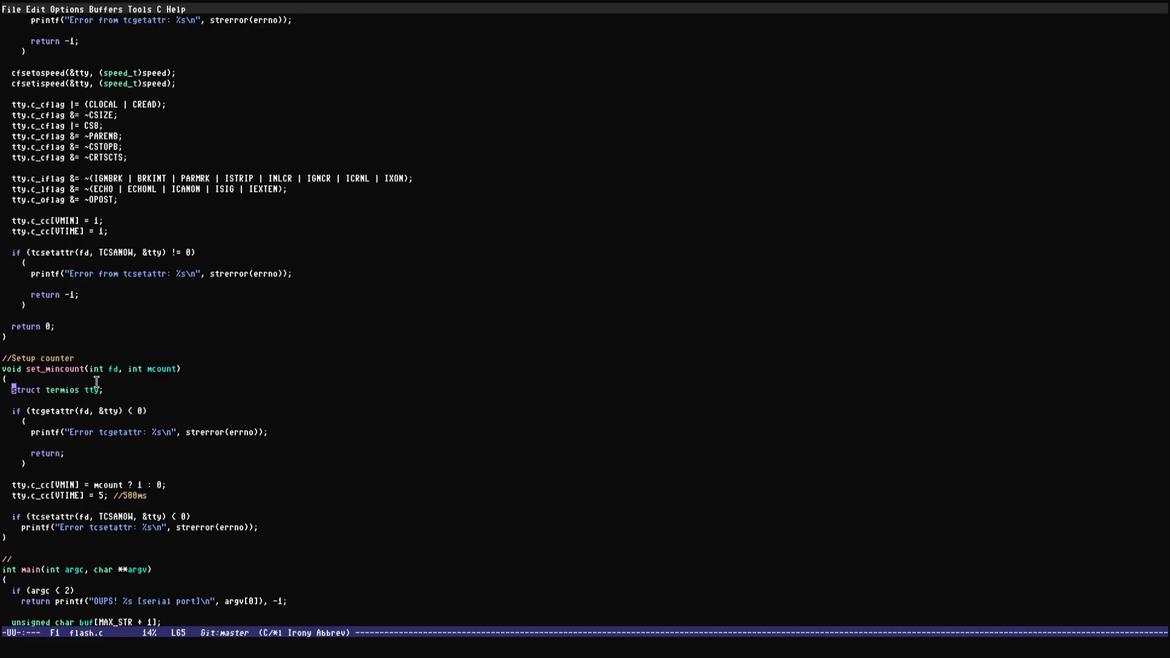
pyautogui.press('Down')
pyautogui.press('Down')
pyautogui.press('Down')
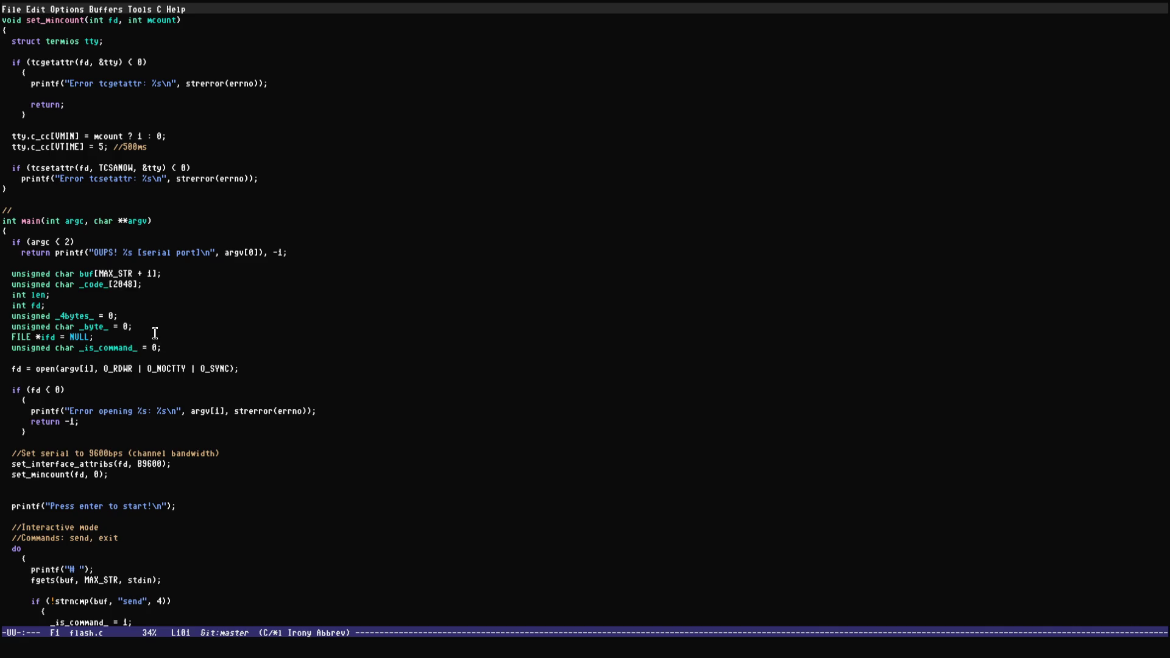
pyautogui.press('Down')
pyautogui.press('Down')
pyautogui.press('Down')
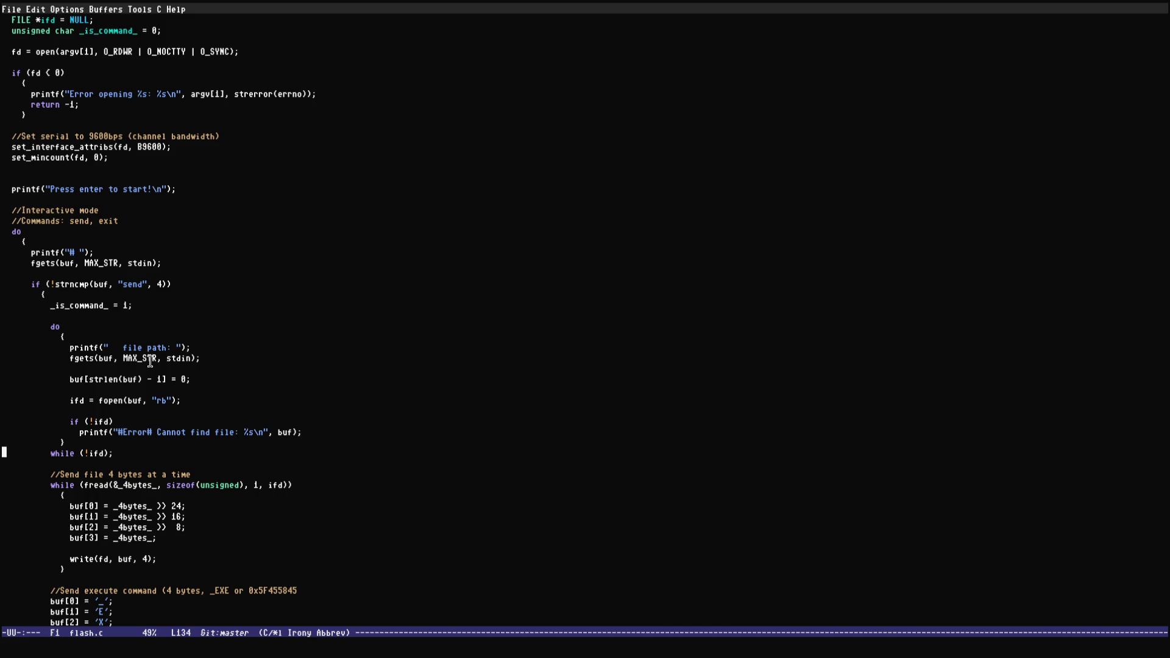
pyautogui.press('Down')
pyautogui.press('Down')
pyautogui.press('Down')
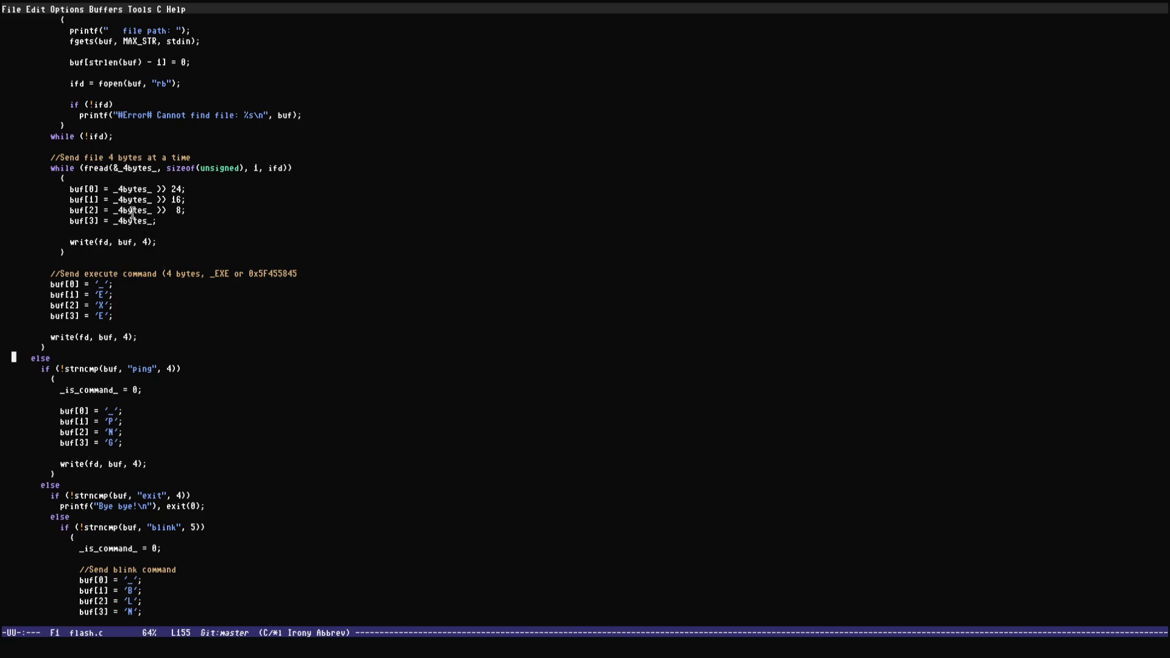
pyautogui.press('Up')
pyautogui.press('Up')
pyautogui.press('Up')
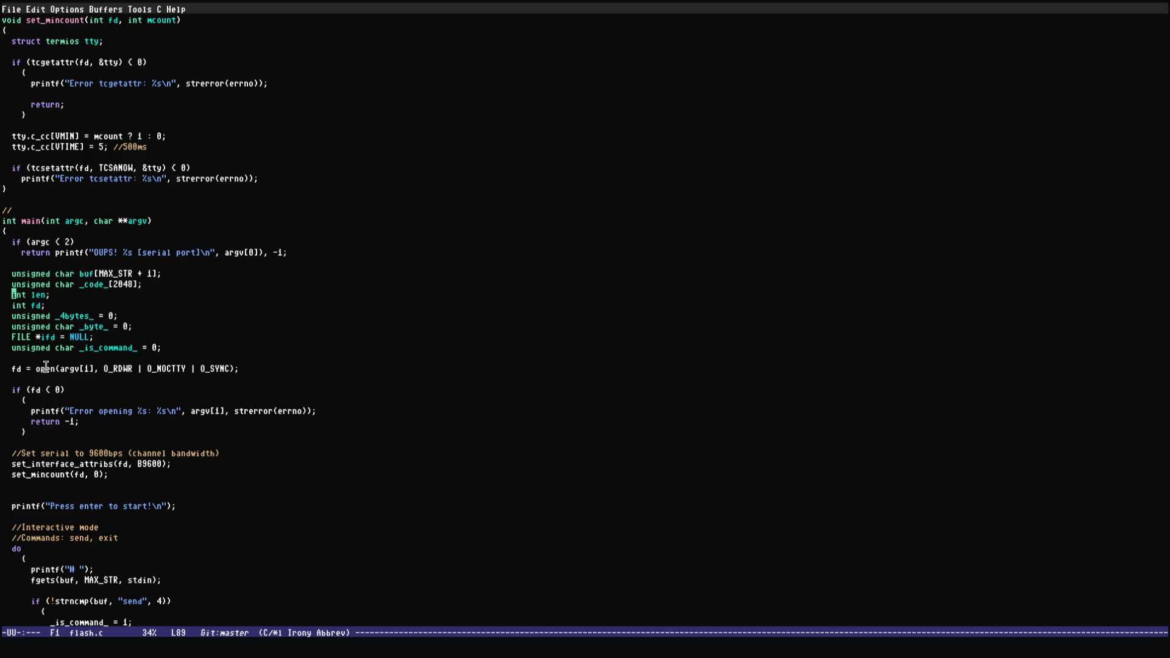
pyautogui.press('Up')
pyautogui.press('Up')
pyautogui.press('Up')
pyautogui.press('Down')
pyautogui.press('Down')
pyautogui.press('Down')
pyautogui.press('Down')
pyautogui.press('Down')
pyautogui.press('Down')
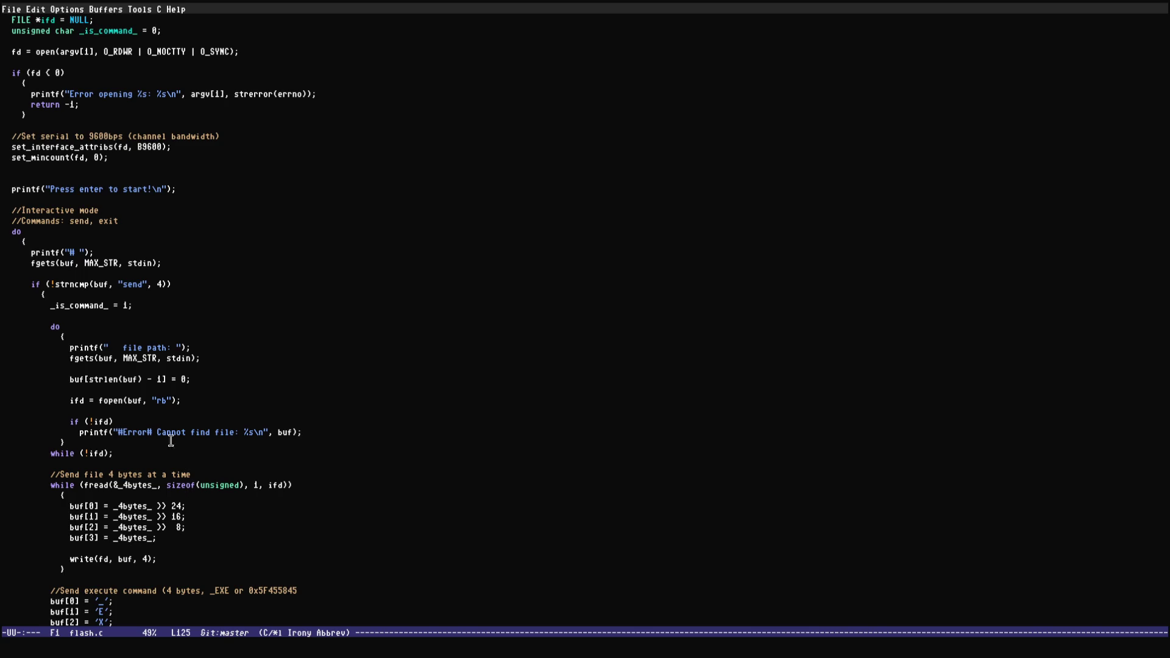
pyautogui.press('Down')
pyautogui.press('Down')
pyautogui.press('Down')
pyautogui.press('Down')
pyautogui.press('Down')
pyautogui.press('Down')
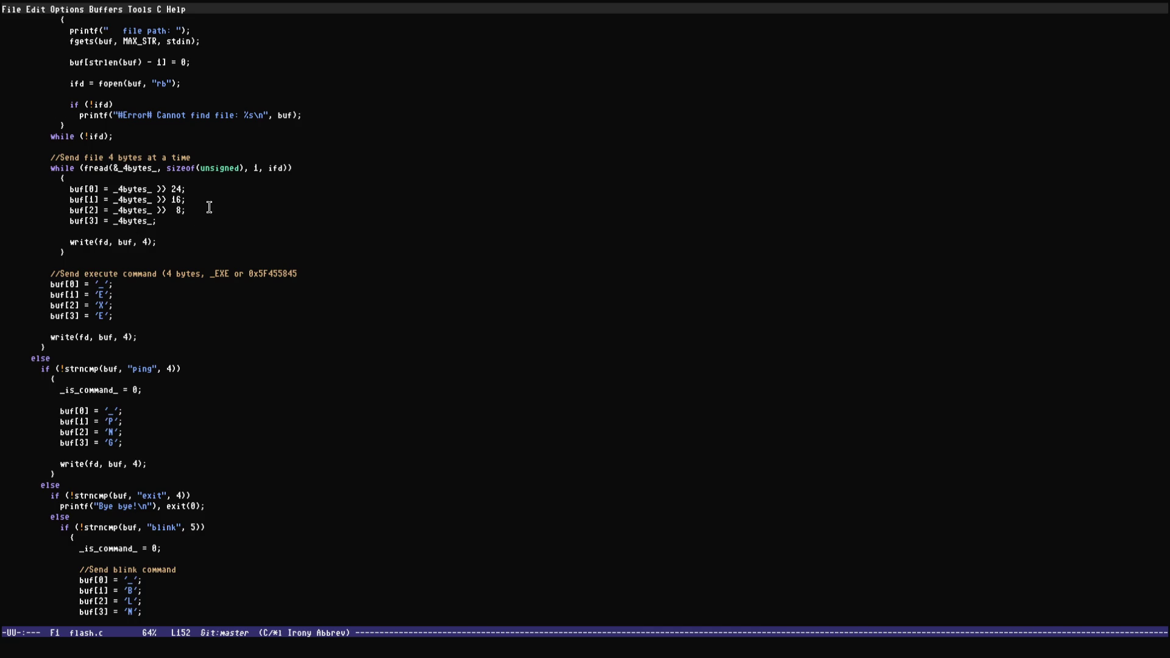
pyautogui.press('Up')
pyautogui.press('Up')
pyautogui.press('Up')
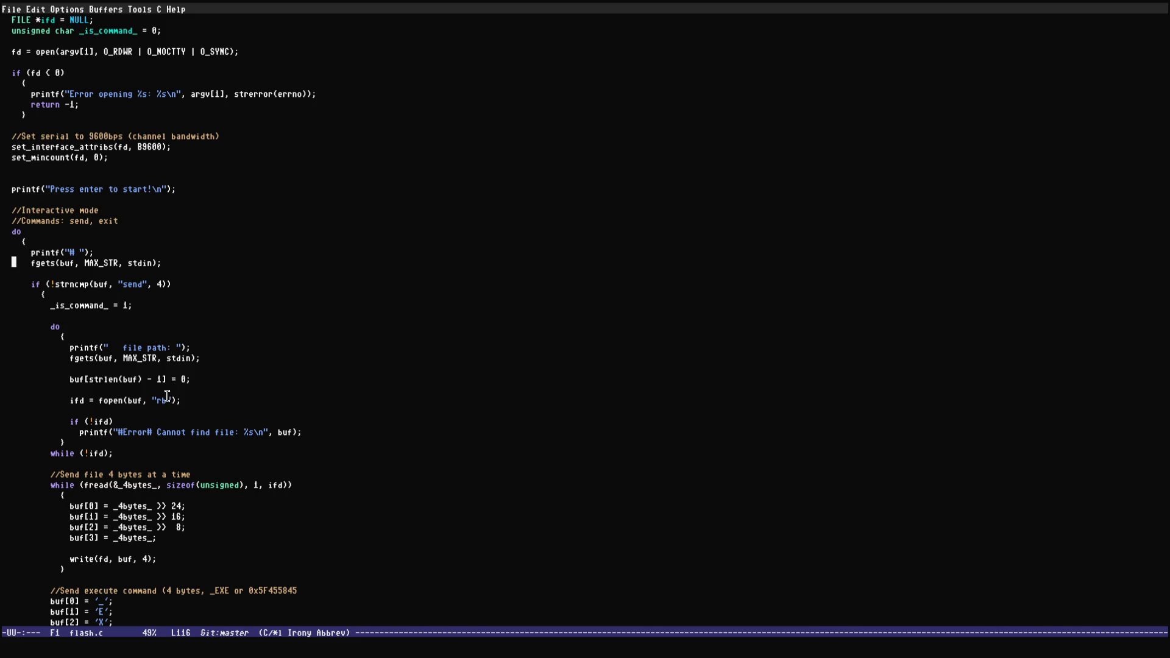
pyautogui.press('Down')
pyautogui.press('Down')
pyautogui.press('Down')
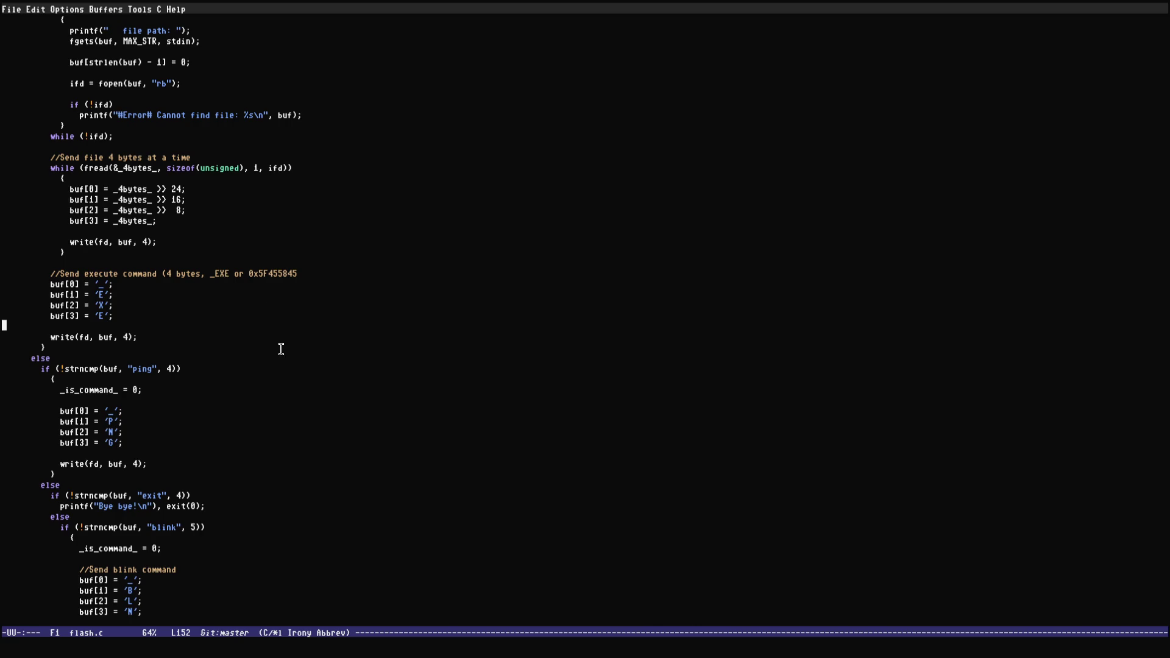
pyautogui.press('Down')
pyautogui.press('Down')
pyautogui.press('Down')
pyautogui.moveTo(774, 40); pyautogui.dragTo(903, 114)
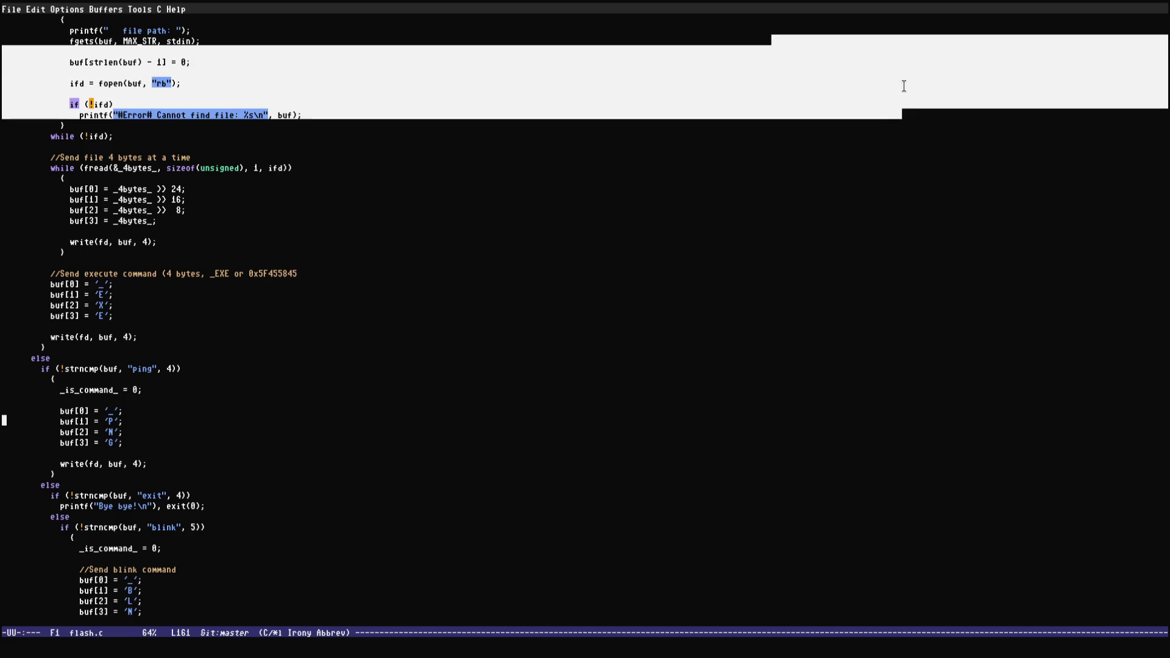
pyautogui.click(903, 85)
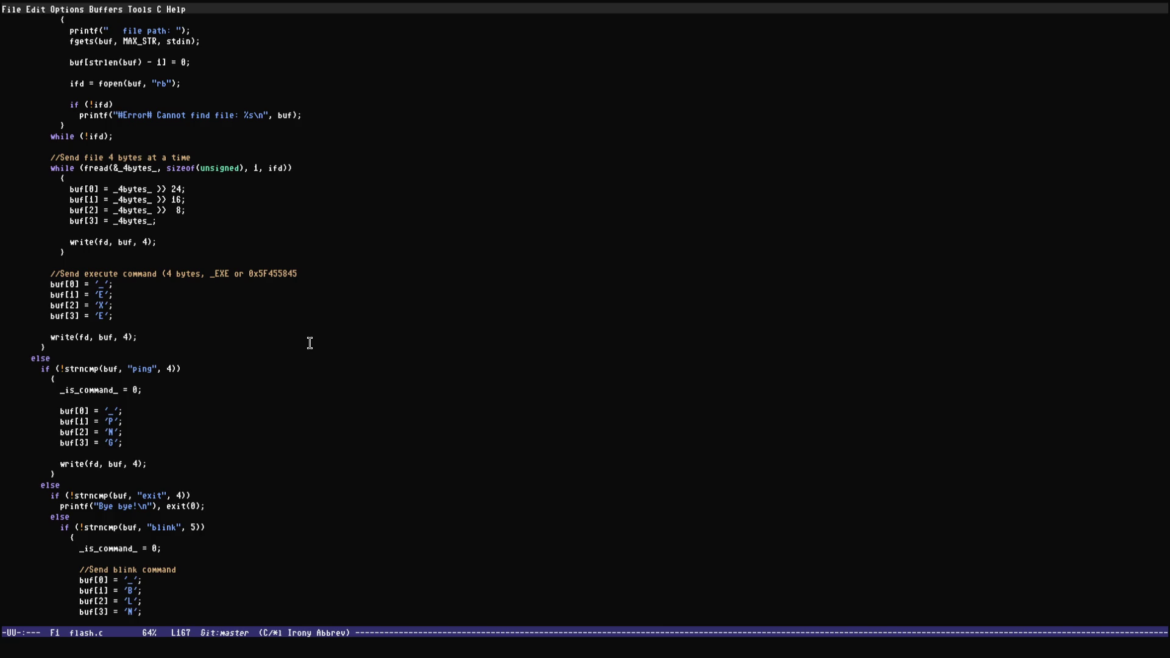
pyautogui.press('Up')
pyautogui.press('Up')
pyautogui.press('Up')
pyautogui.press('Up')
pyautogui.press('Up')
pyautogui.press('Up')
# Indent the code around the buf[1] command bytes and save flash.c.
pyautogui.hotkey('ctrl', 'x')
pyautogui.hotkey('ctrl', 's')
pyautogui.press('Down')
pyautogui.press('Down')
pyautogui.press('Right')
pyautogui.press('Right')
pyautogui.press('Right')
pyautogui.press('Down')
pyautogui.press('Down')
pyautogui.press('Tab')
pyautogui.press('Down')
pyautogui.press('Down')
pyautogui.press('Down')
pyautogui.press('Down')
pyautogui.press('Down')
pyautogui.press('Down')
pyautogui.press('Down')
pyautogui.press('Down')
pyautogui.press('Down')
pyautogui.press('Down')
pyautogui.press('Down')
pyautogui.press('Down')
pyautogui.press('Down')
pyautogui.press('Down')
pyautogui.press('Down')
pyautogui.press('Down')
pyautogui.press('Down')
pyautogui.press('Down')
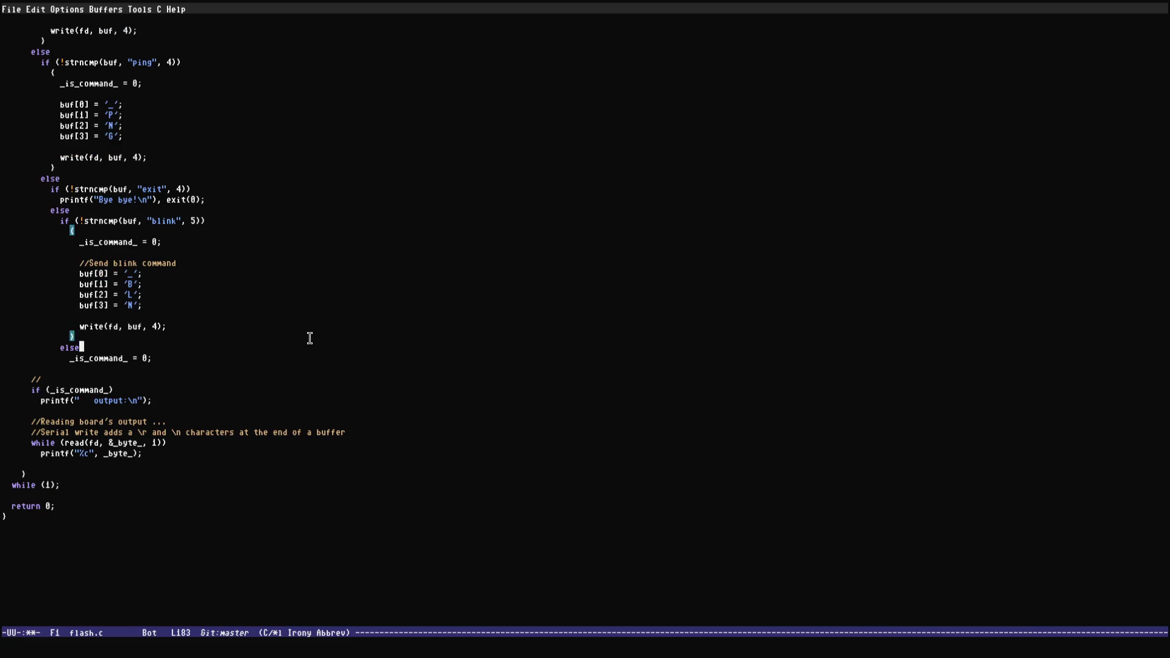
pyautogui.press('Down')
pyautogui.press('Down')
pyautogui.press('Down')
pyautogui.press('Down')
pyautogui.press('Down')
pyautogui.hotkey('ctrl', 'x')
pyautogui.hotkey('ctrl', 's')
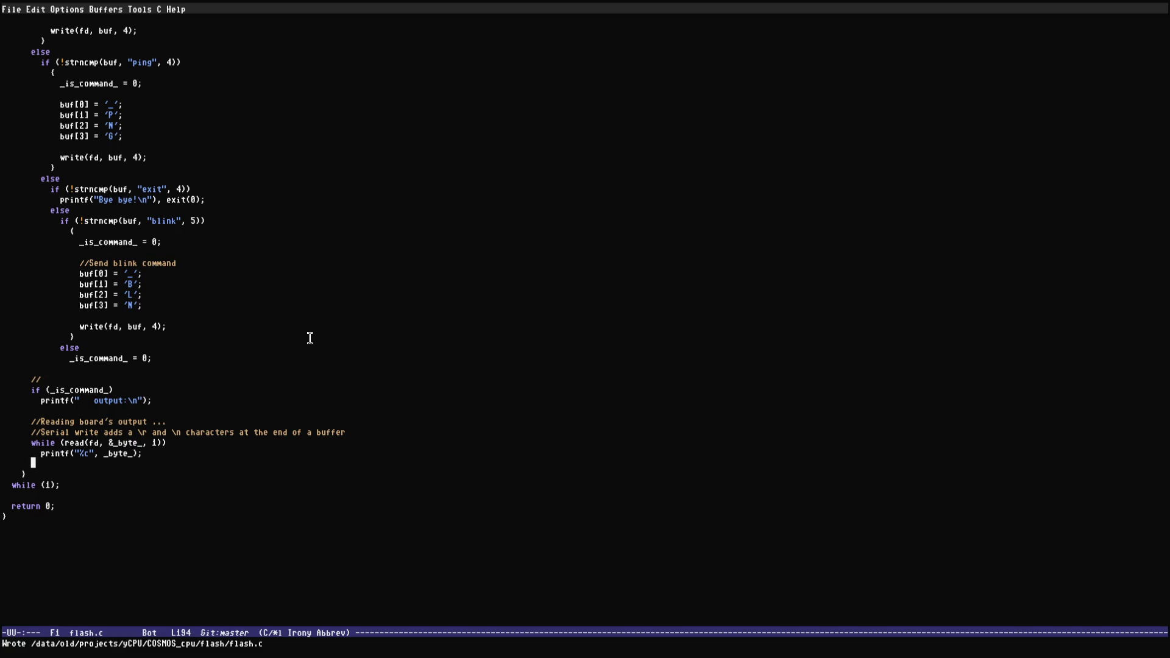
# Edit the _is_command_ reset line and the blink block, saving flash.c after each change.
pyautogui.press('Up')
pyautogui.press('Up')
pyautogui.press('Up')
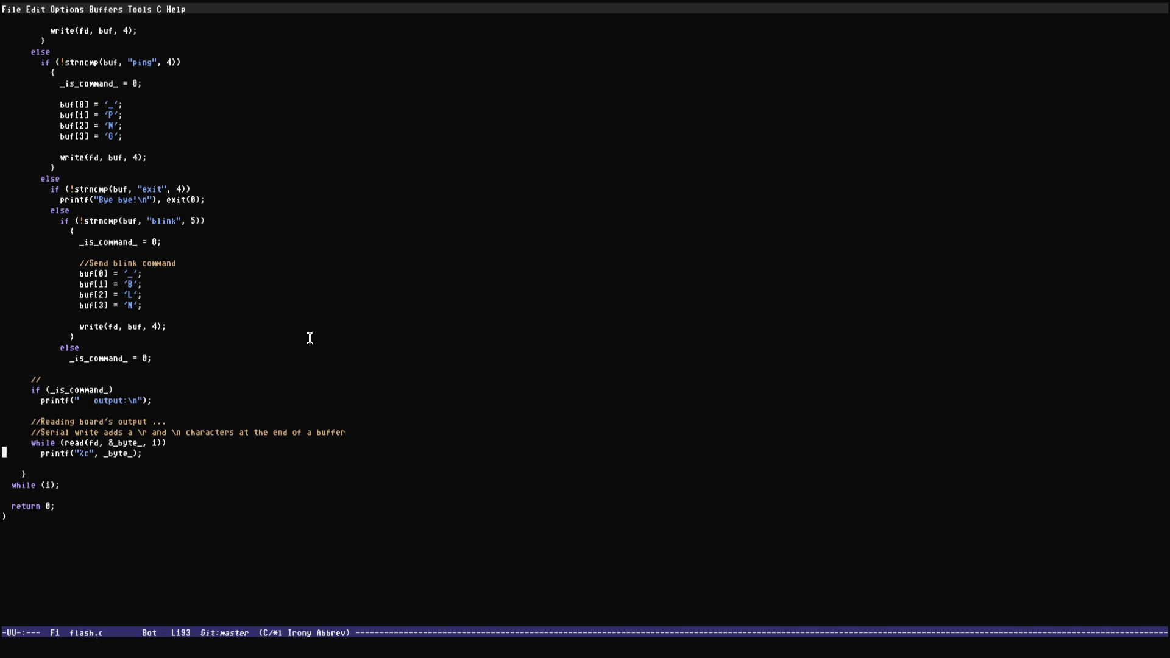
pyautogui.press('Up')
pyautogui.press('Up')
pyautogui.press('Up')
pyautogui.press('Up')
pyautogui.press('Tab')
pyautogui.hotkey('ctrl', 'x')
pyautogui.hotkey('ctrl', 's')
# Review the blink block and output section, then tile Emacs beside Brave's ftdi cable images.
pyautogui.press('Up')
pyautogui.press('Up')
pyautogui.press('Up')
pyautogui.press('Up')
pyautogui.press('Down')
pyautogui.press('Down')
pyautogui.hotkey('ctrl', 'x')
pyautogui.hotkey('ctrl', 's')
pyautogui.press('Down')
pyautogui.hotkey('ctrl', 'x')
pyautogui.hotkey('ctrl', 's')
pyautogui.press('Down')
pyautogui.press('Down')
pyautogui.press('Down')
pyautogui.hotkey('ctrl', 'x')
pyautogui.hotkey('ctrl', 's')
pyautogui.press('Down')
pyautogui.hotkey('ctrl', 'x')
pyautogui.hotkey('ctrl', 's')
pyautogui.press('Up')
pyautogui.press('Up')
pyautogui.press('Up')
pyautogui.hotkey('ctrl', 'x')
pyautogui.hotkey('ctrl', 's')
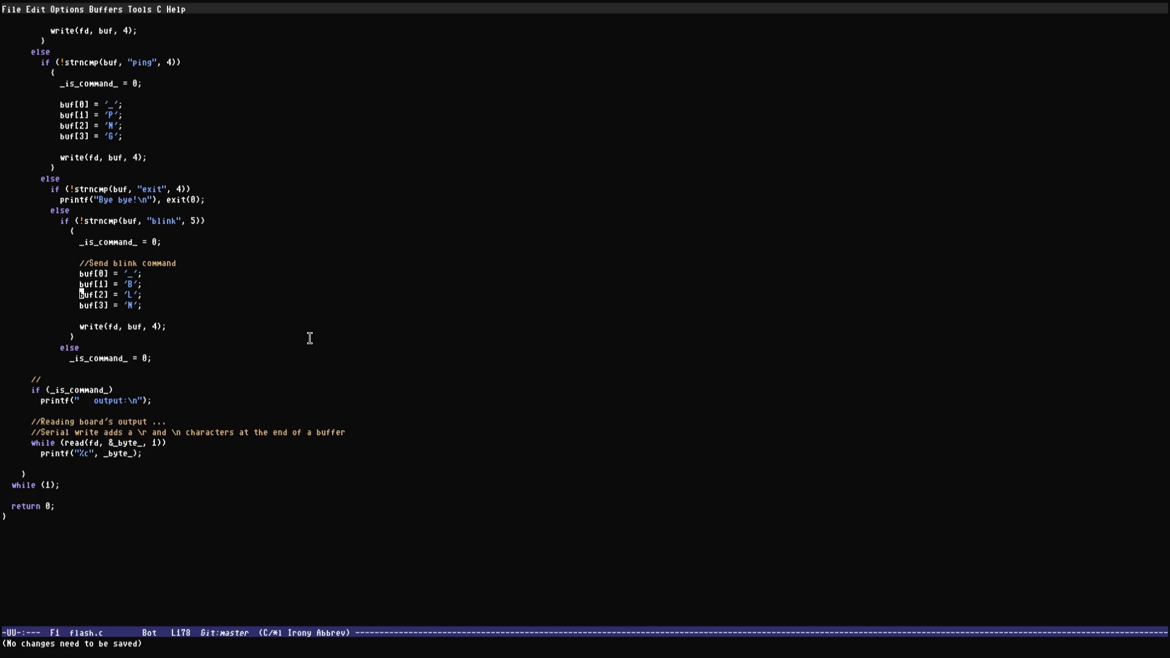
pyautogui.press('Up')
pyautogui.hotkey('ctrl', 'x')
pyautogui.hotkey('ctrl', 's')
pyautogui.hotkey('ctrl', 'Down')
pyautogui.hotkey('ctrl', 'Down')
pyautogui.hotkey('ctrl', 'Down')
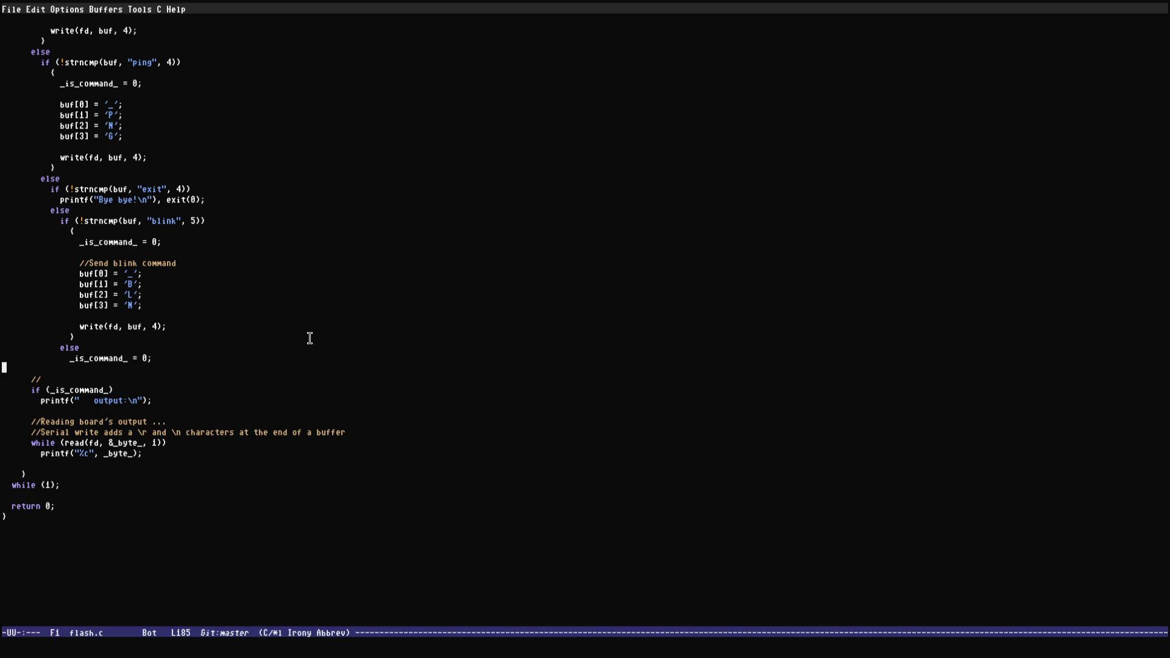
pyautogui.press('super+f')
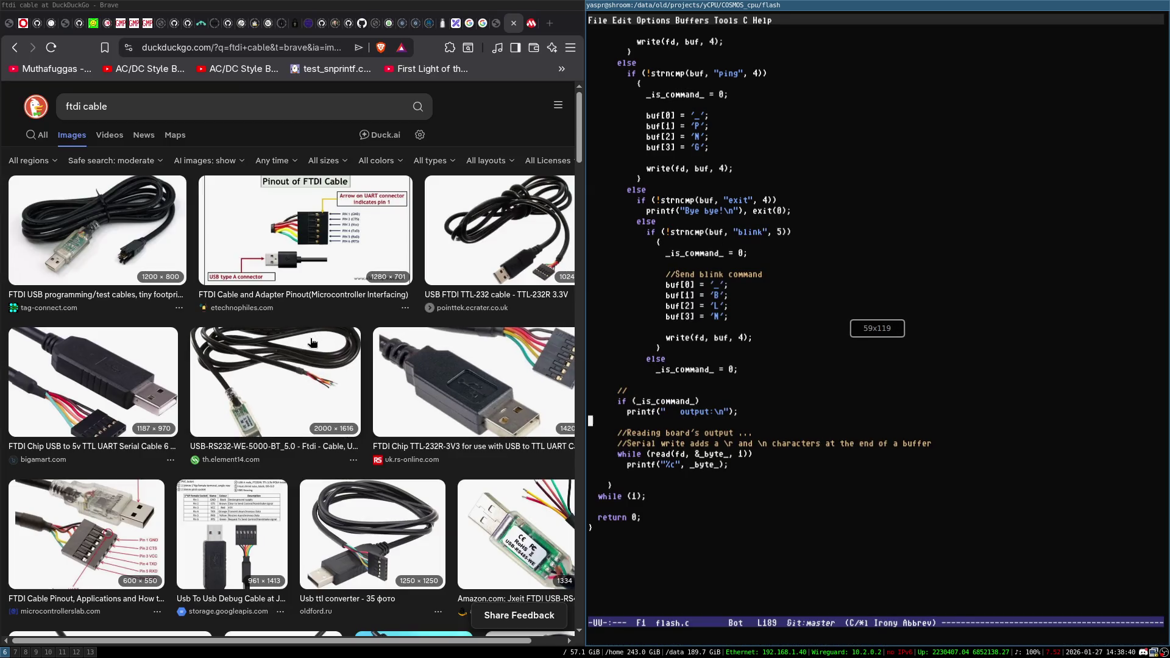
# Load down2core.com from the address bar and make Brave fill the screen.
pyautogui.hotkey('ctrl', 'l')
pyautogui.write('down')
pyautogui.press('Down')
pyautogui.press('Return')
pyautogui.press('super+f')
# Open the 'Hello, World!' deep-dive article and read through it.
pyautogui.scroll(-4, 145, 422)
pyautogui.click(92, 364)
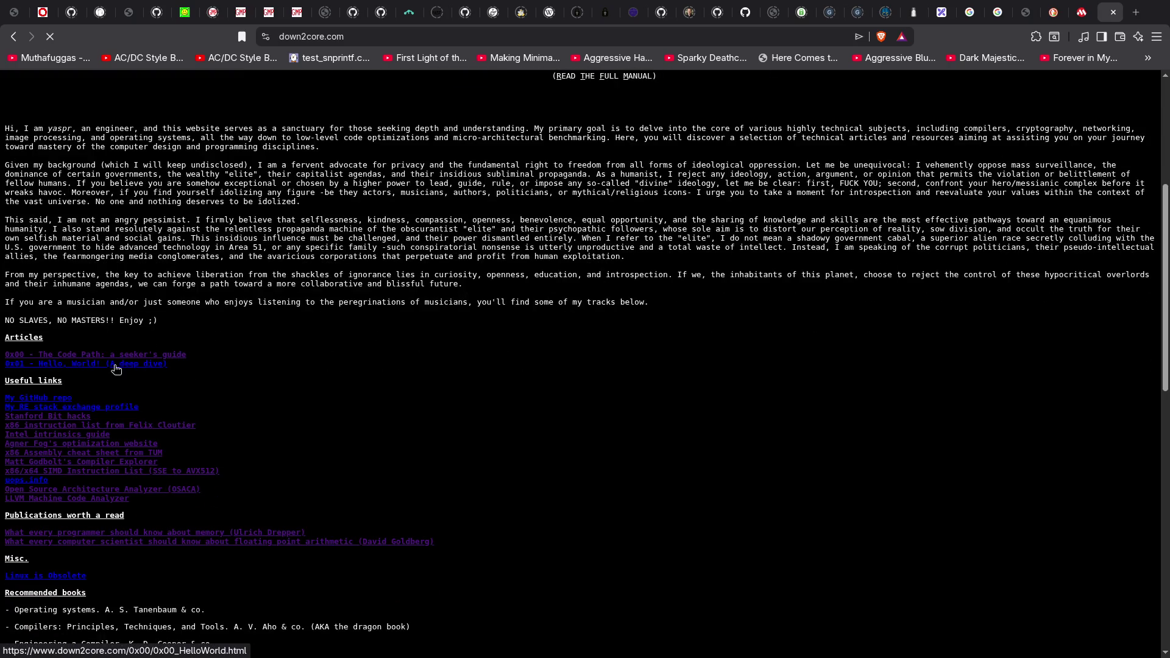
pyautogui.scroll(-15, 484, 148)
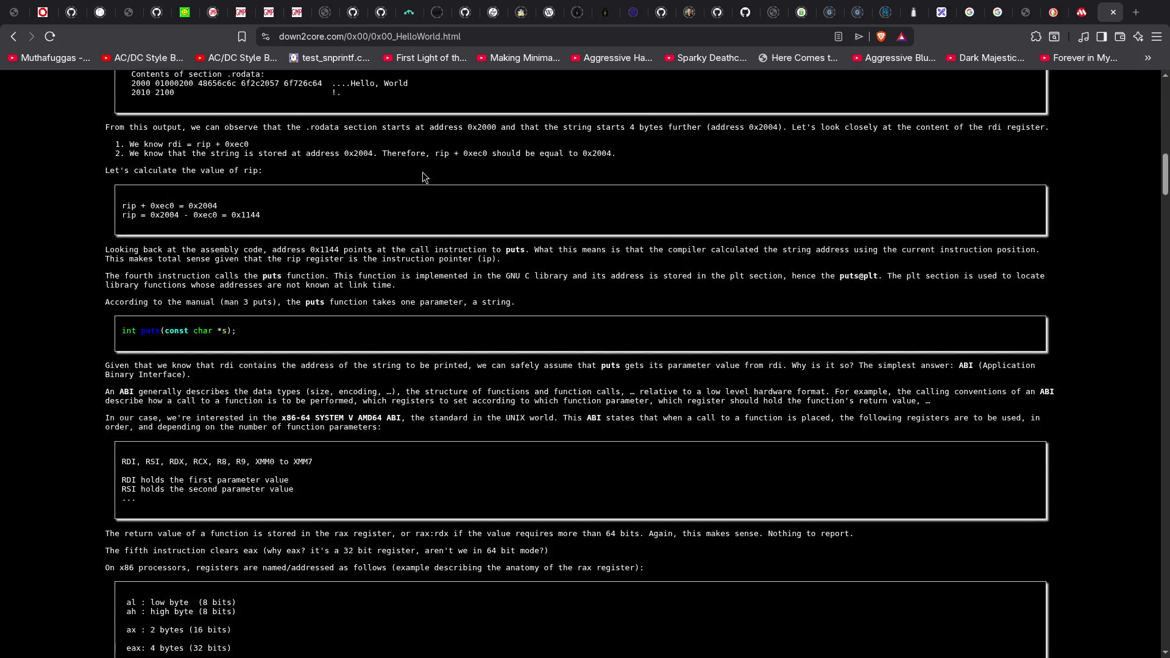
pyautogui.scroll(-5, 410, 188)
pyautogui.scroll(-4, 332, 231)
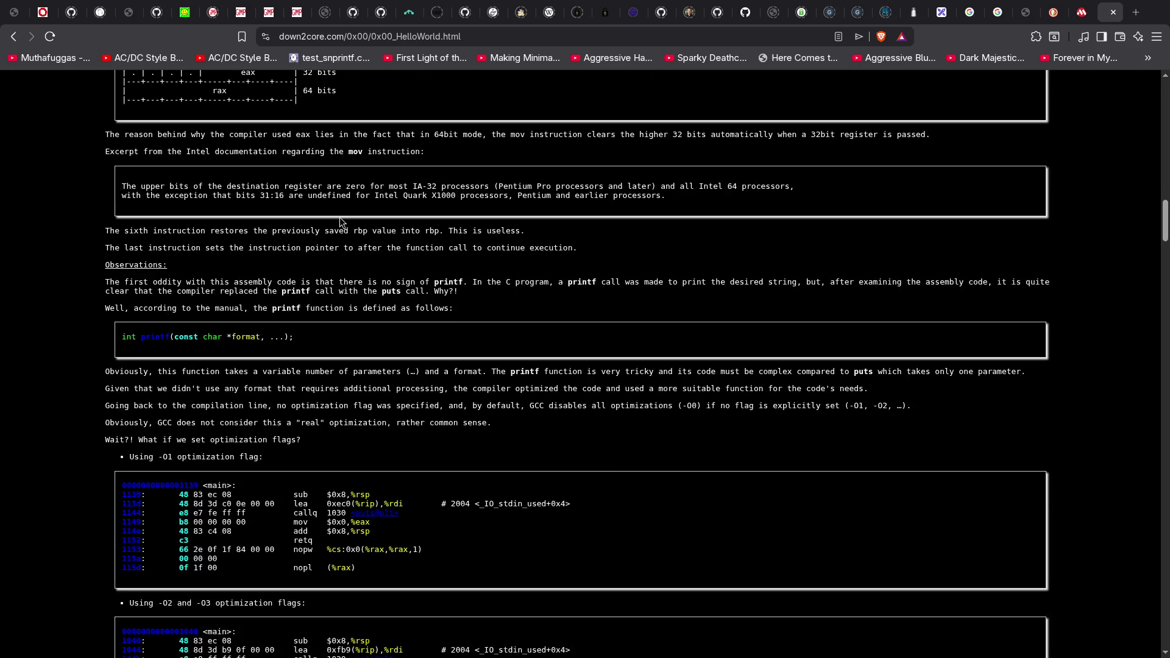
pyautogui.scroll(-17, 340, 222)
pyautogui.scroll(-20, 340, 222)
pyautogui.scroll(-20, 340, 222)
pyautogui.scroll(-14, 340, 222)
pyautogui.scroll(1, 155, 160)
pyautogui.scroll(-2, 206, 124)
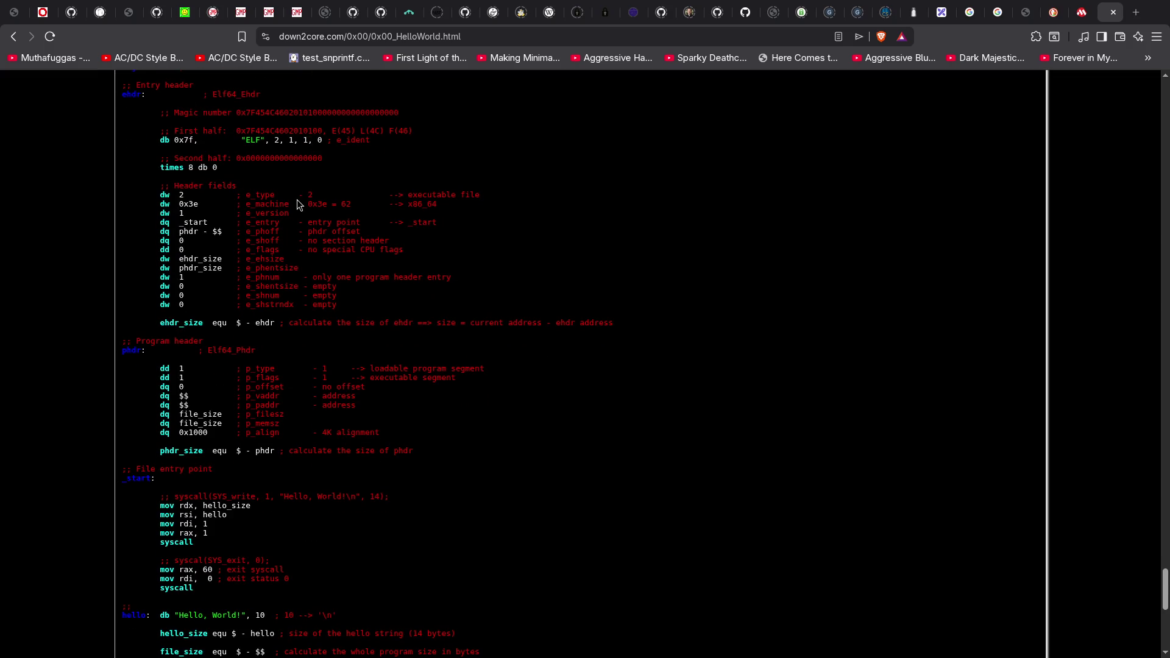
pyautogui.scroll(3, 299, 204)
pyautogui.scroll(-3, 298, 281)
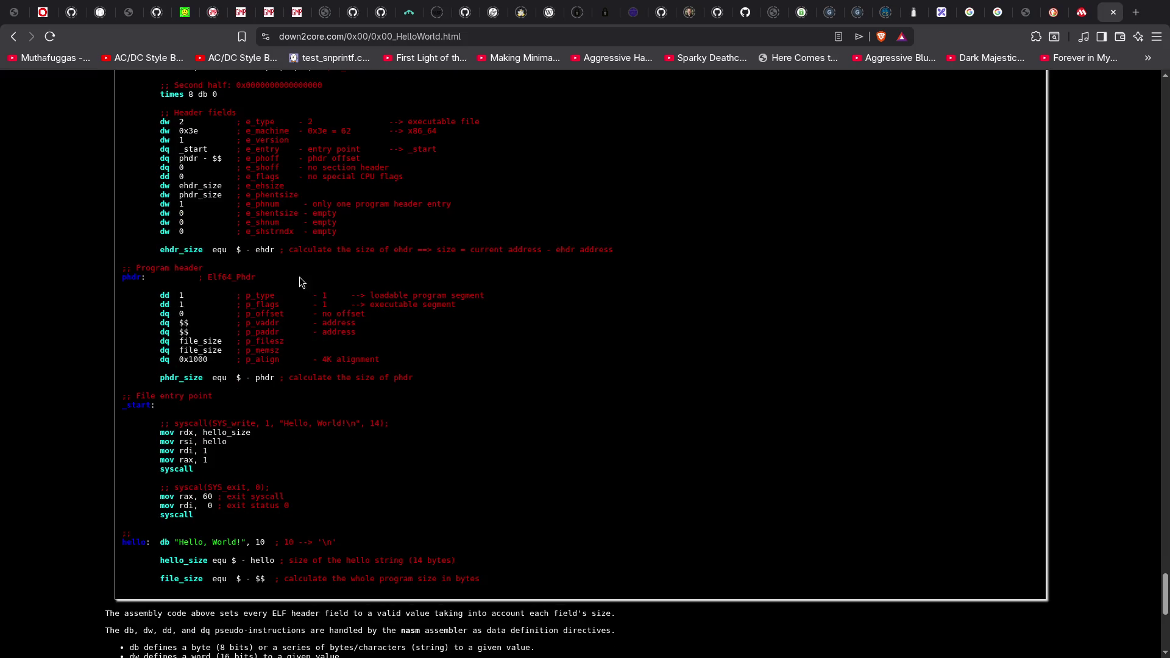
pyautogui.scroll(3, 244, 151)
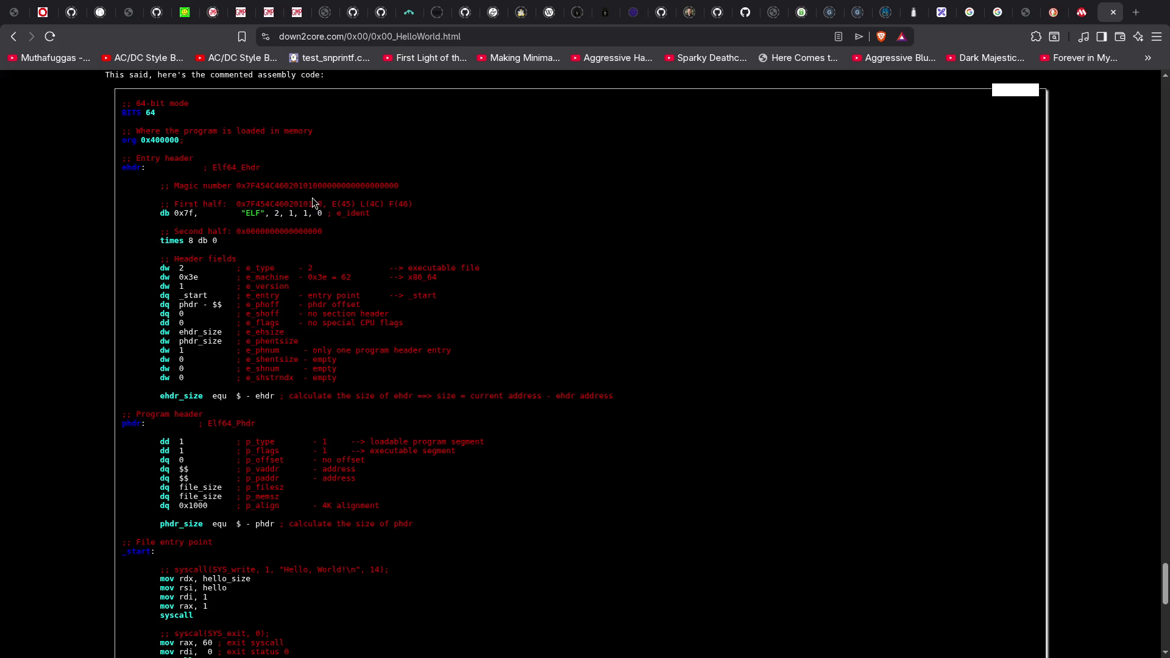
pyautogui.scroll(-12, 335, 263)
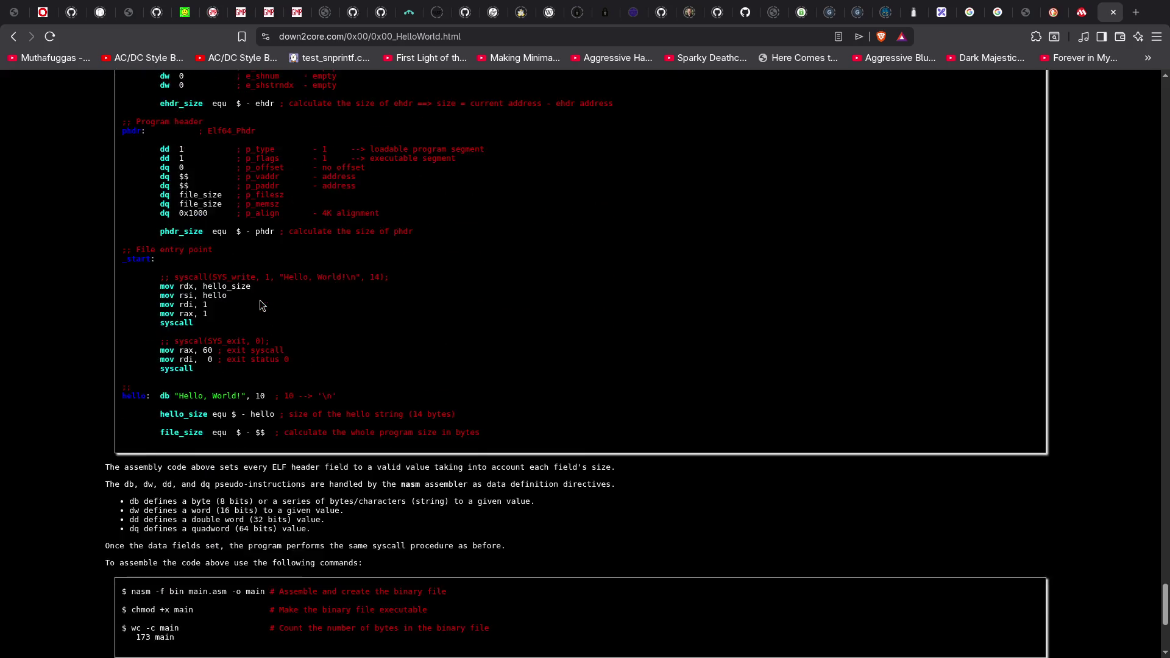
pyautogui.scroll(6, 244, 274)
pyautogui.scroll(-6, 241, 341)
pyautogui.scroll(7, 244, 317)
pyautogui.scroll(3, 274, 308)
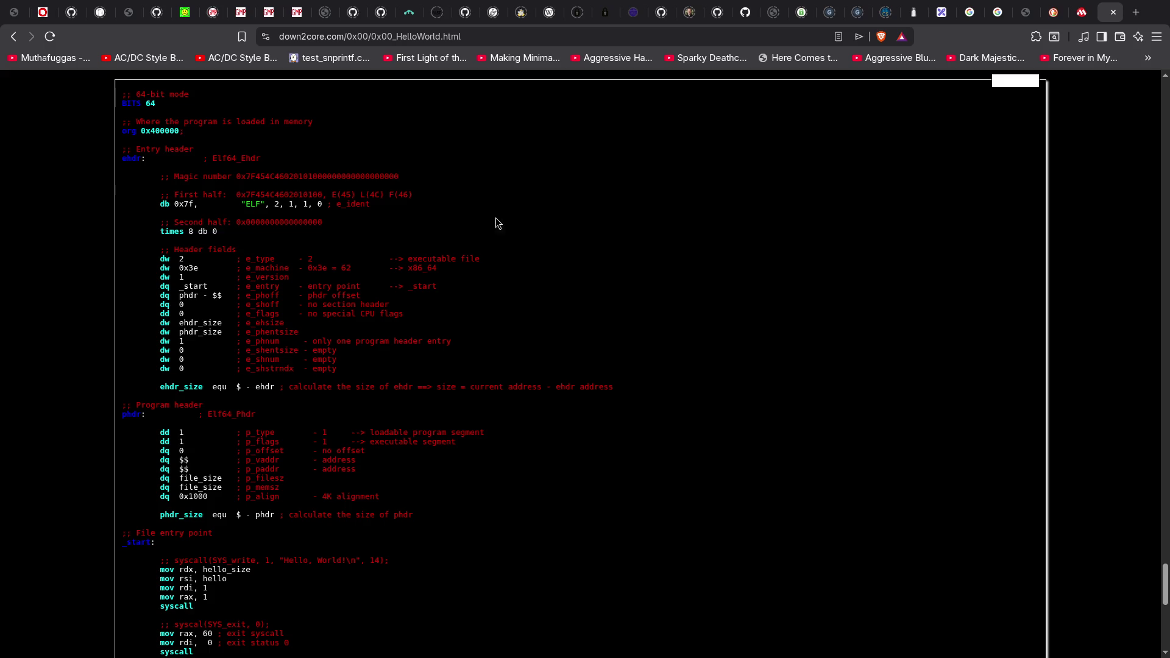
# Go back to the homepage, close the down2core and ftdi cable tabs, and return to Excalidraw.
pyautogui.click(13, 36)
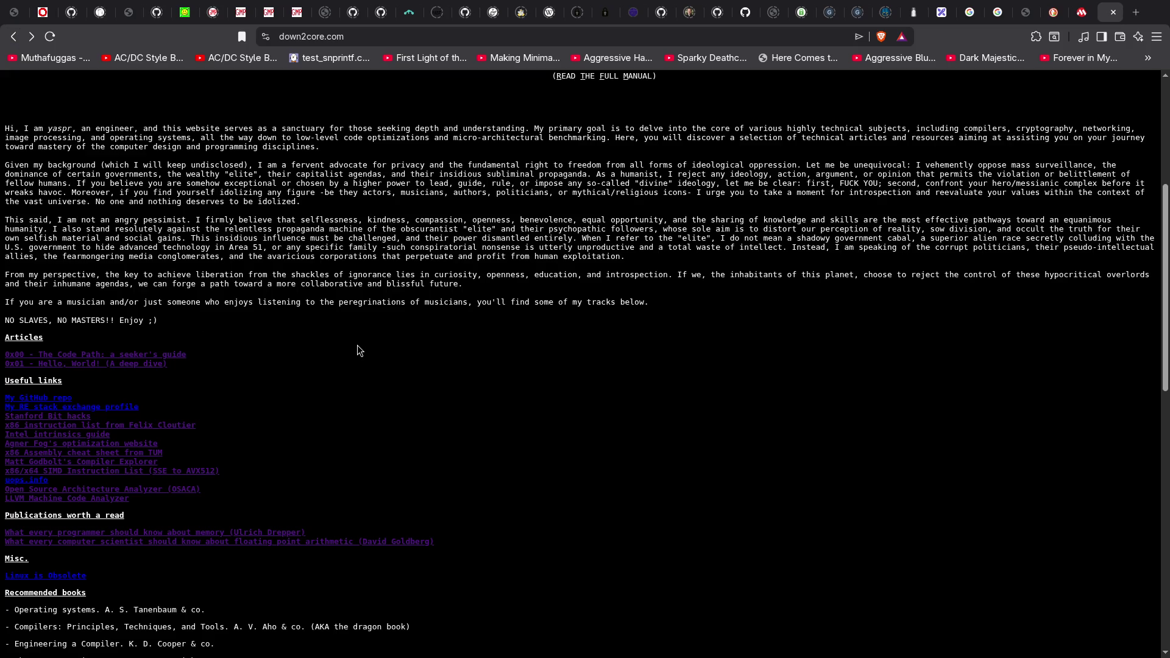
pyautogui.hotkey('ctrl', 'w')
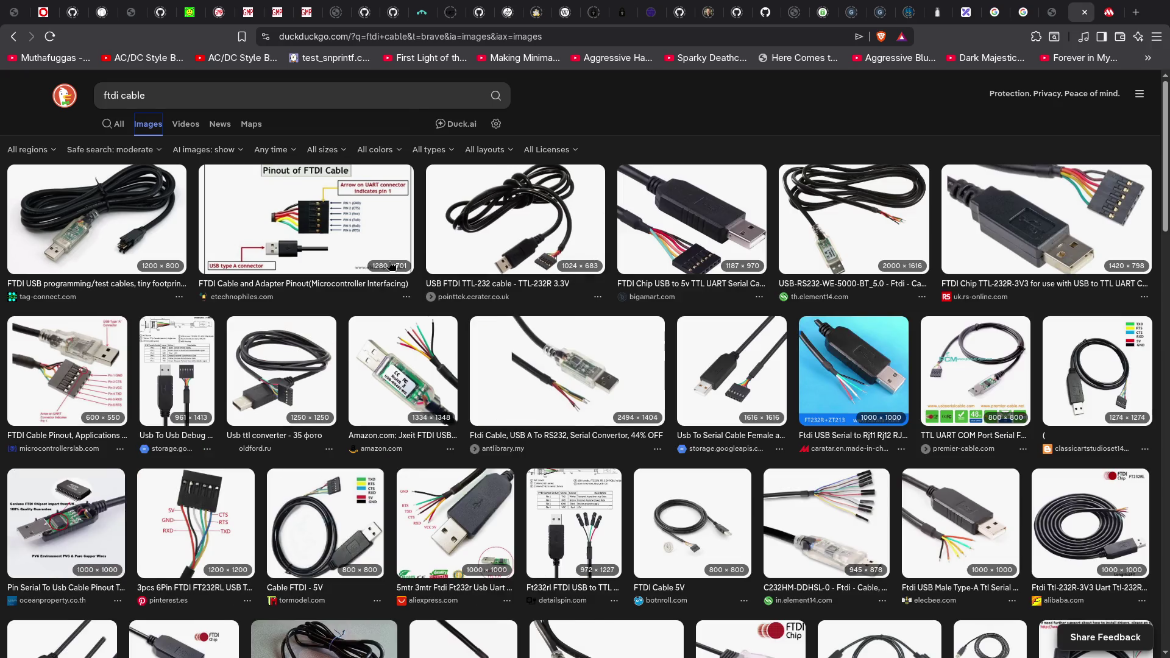
pyautogui.hotkey('ctrl', 'w')
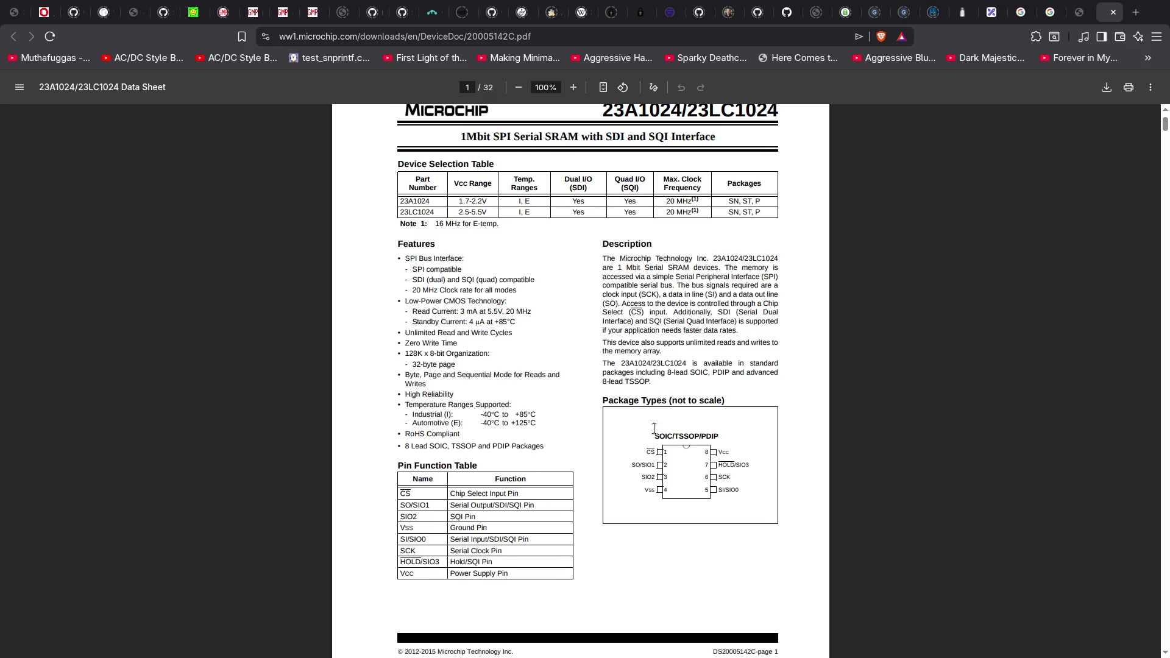
pyautogui.click(991, 14)
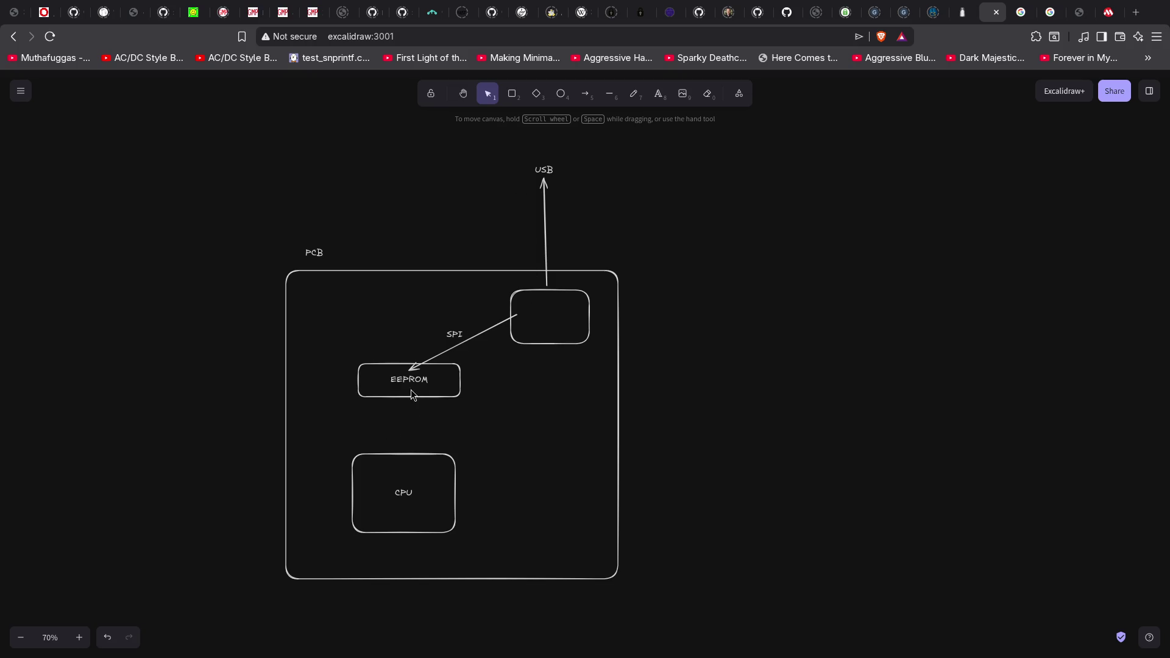
# Draw an arrow from the EEPROM box down to the CPU box.
pyautogui.click(589, 96)
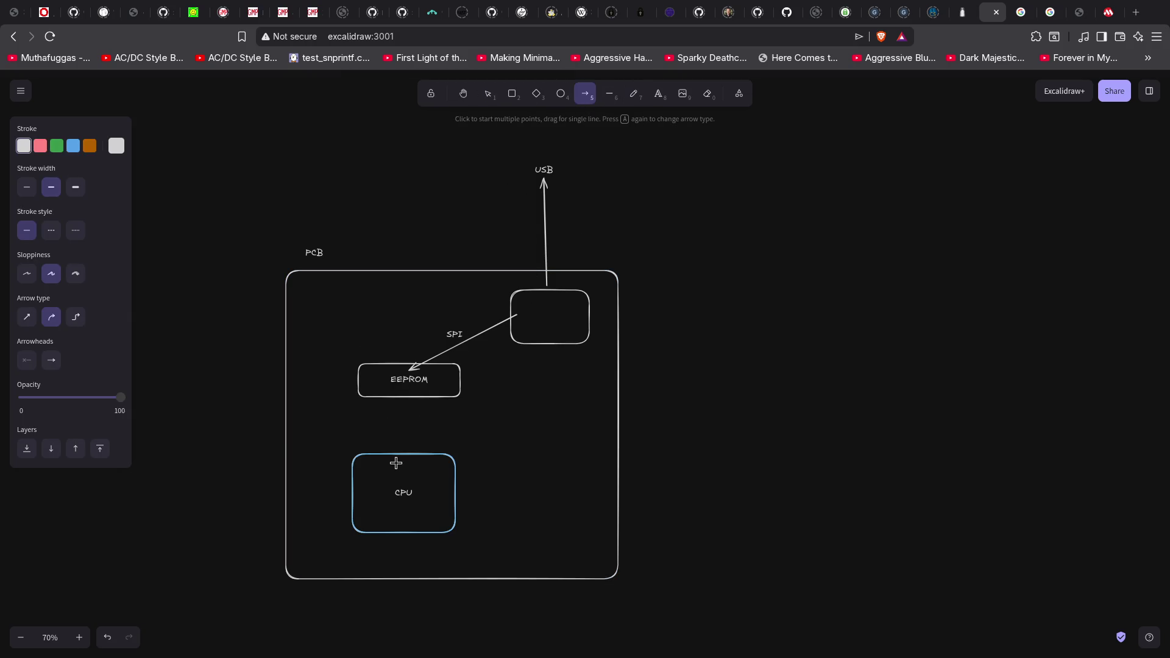
pyautogui.moveTo(387, 390); pyautogui.dragTo(388, 465)
pyautogui.click(407, 389)
pyautogui.click(414, 474)
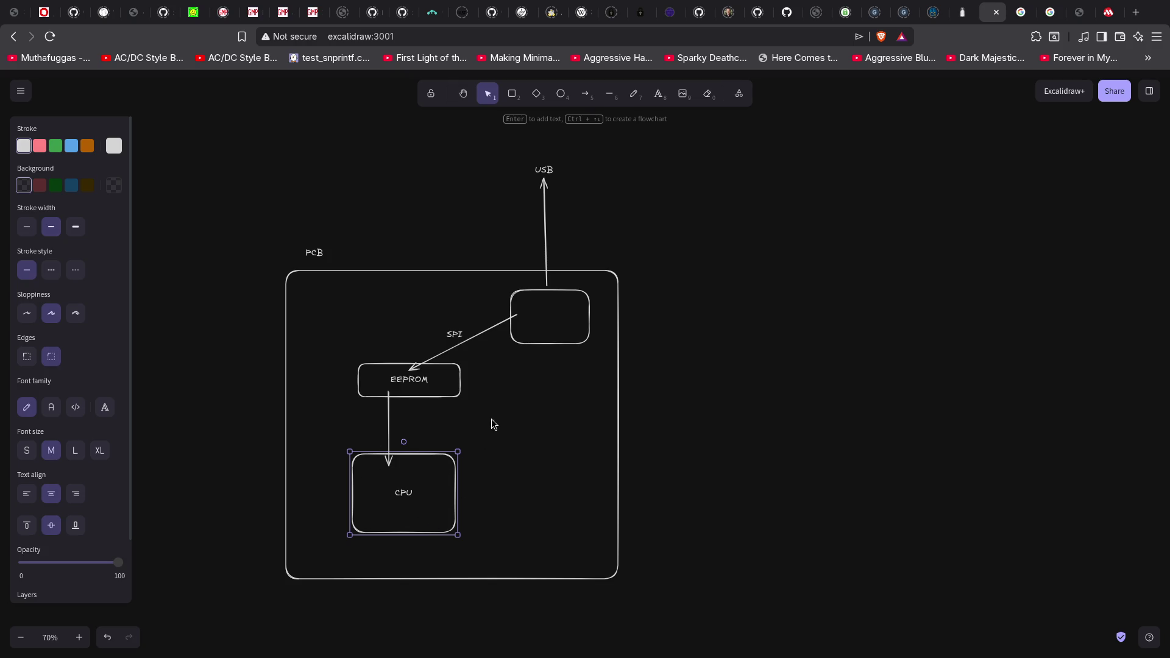
# Check the box below USB, the USB label, and the SPI/EEPROM/CPU group.
pyautogui.click(670, 240)
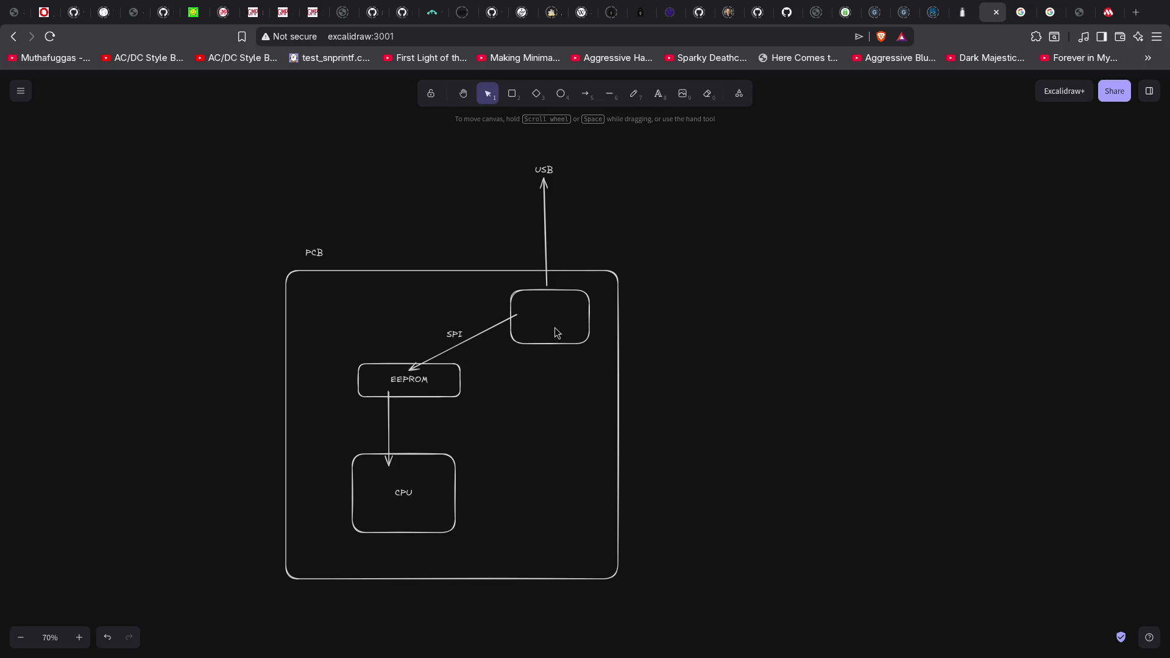
pyautogui.click(561, 295)
pyautogui.click(544, 166)
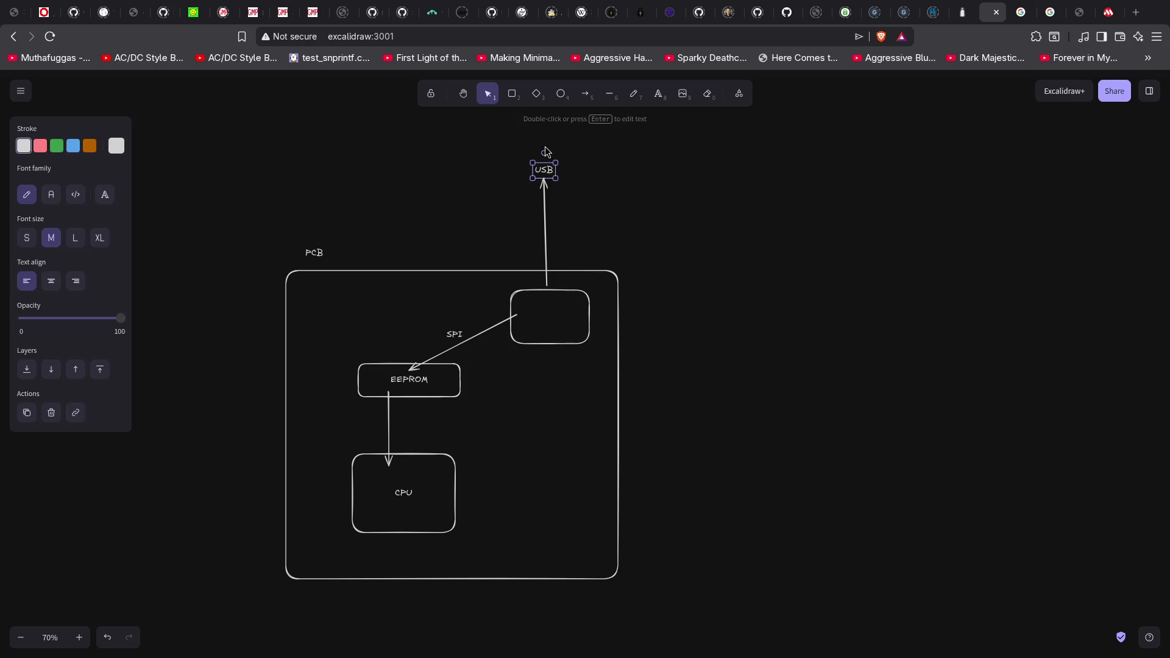
pyautogui.click(530, 334)
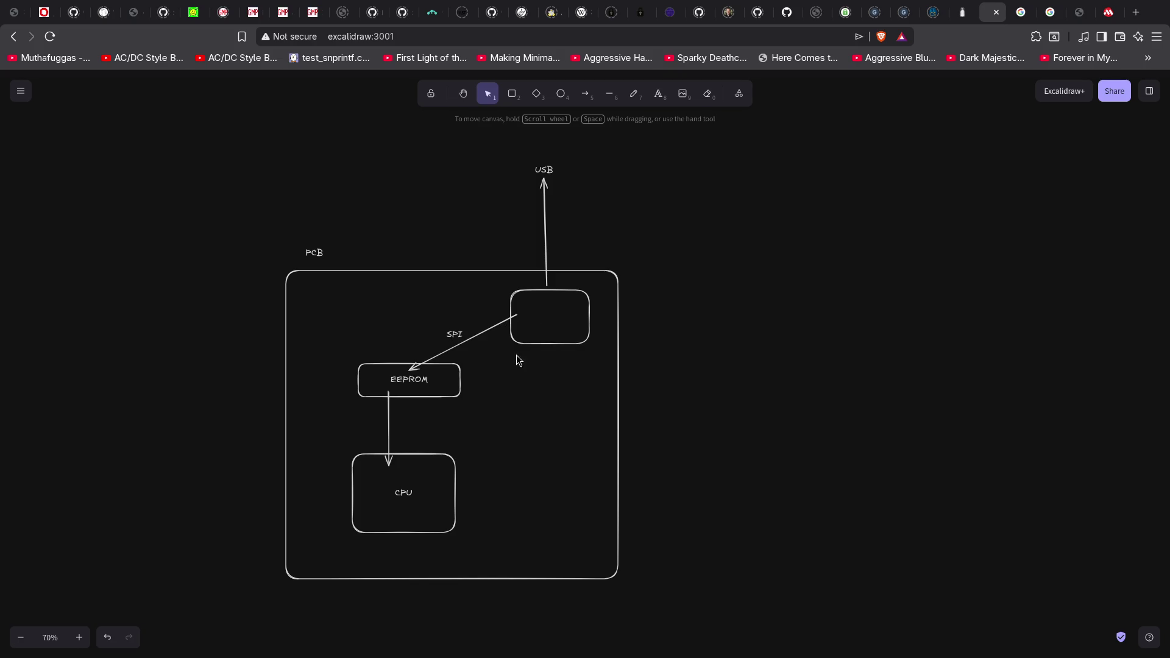
pyautogui.moveTo(333, 317); pyautogui.dragTo(532, 558)
pyautogui.click(709, 389)
pyautogui.click(454, 334)
pyautogui.click(555, 352)
# Draw a tall box right of EEPROM and an arrow from the top box down into it.
pyautogui.click(511, 94)
pyautogui.moveTo(517, 399)
pyautogui.mouseDown()
pyautogui.moveTo(559, 434)
pyautogui.moveTo(571, 471)
pyautogui.mouseUp()
pyautogui.moveTo(546, 435); pyautogui.dragTo(556, 426)
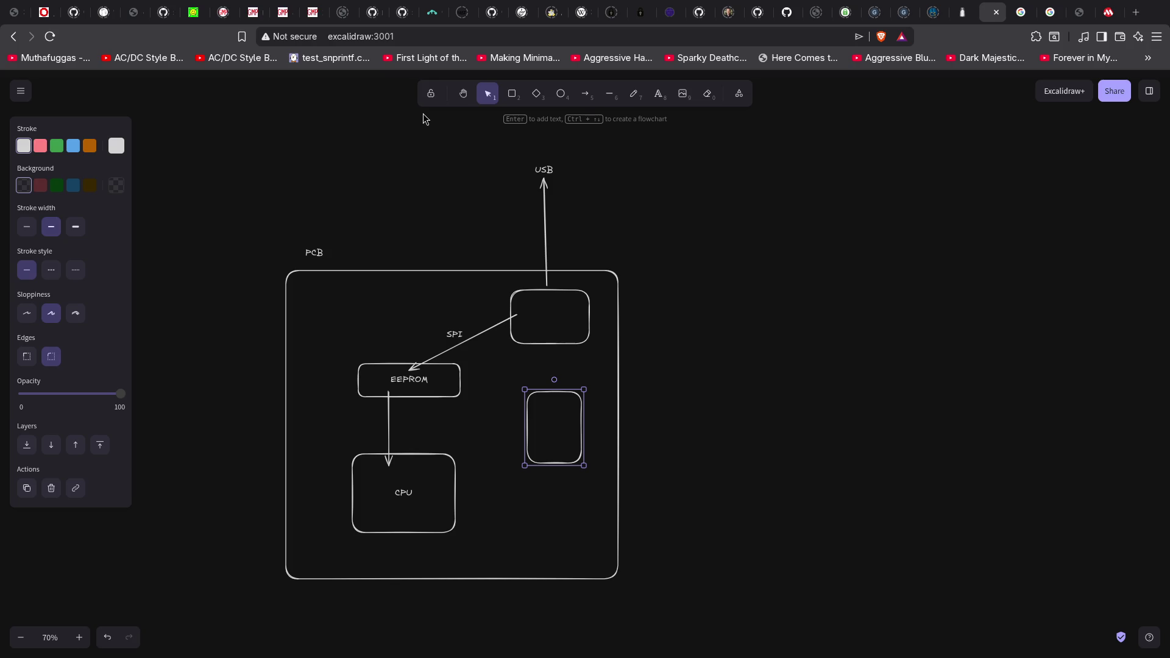
pyautogui.click(588, 102)
pyautogui.moveTo(551, 343); pyautogui.dragTo(554, 425)
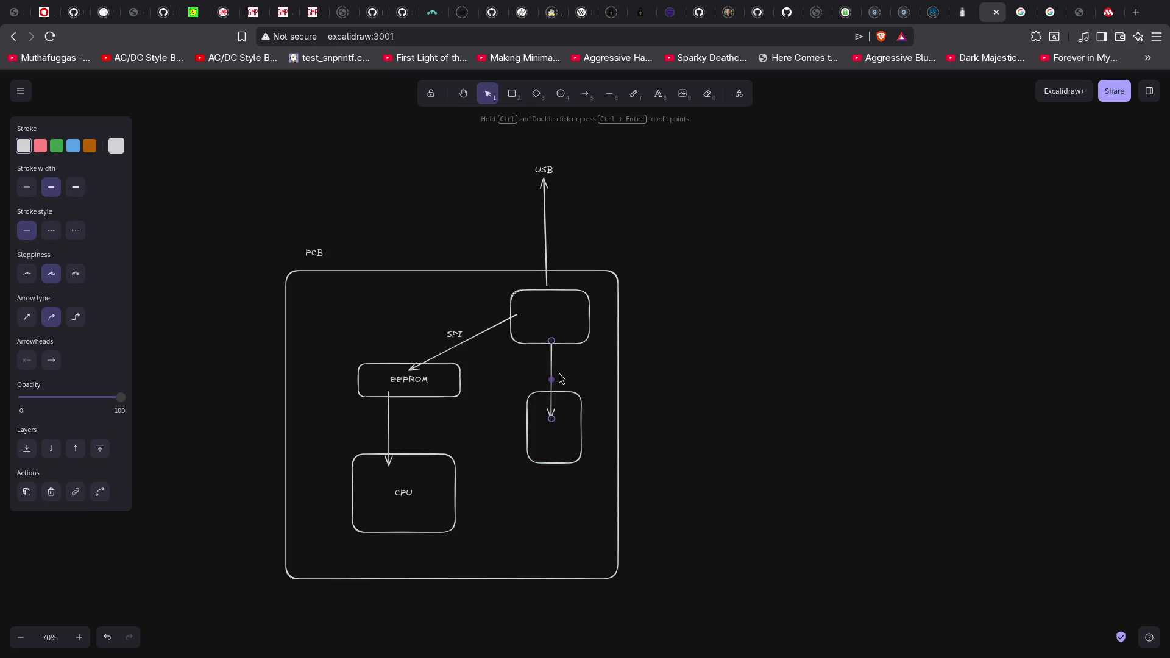
# Label the new arrow RS232 and the empty top box FTDI.
pyautogui.doubleClick(561, 378)
pyautogui.write('RS232')
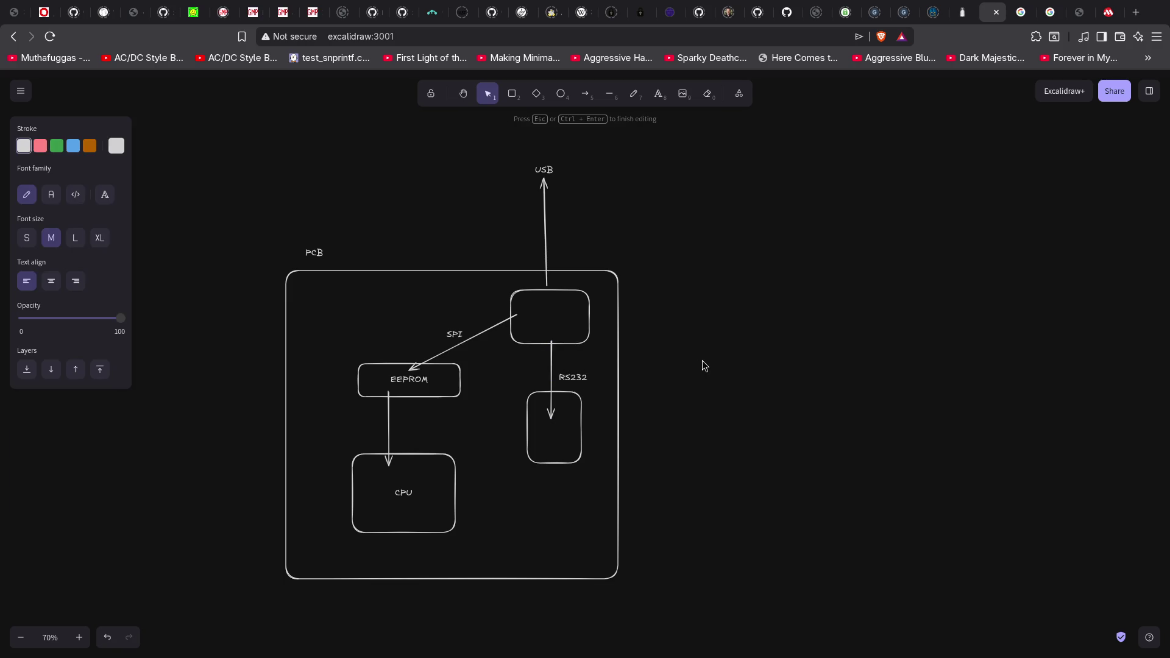
pyautogui.click(705, 366)
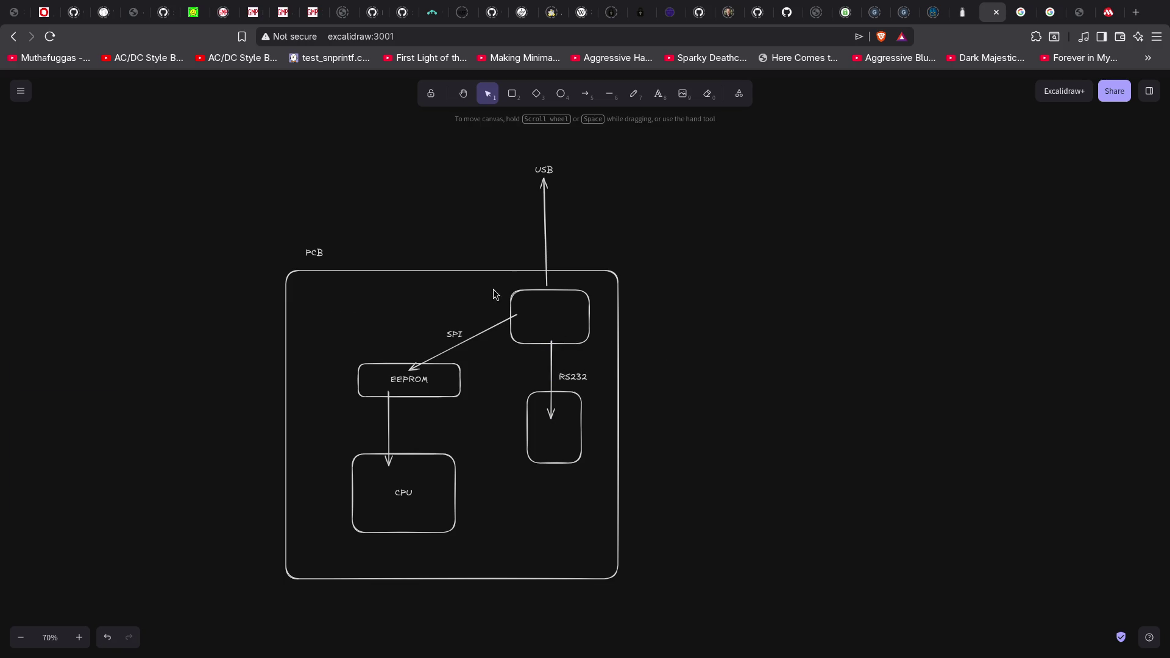
pyautogui.doubleClick(545, 167)
pyautogui.click(543, 308)
pyautogui.doubleClick(549, 315)
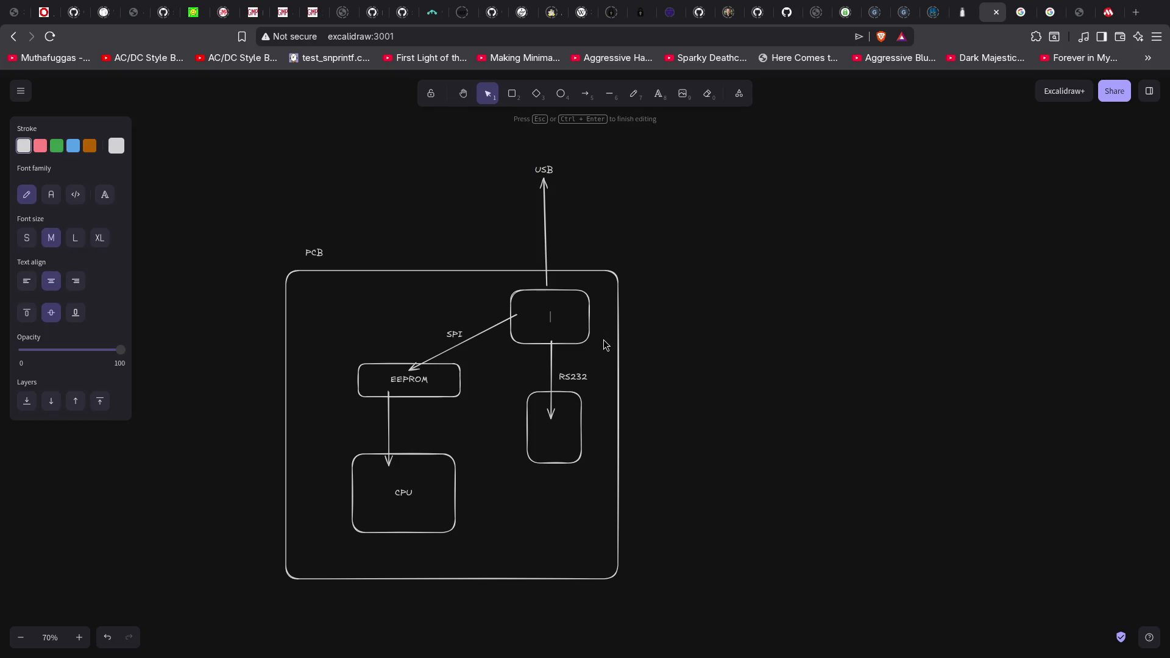
pyautogui.write('FTDI')
pyautogui.click(762, 341)
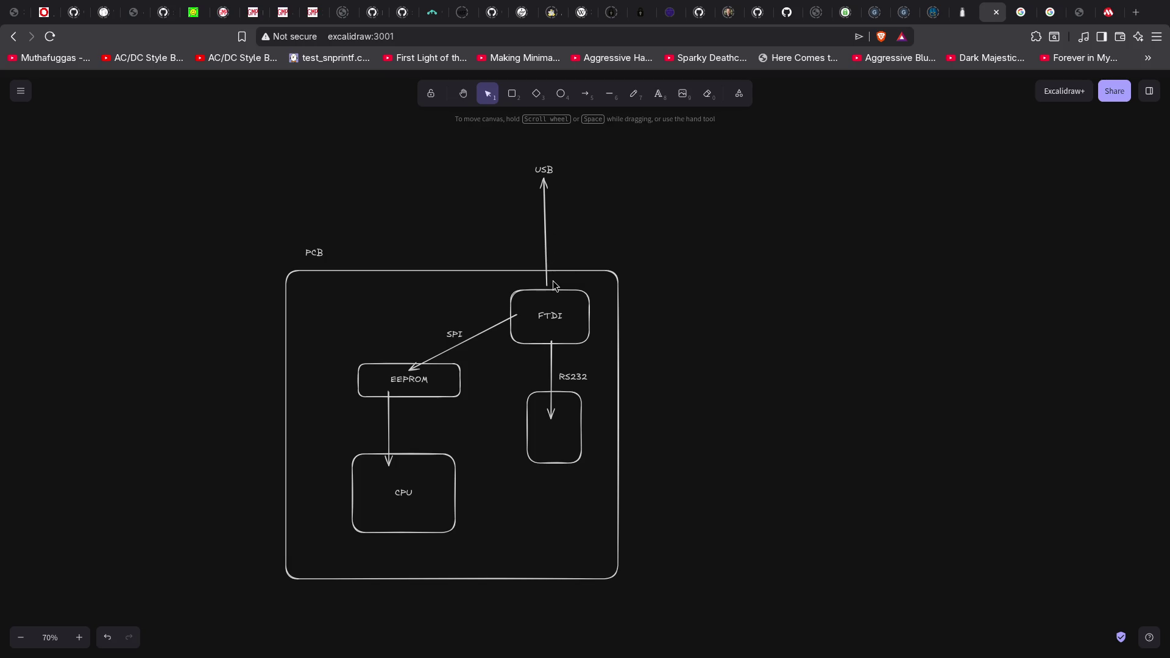
# Add a 'Computer' label above USB, then select and delete the whole diagram.
pyautogui.doubleClick(537, 155)
pyautogui.write('Compu')
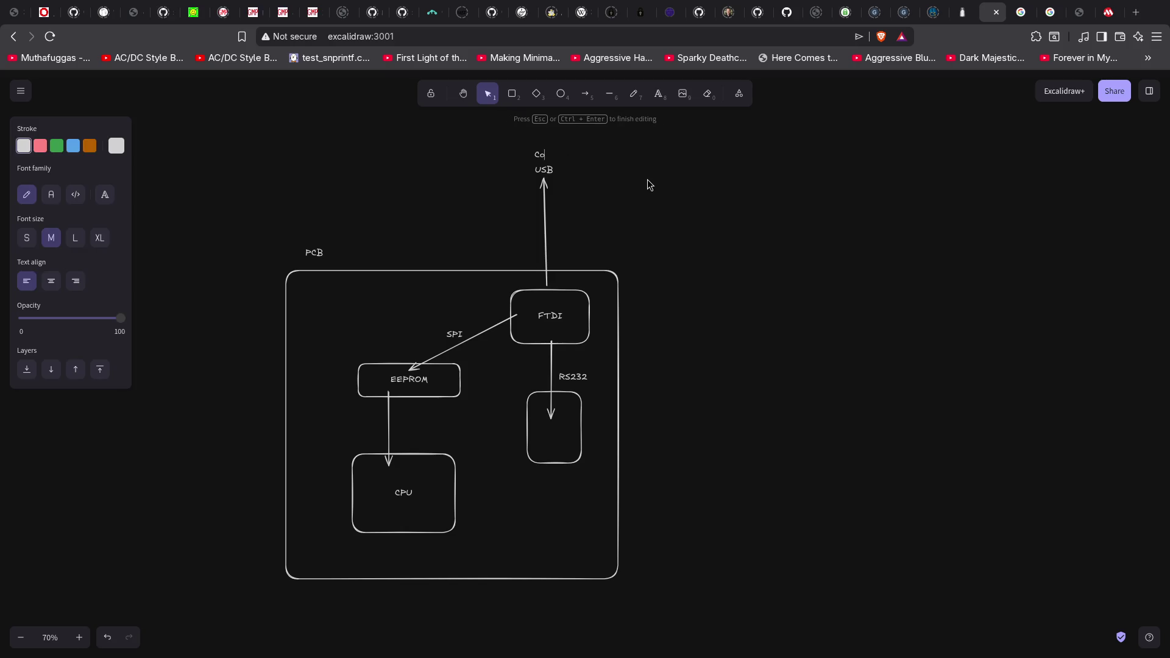
pyautogui.write('ter')
pyautogui.click(552, 135)
pyautogui.moveTo(554, 155); pyautogui.dragTo(546, 154)
pyautogui.click(562, 172)
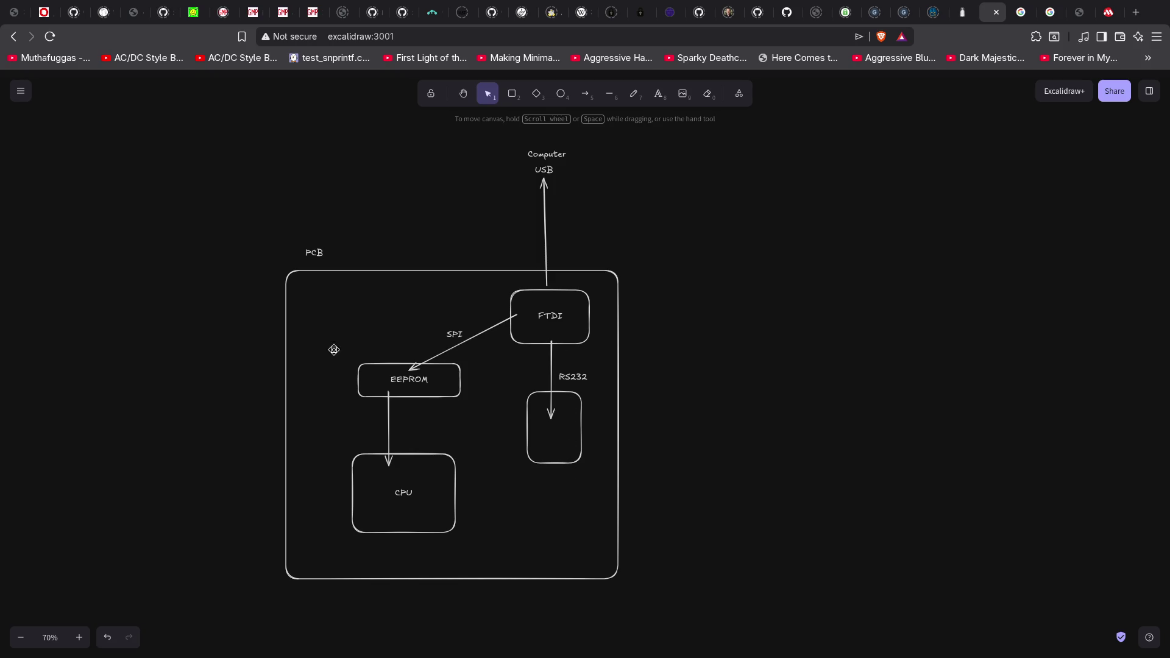
pyautogui.moveTo(220, 135)
pyautogui.mouseDown()
pyautogui.moveTo(485, 243)
pyautogui.moveTo(771, 609)
pyautogui.moveTo(758, 631)
pyautogui.mouseUp()
pyautogui.press('Delete')
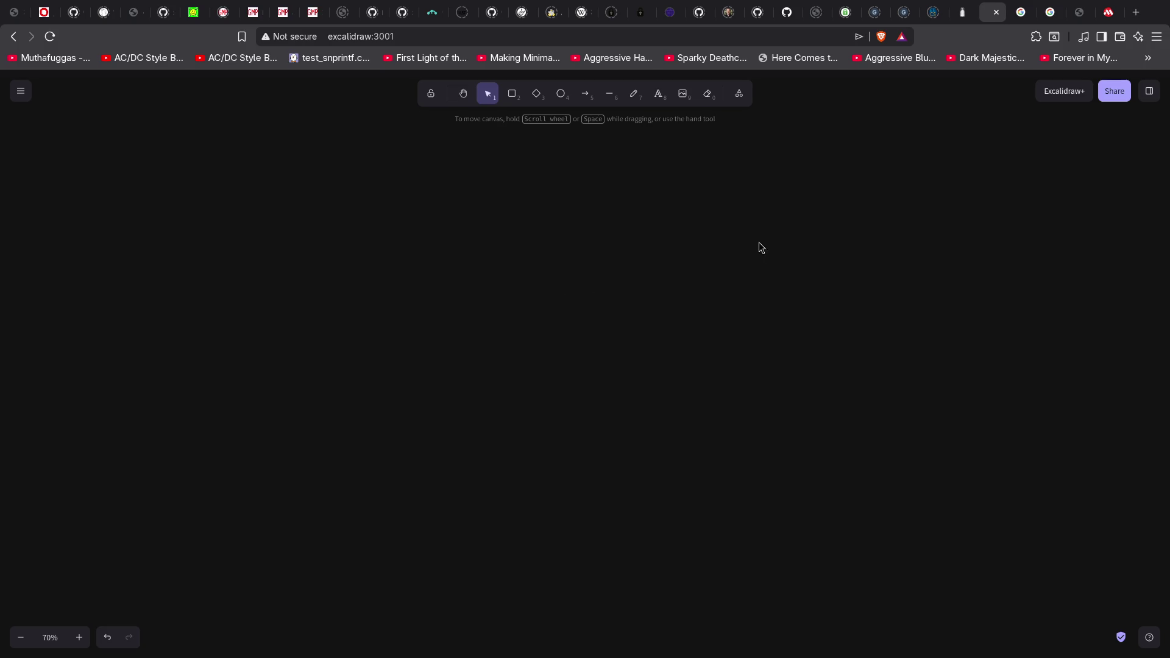
# Leave full screen and quit the Emacs editor on flash.c.
pyautogui.press('super+f')
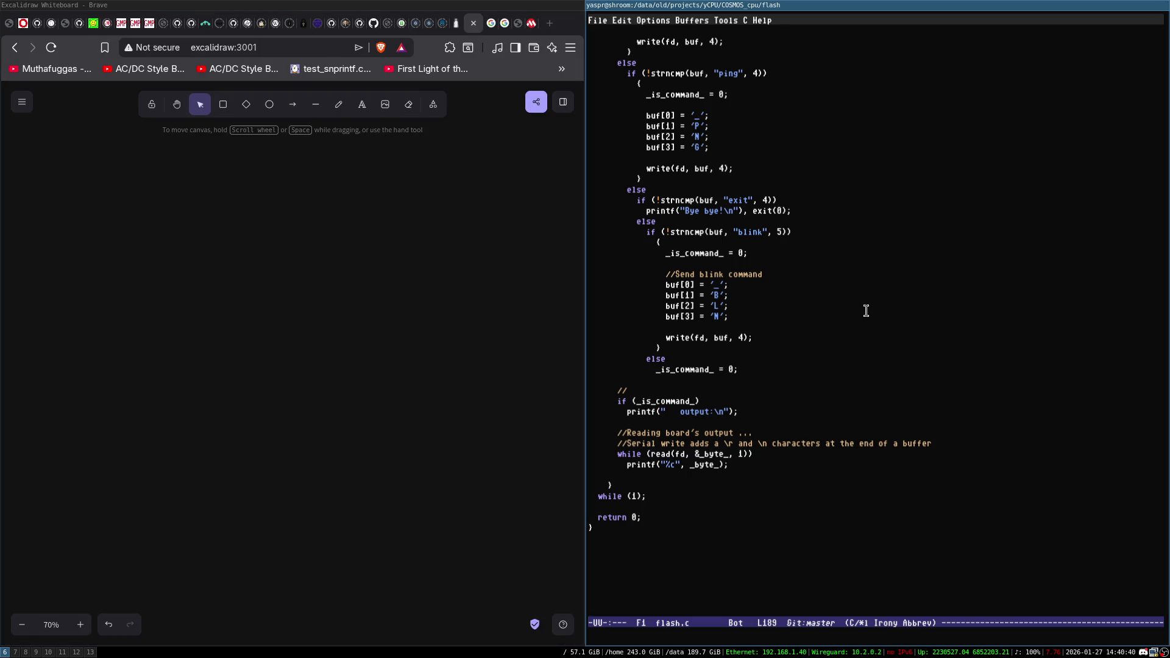
pyautogui.hotkey('ctrl', 'x')
pyautogui.hotkey('ctrl', 'c')
# From the parent project folder, open eog on it and show board.jpg full screen.
pyautogui.write('cd ..')
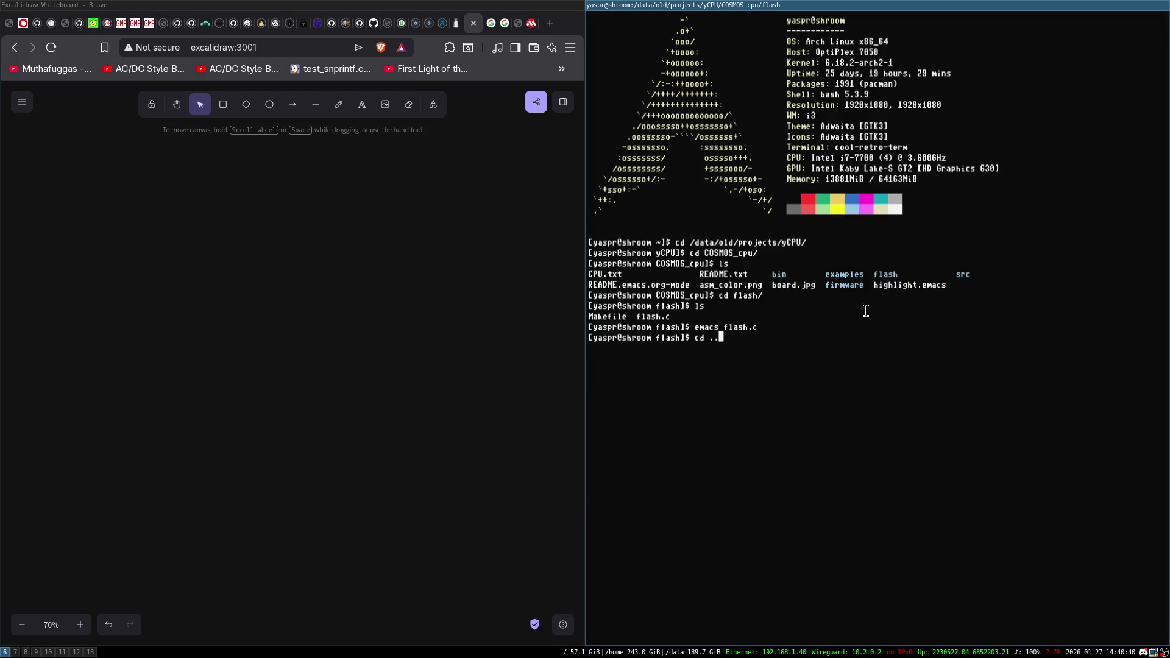
pyautogui.press('Return')
pyautogui.write('eog .')
pyautogui.press('Return')
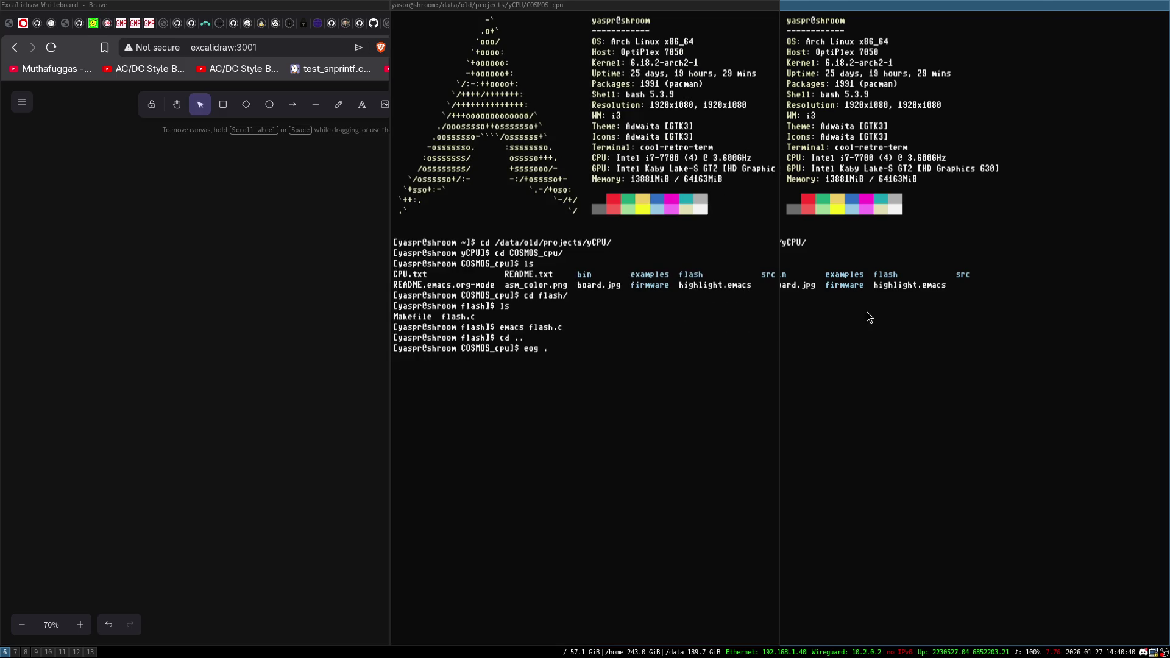
pyautogui.press('Right')
pyautogui.press('super+f')
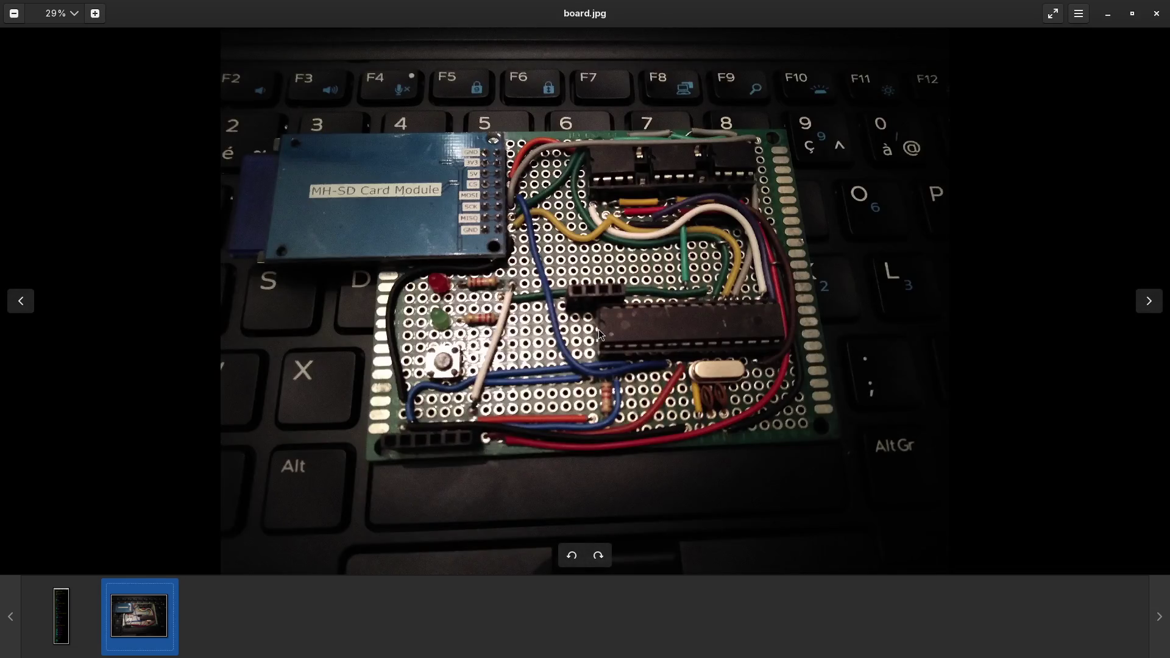
# Return the board.jpg viewer from full screen to the tiled layout.
pyautogui.moveTo(366, 424); pyautogui.dragTo(457, 434)
pyautogui.press('super+f')
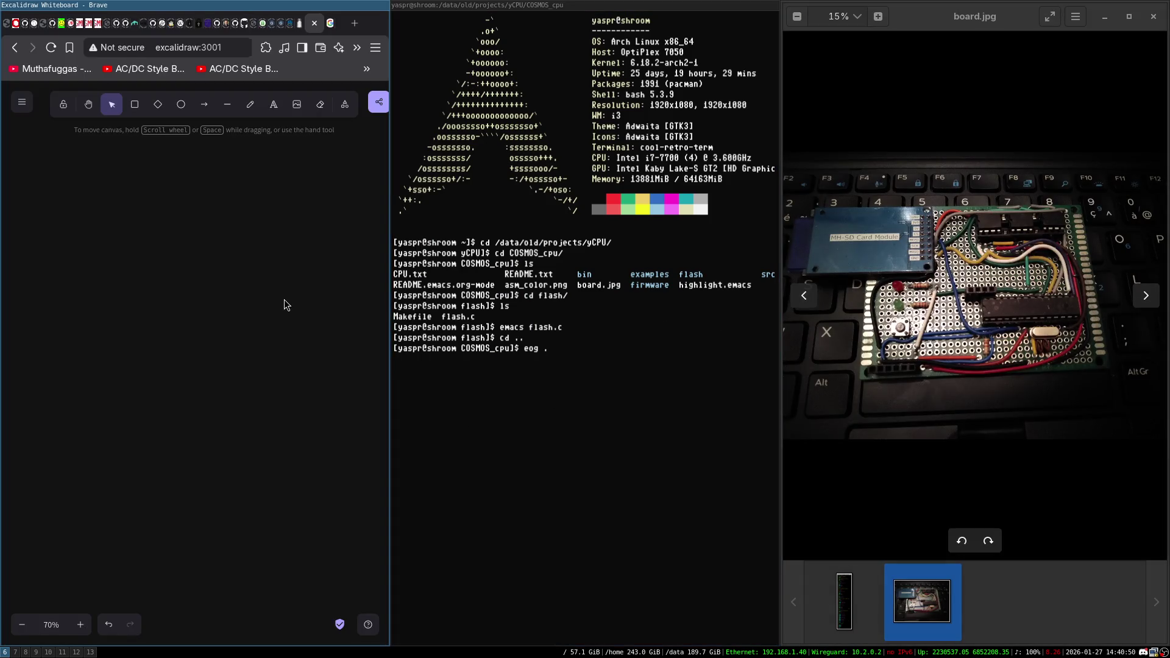
# Search 'ftdi serial' in a new tab, skim the results full screen, then close it.
pyautogui.hotkey('ctrl', 't')
pyautogui.write('ftdi')
pyautogui.write(' serial')
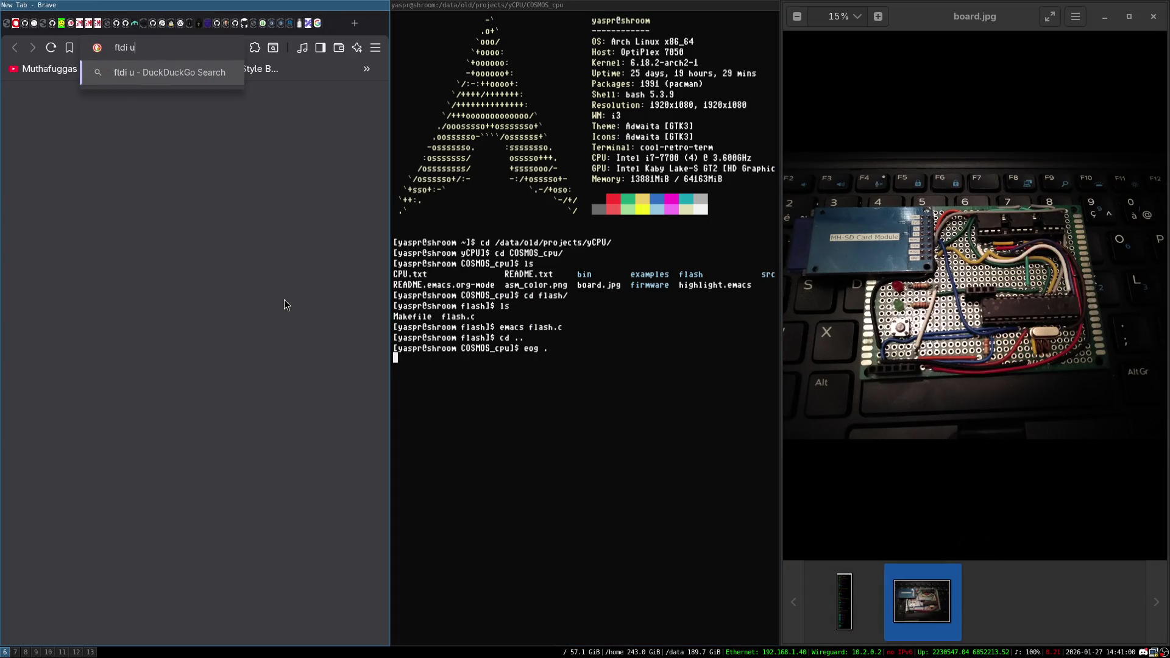
pyautogui.press('Return')
pyautogui.press('super+f')
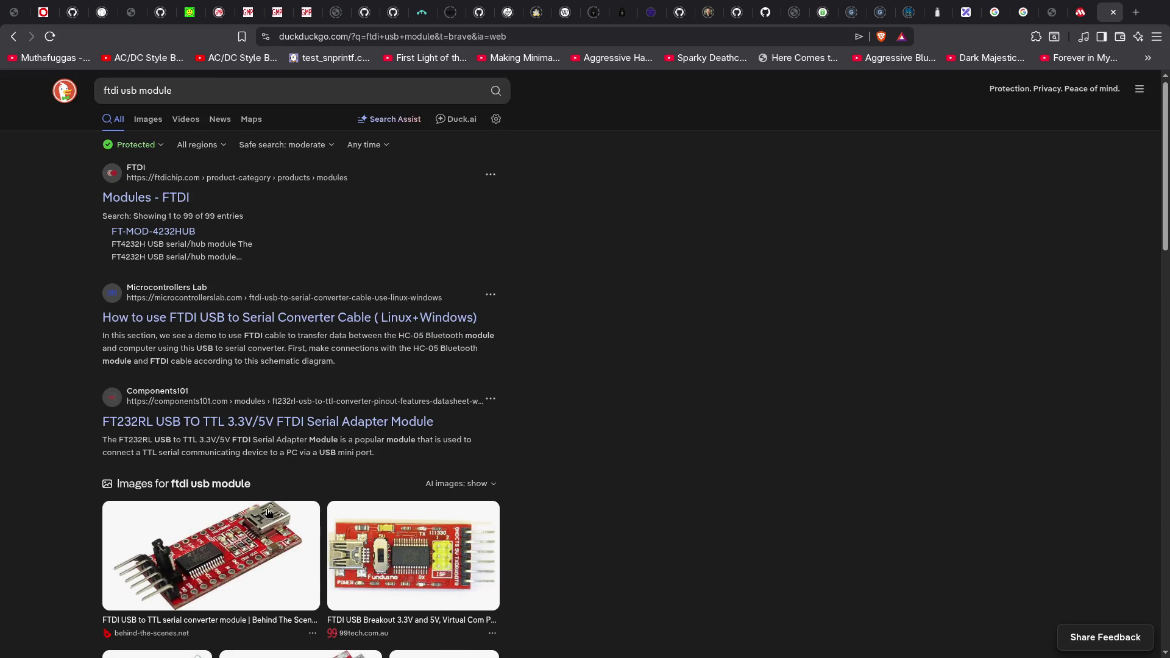
pyautogui.scroll(-4, 262, 354)
pyautogui.scroll(-1, 244, 349)
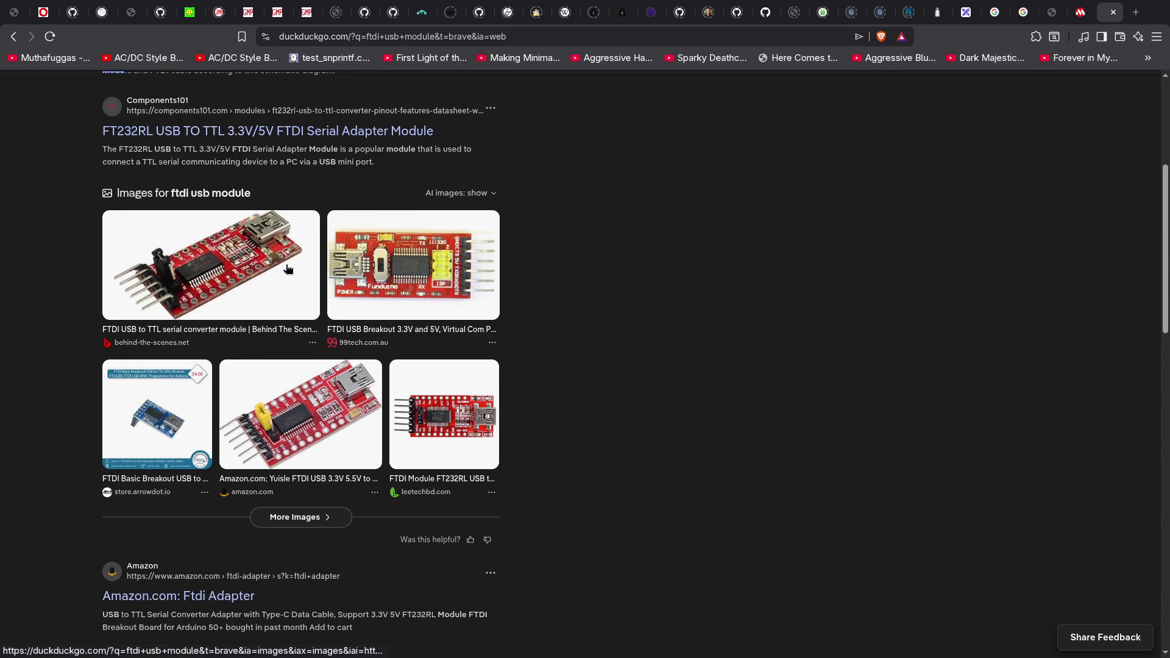
pyautogui.scroll(3, 287, 263)
pyautogui.scroll(3, 293, 318)
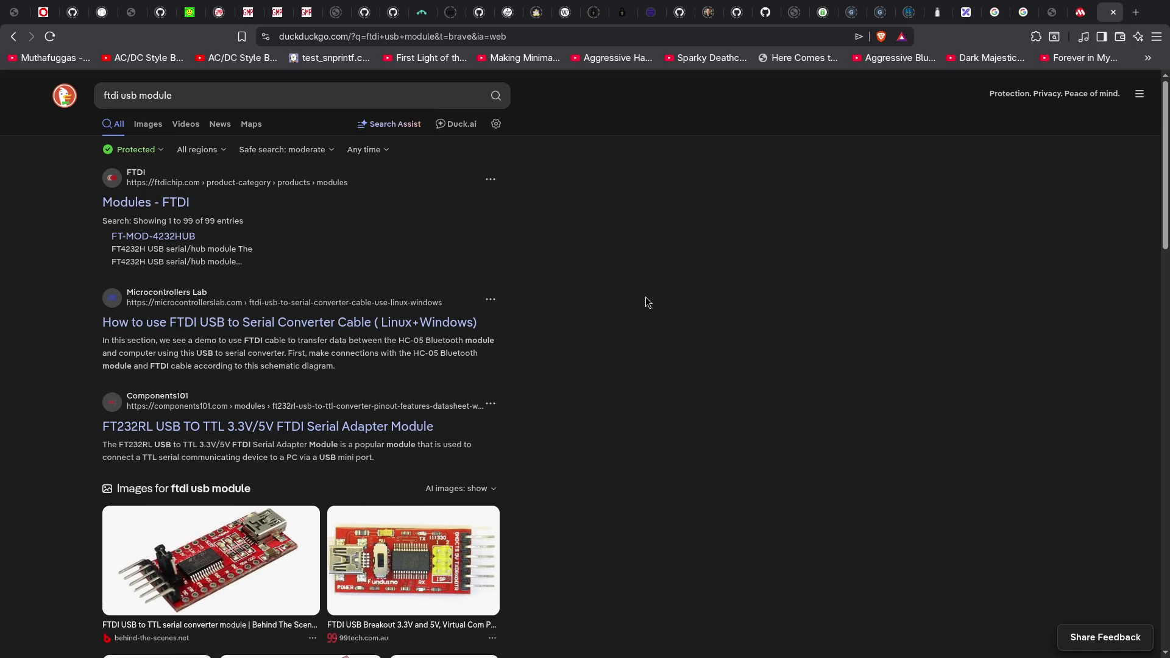
pyautogui.hotkey('ctrl', 'w')
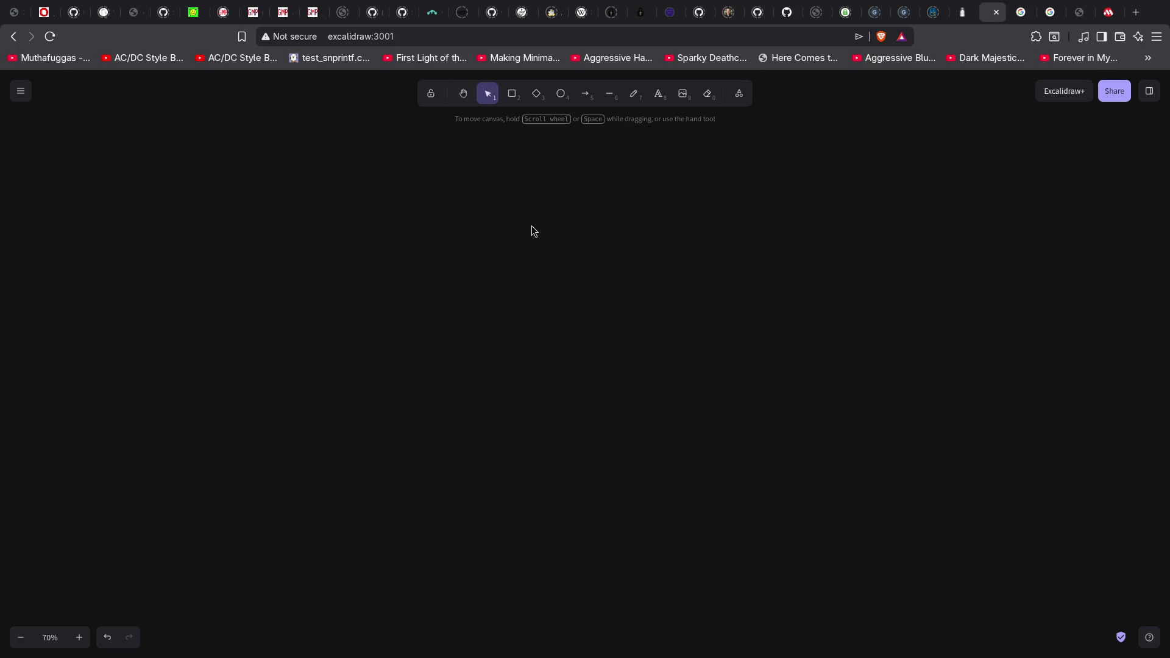
# View the board photo full screen, then close the image viewer.
pyautogui.press('super+f')
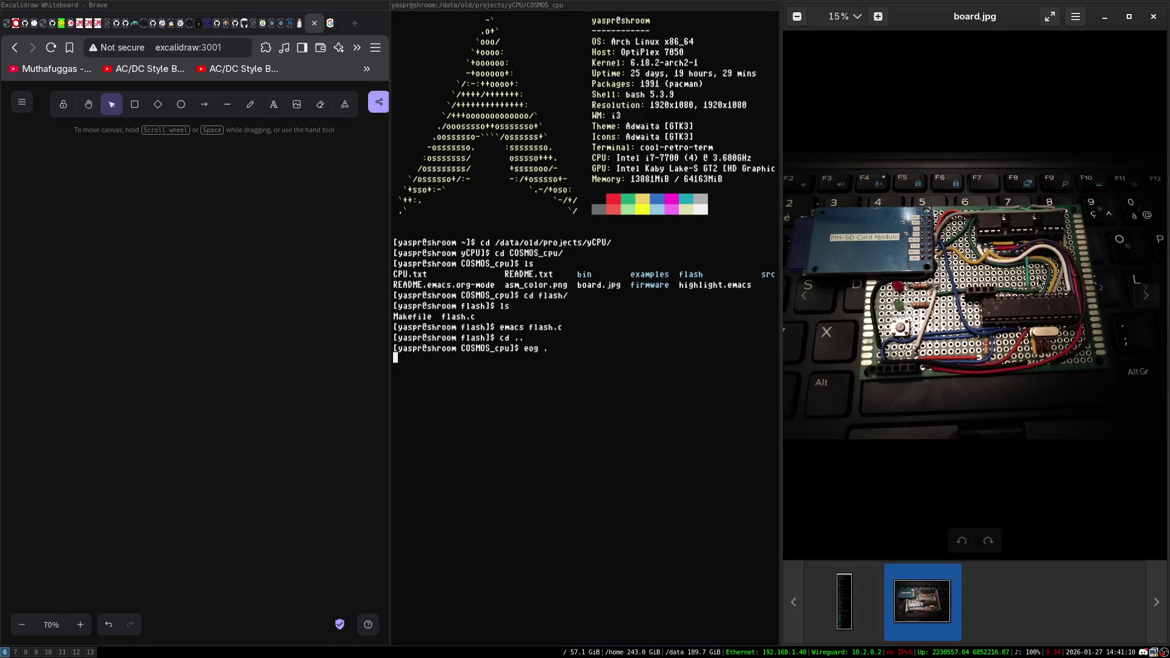
pyautogui.press('super+f')
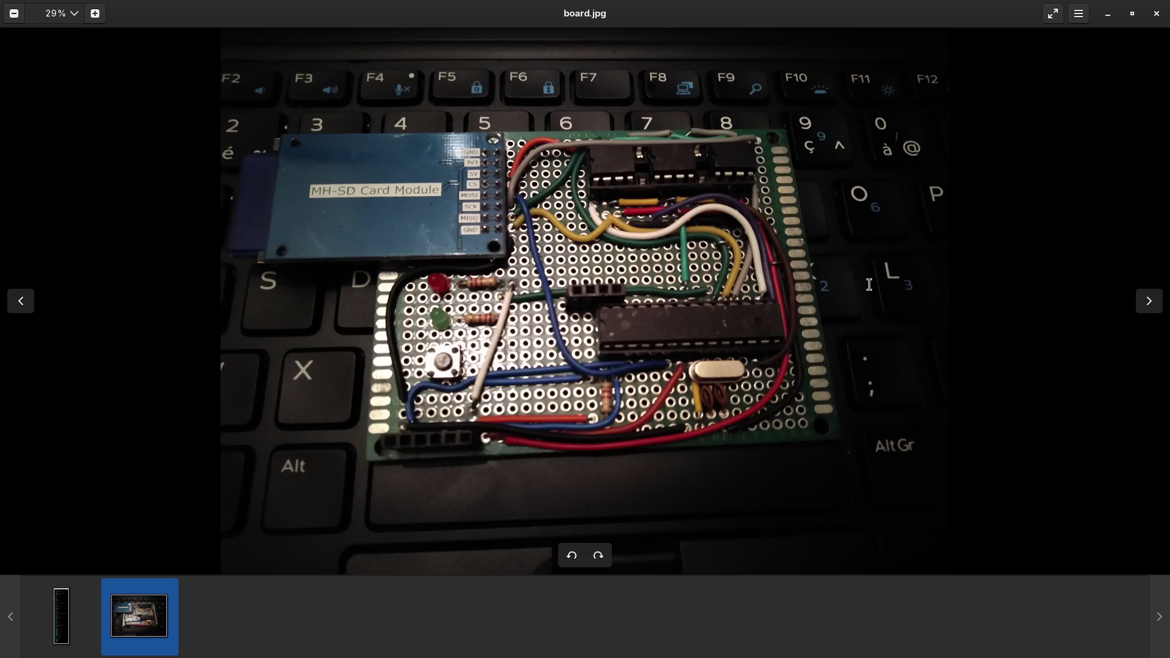
pyautogui.hotkey('ctrl', 'w')
# Clear the terminal and exit it.
pyautogui.press('Return')
pyautogui.hotkey('ctrl', 'l')
pyautogui.write('exit')
pyautogui.press('Return')
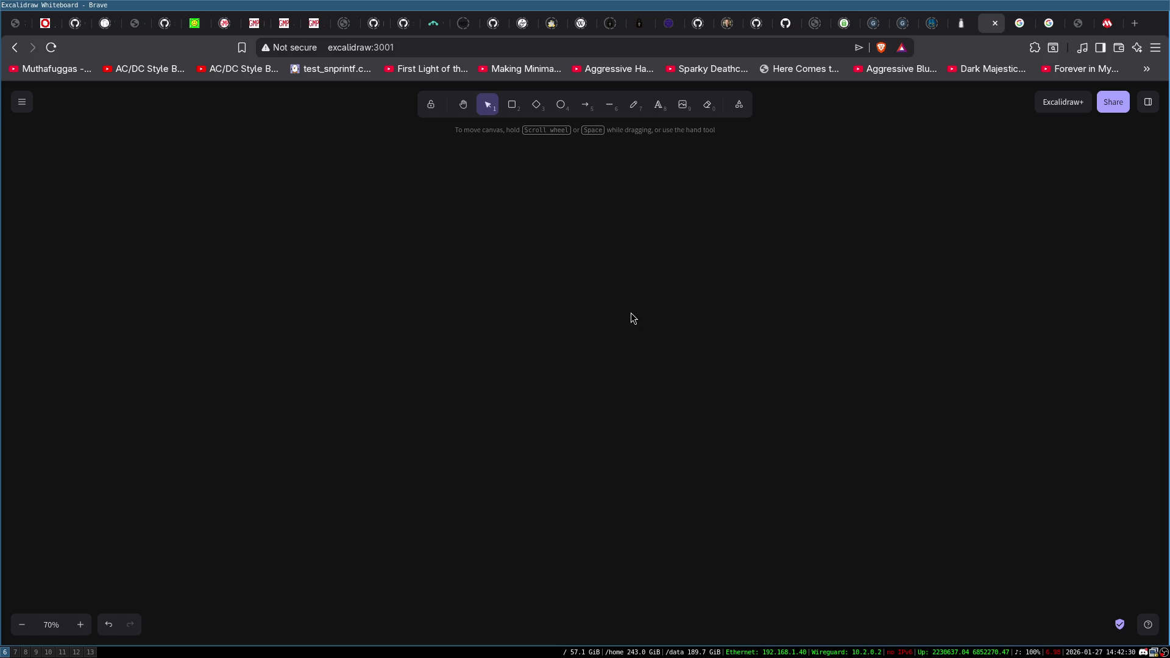
pyautogui.click(512, 105)
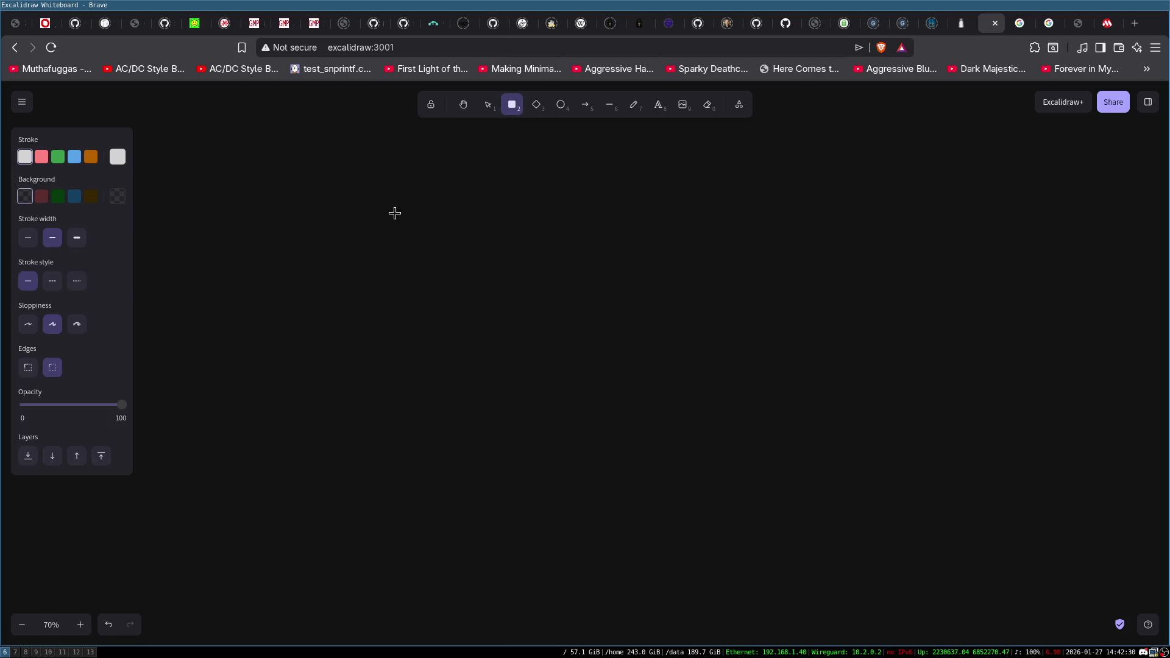
pyautogui.moveTo(372, 198); pyautogui.dragTo(637, 279)
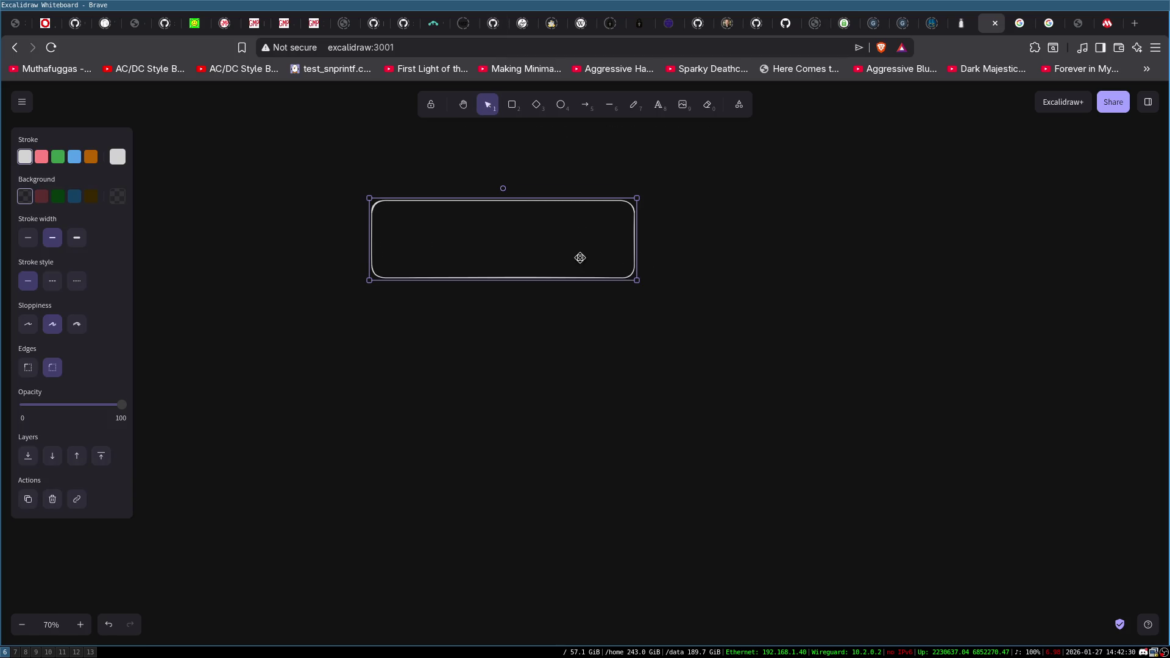
pyautogui.scroll(1, 580, 258)
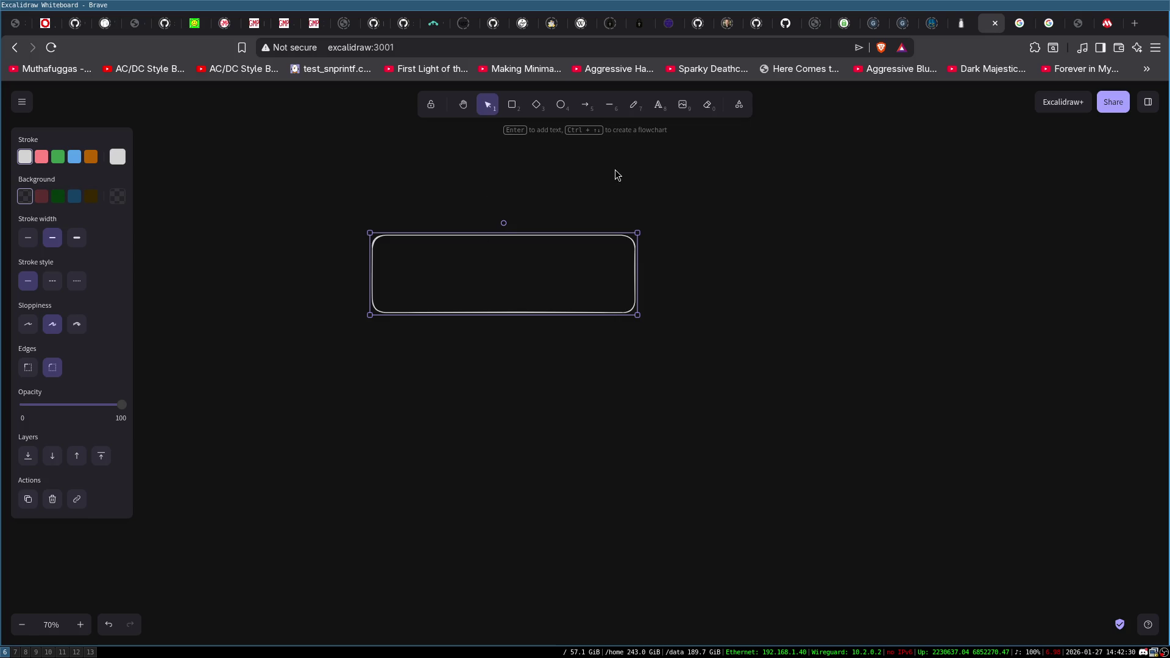
pyautogui.moveTo(512, 254); pyautogui.dragTo(508, 317)
pyautogui.click(579, 237)
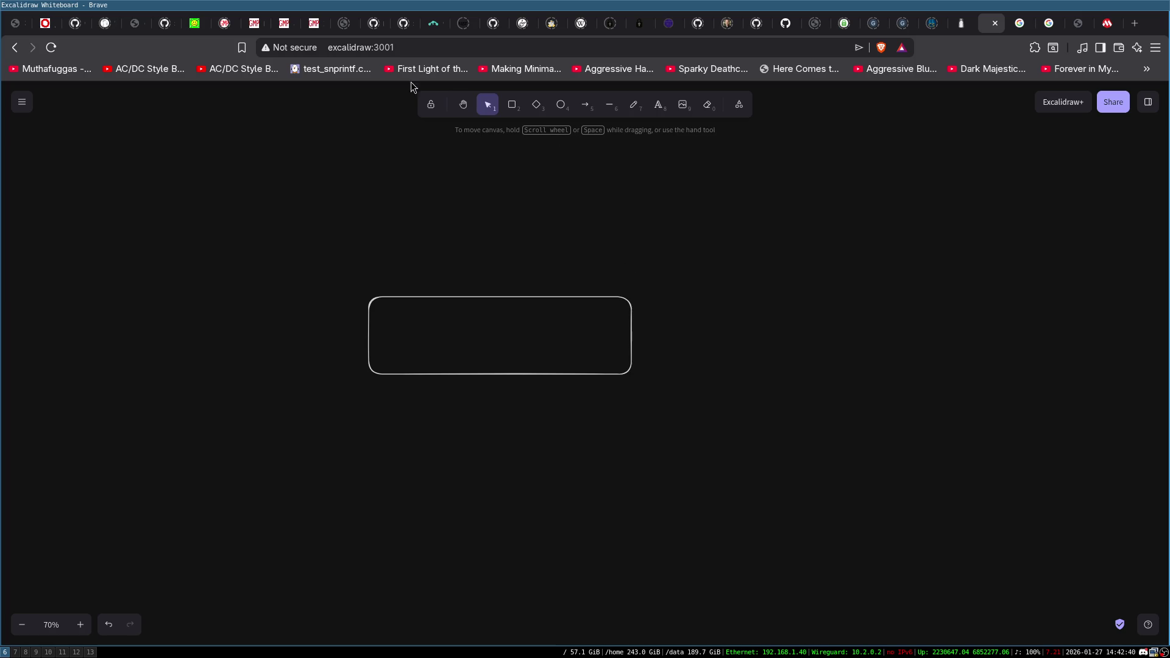
pyautogui.click(521, 297)
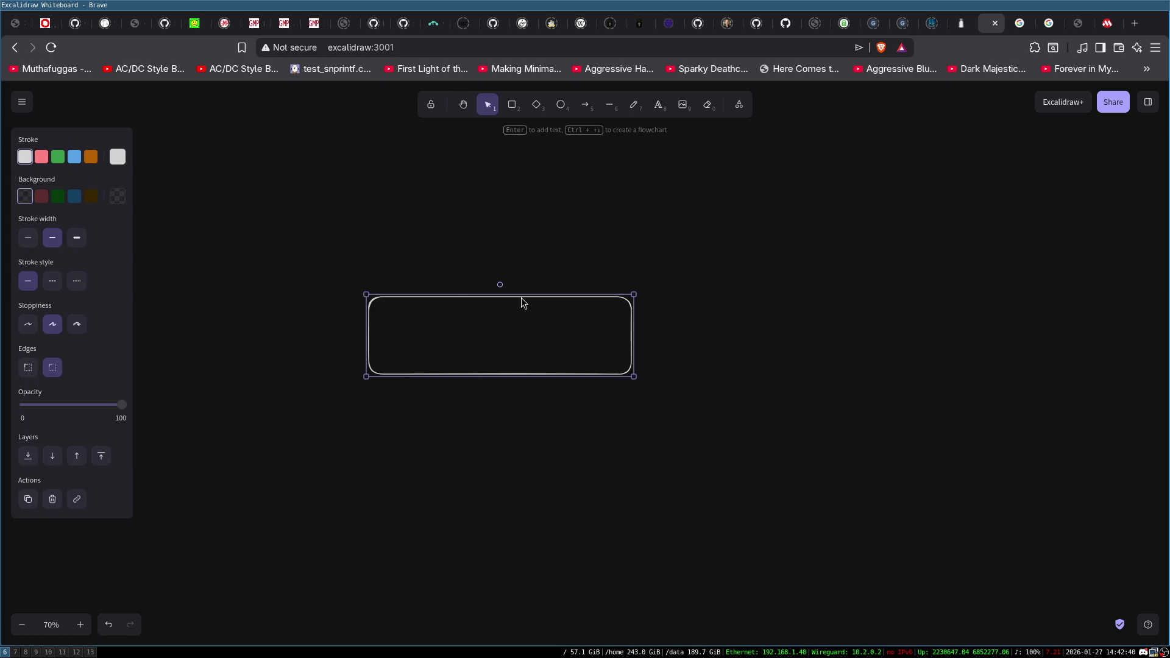
pyautogui.click(601, 240)
pyautogui.click(483, 300)
pyautogui.press('Delete')
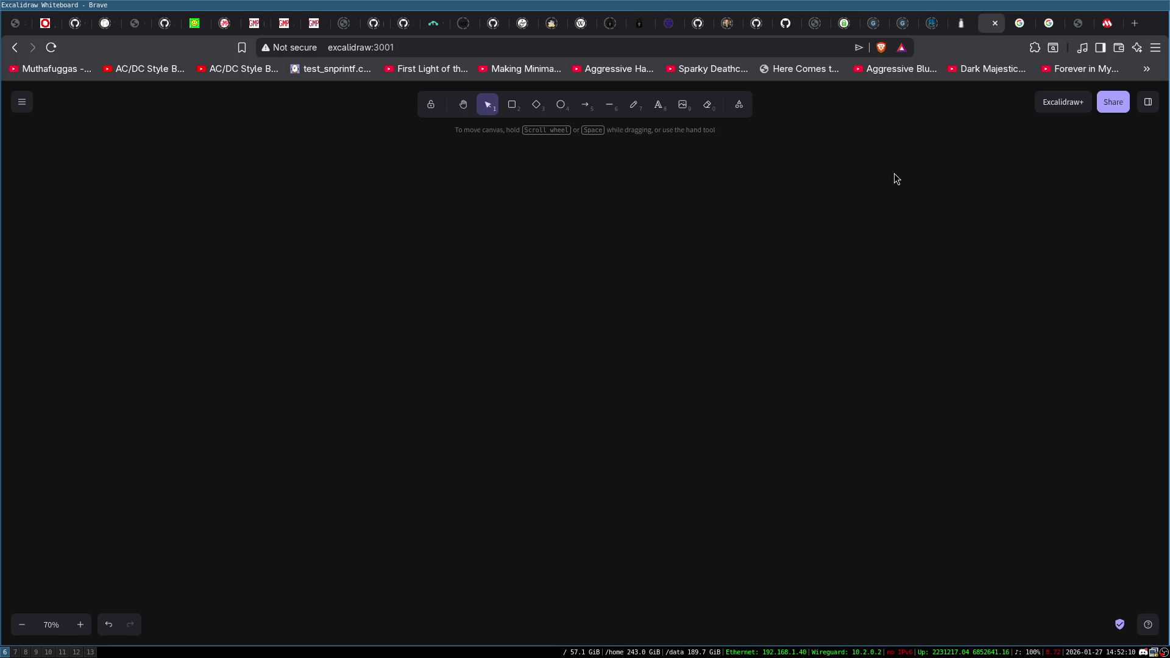
# Close the 23A1024/23LC1024 datasheet PDF tab to get back to the Sessions page.
pyautogui.click(1109, 25)
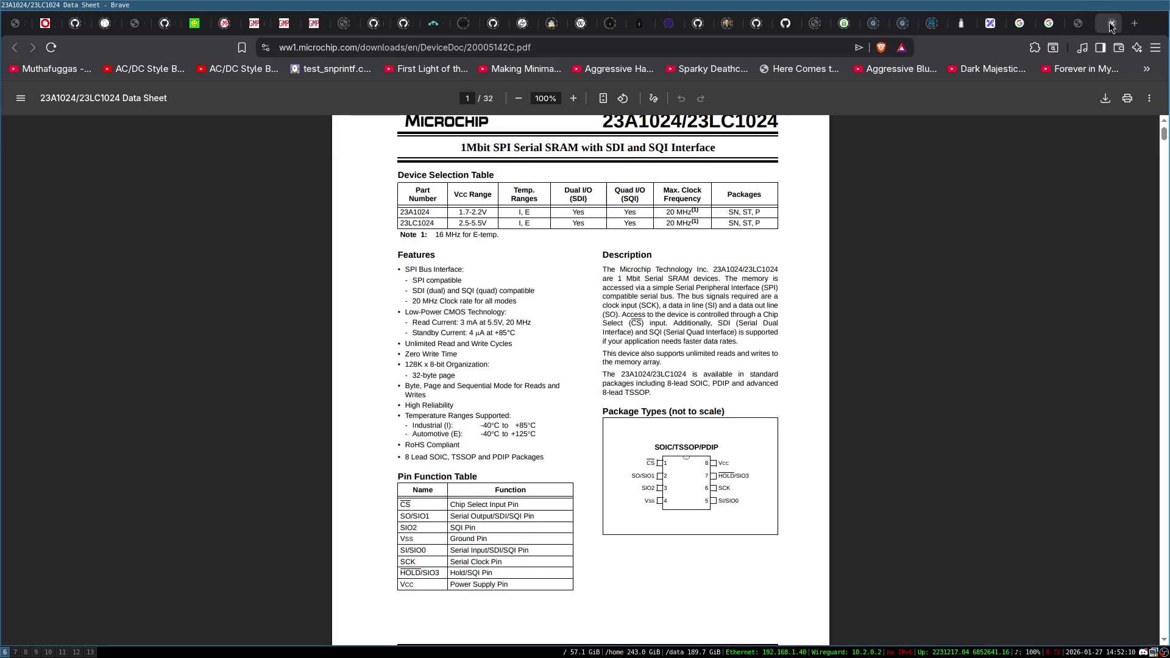
pyautogui.scroll(2, 850, 195)
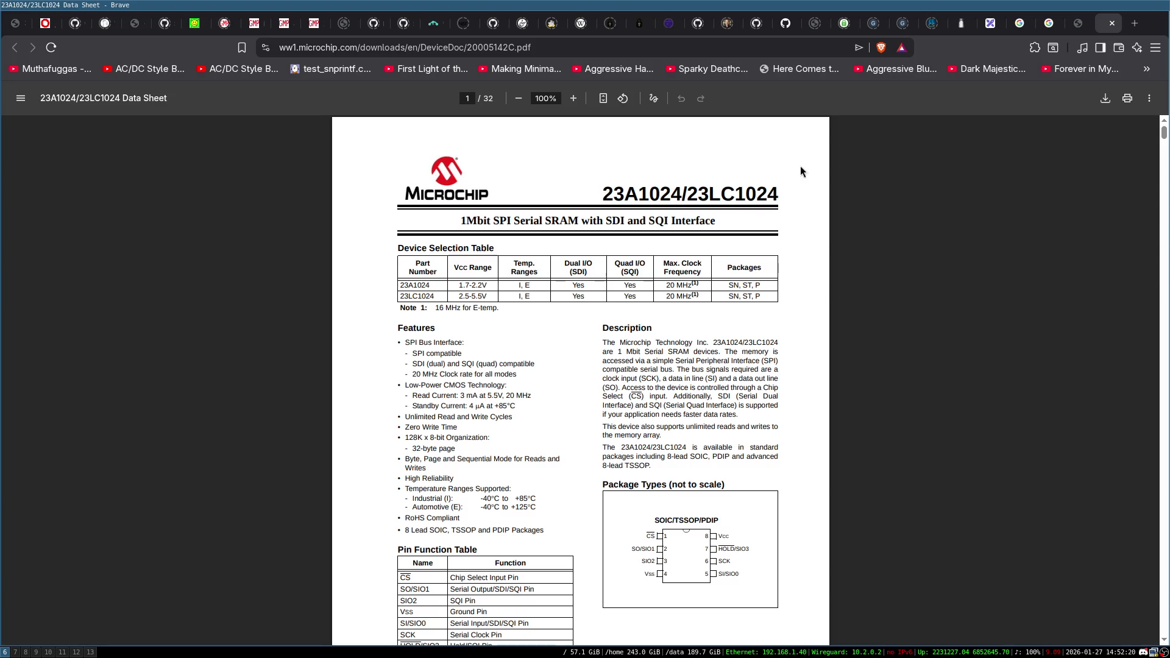
pyautogui.click(1110, 26)
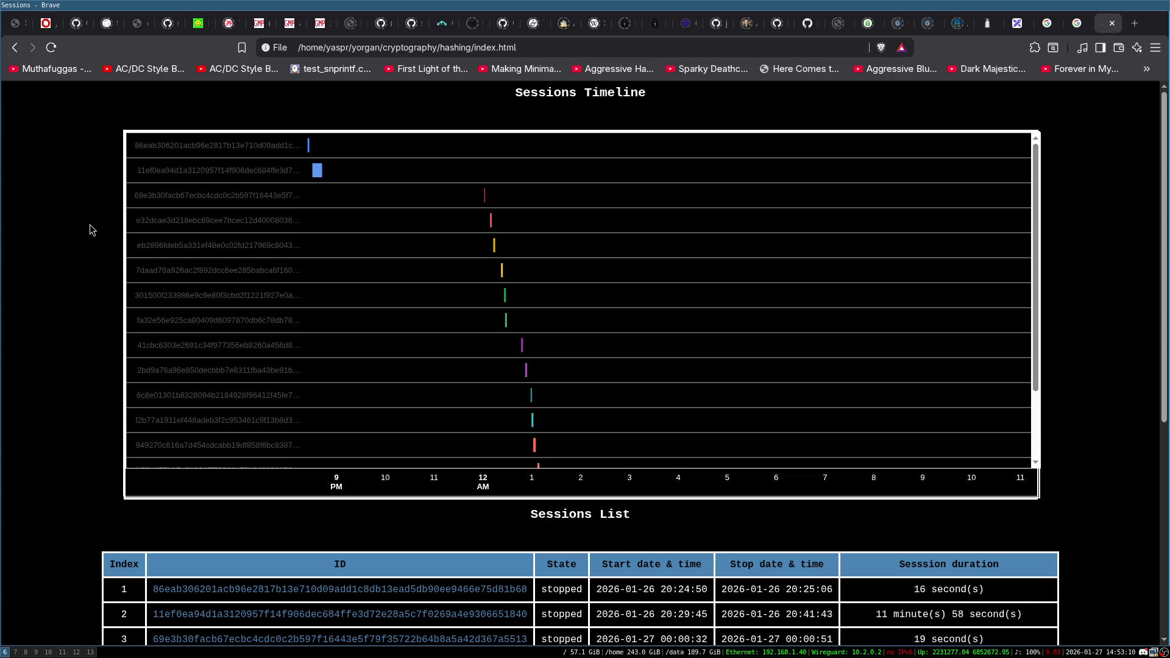
pyautogui.scroll(-3, 403, 335)
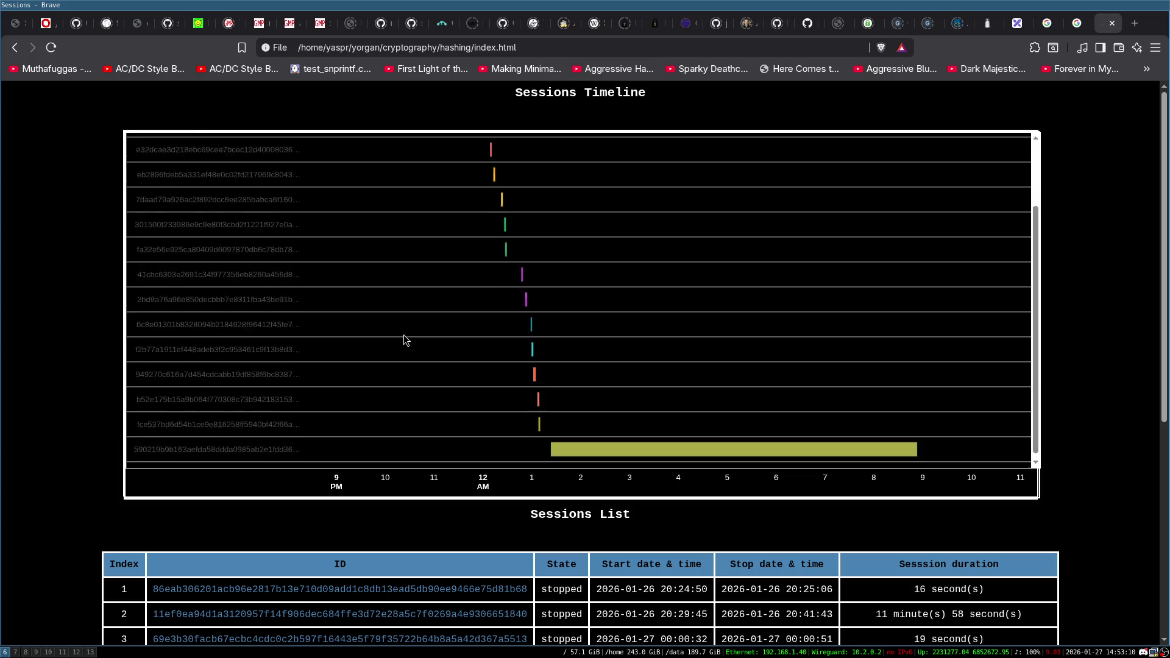
pyautogui.scroll(-2, 397, 335)
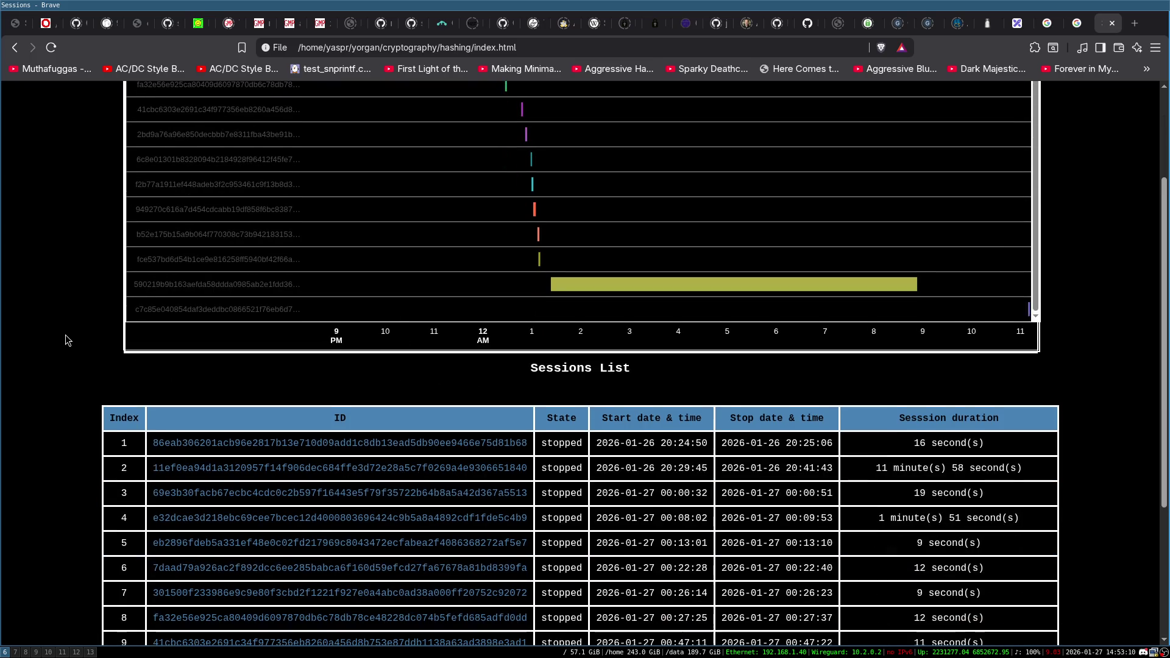
pyautogui.scroll(2, 67, 339)
pyautogui.scroll(-1, 67, 340)
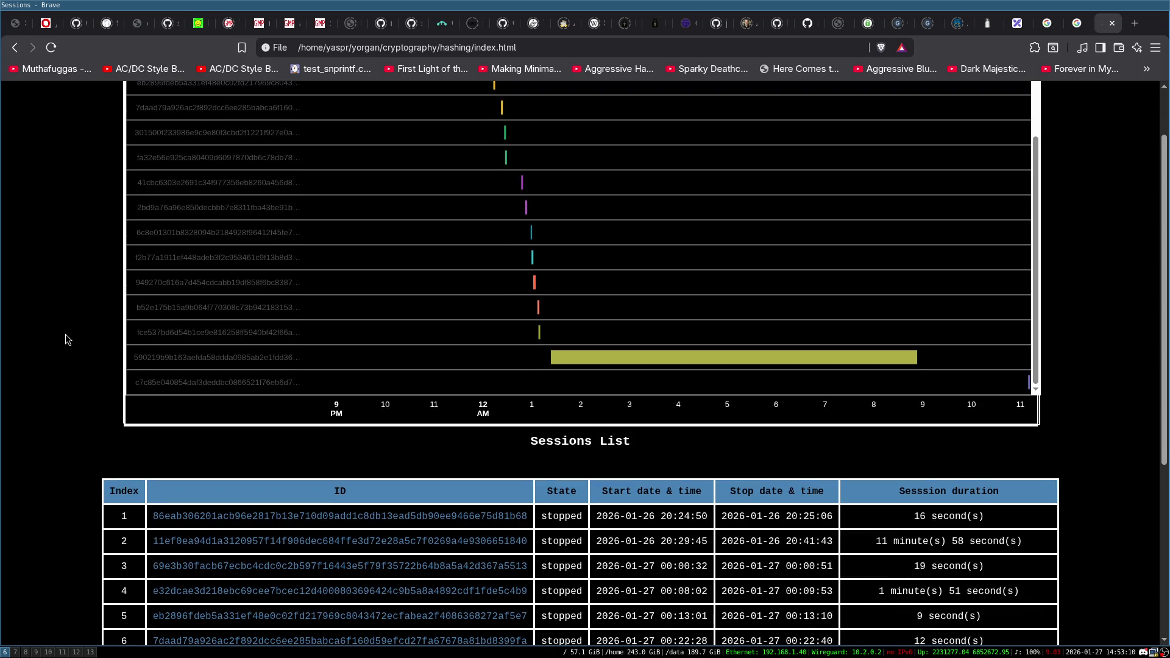
pyautogui.scroll(1, 130, 181)
pyautogui.scroll(-1, 110, 191)
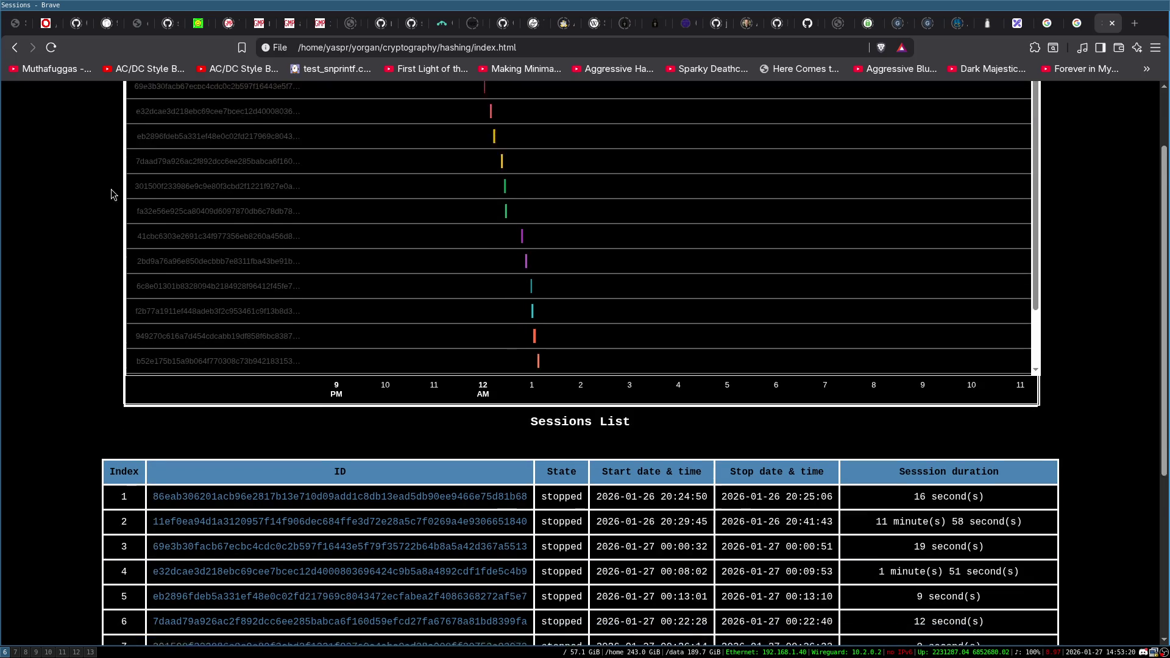
pyautogui.scroll(1, 94, 230)
pyautogui.scroll(-1, 183, 290)
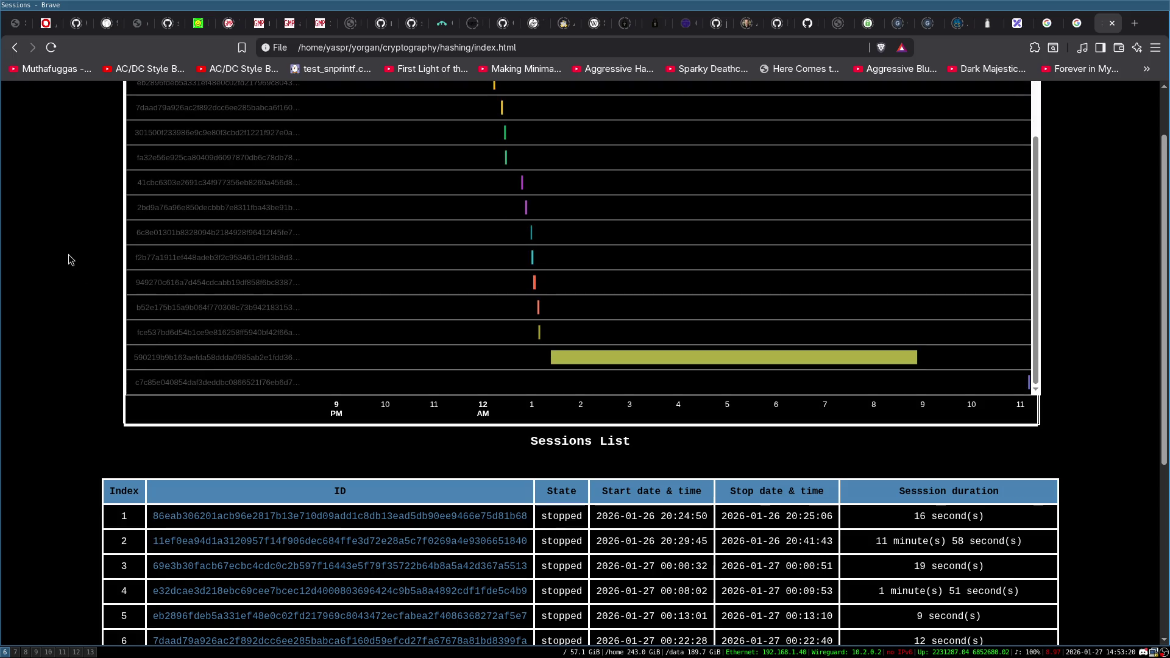
pyautogui.scroll(1, 68, 256)
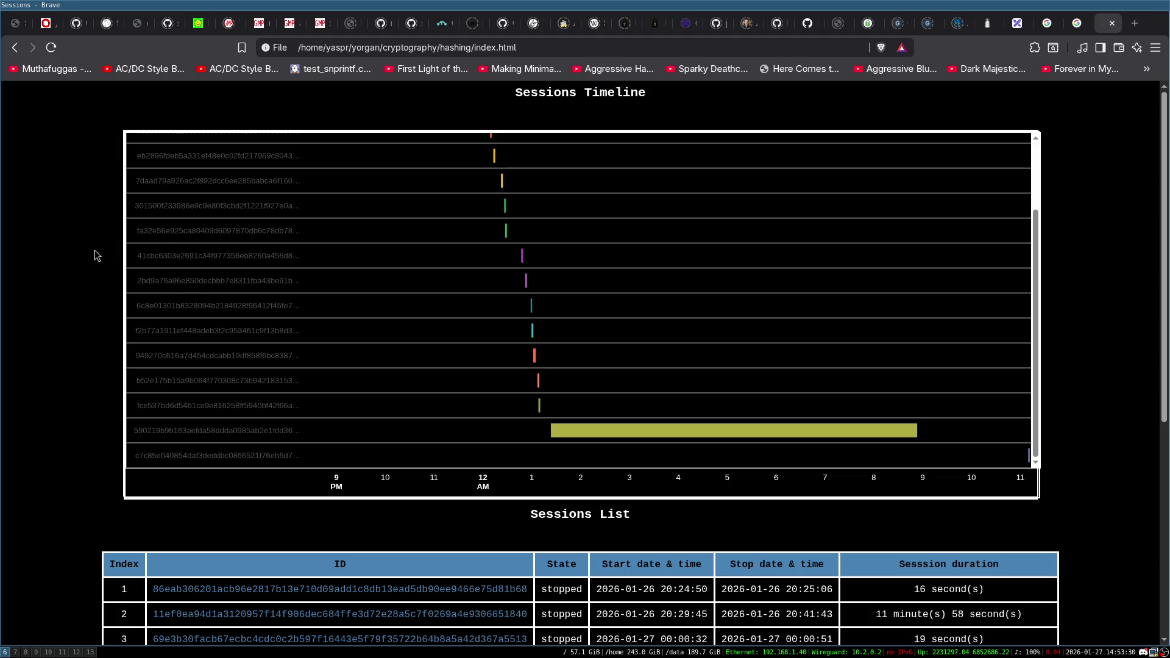
pyautogui.scroll(-2, 223, 256)
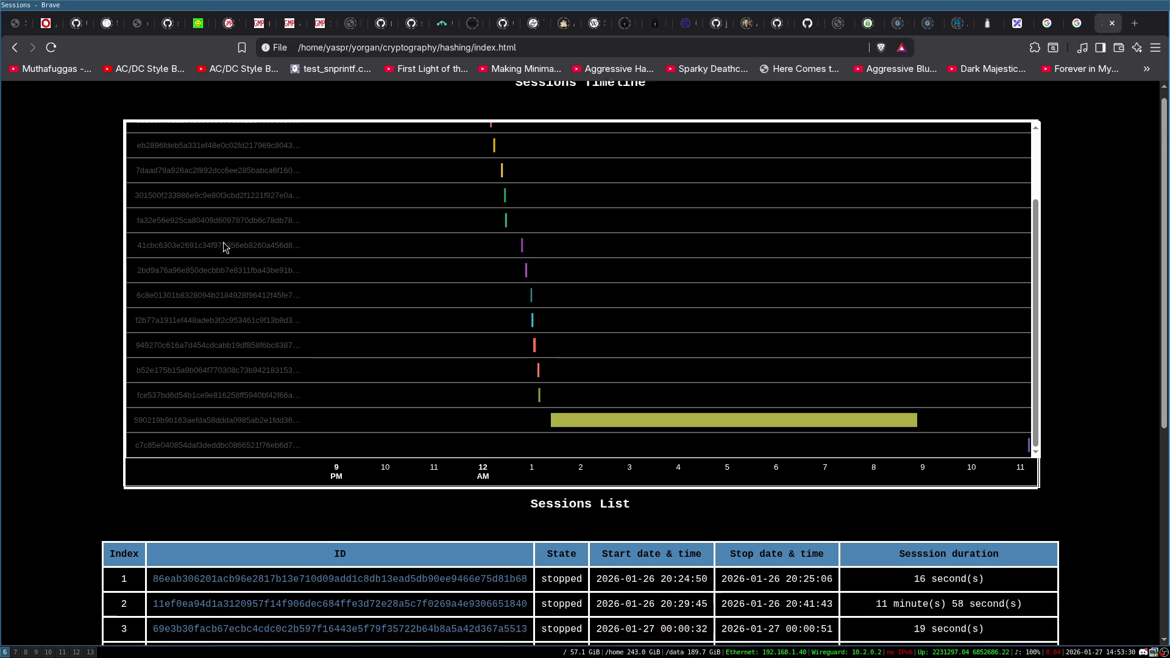
pyautogui.scroll(2, 91, 279)
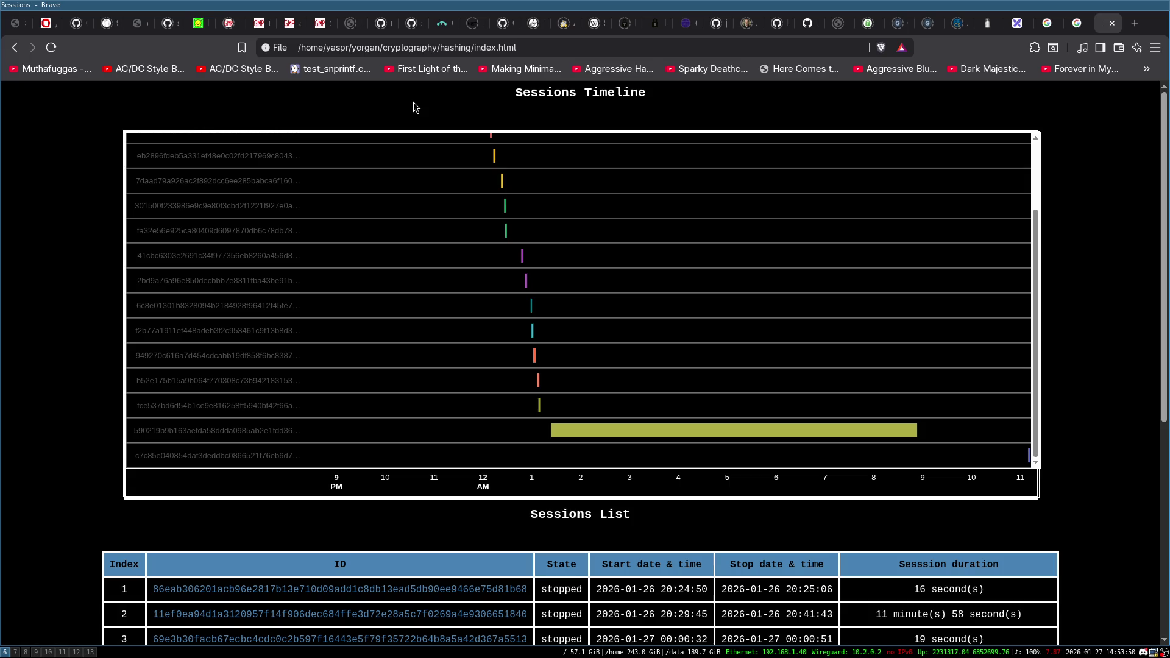
# Briefly scroll the Sessions timeline, then open a blank new tab with Ctrl+T.
pyautogui.scroll(3, 329, 230)
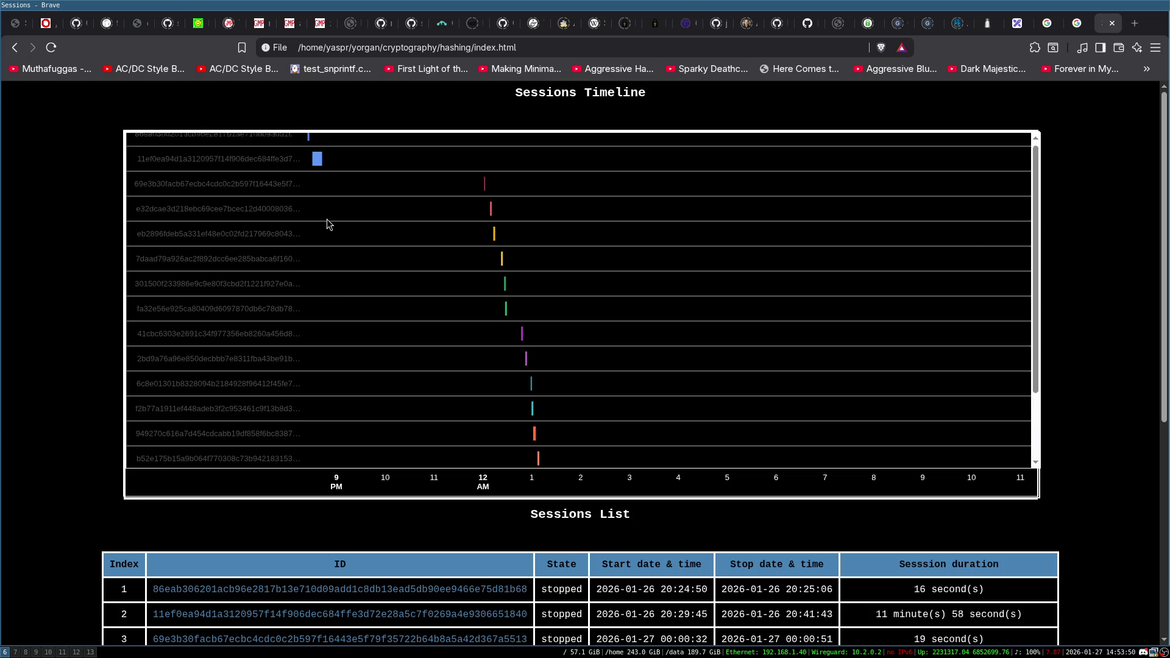
pyautogui.scroll(-3, 349, 238)
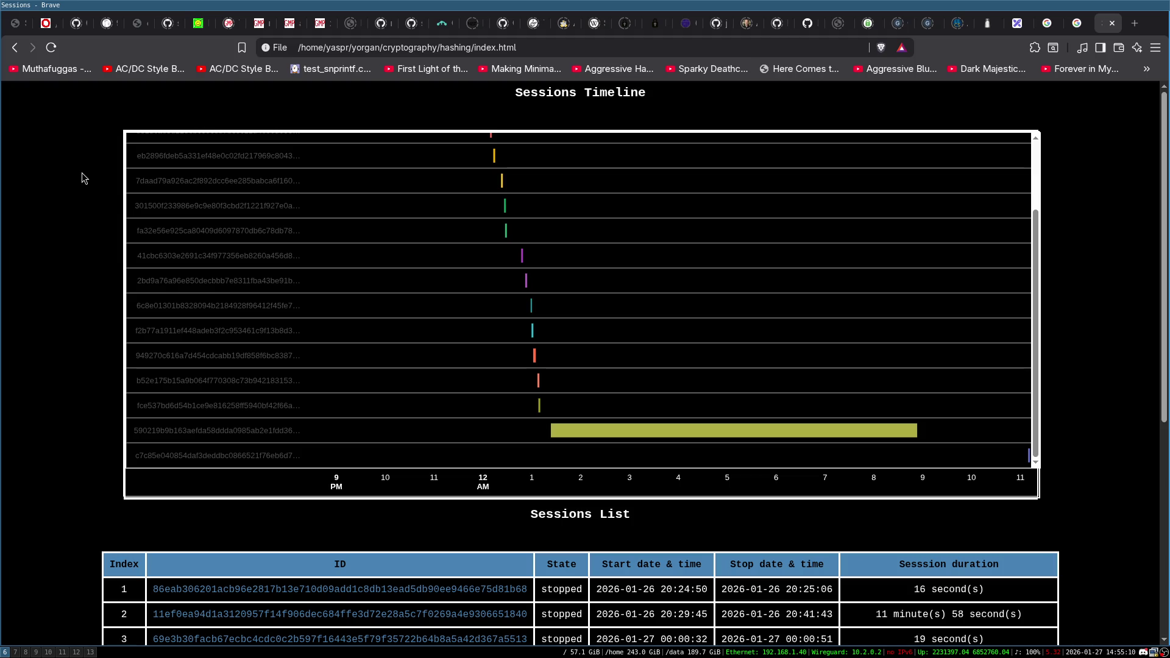
pyautogui.scroll(2, 434, 332)
pyautogui.scroll(-2, 433, 331)
pyautogui.hotkey('ctrl', 't')
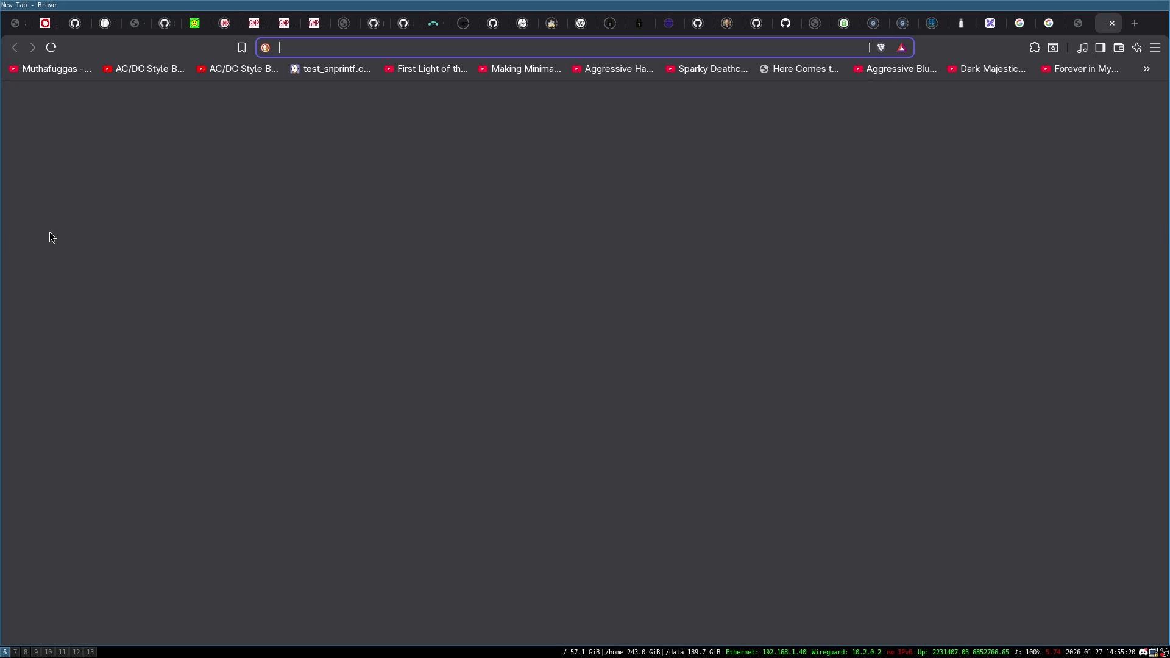
# Search YouTube with '!Yt bunnie huang sd-cards' and open the 30C3 SD Memory Card talk.
pyautogui.write('!Yt bunnie huang')
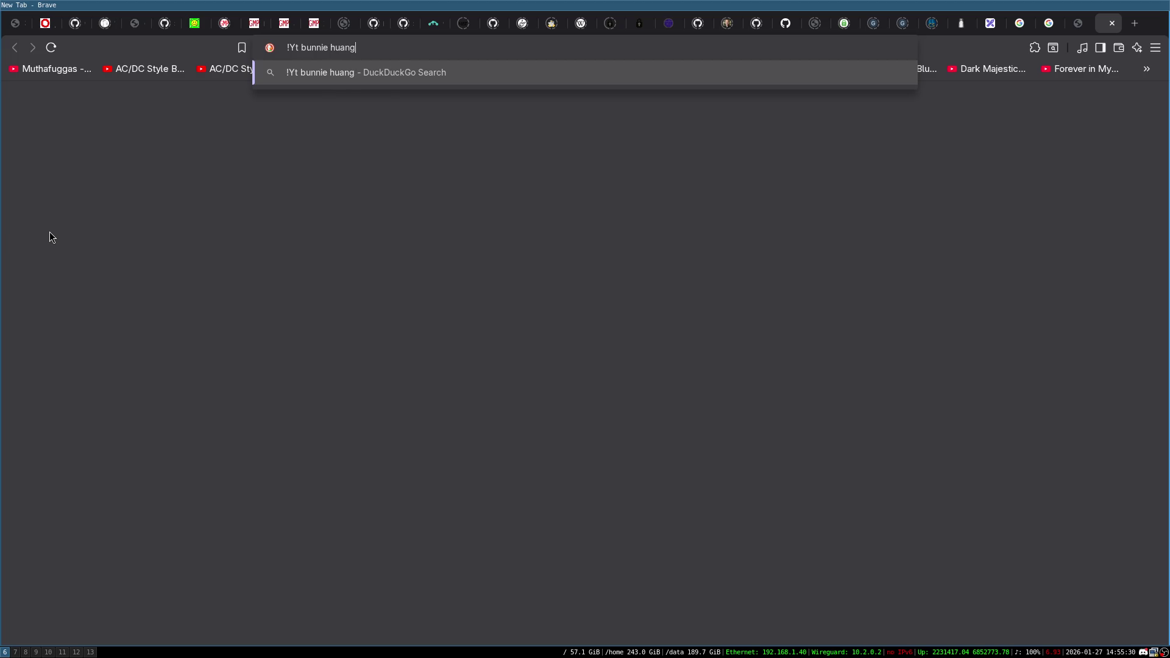
pyautogui.write('sd-cards')
pyautogui.press('Return')
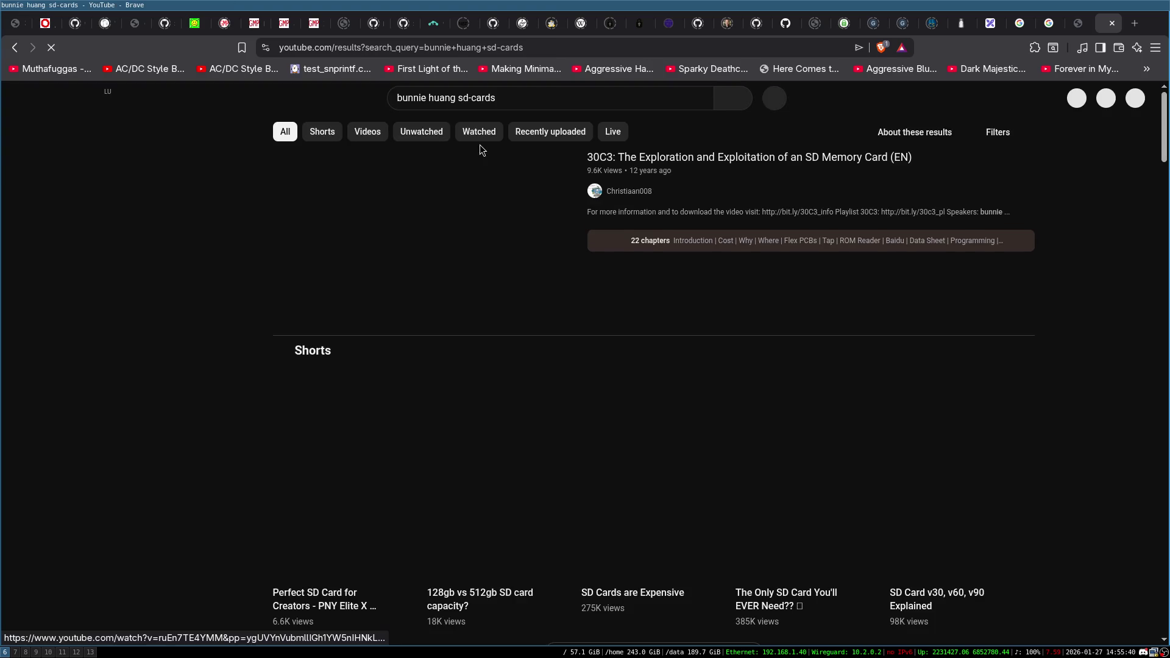
pyautogui.click(452, 212)
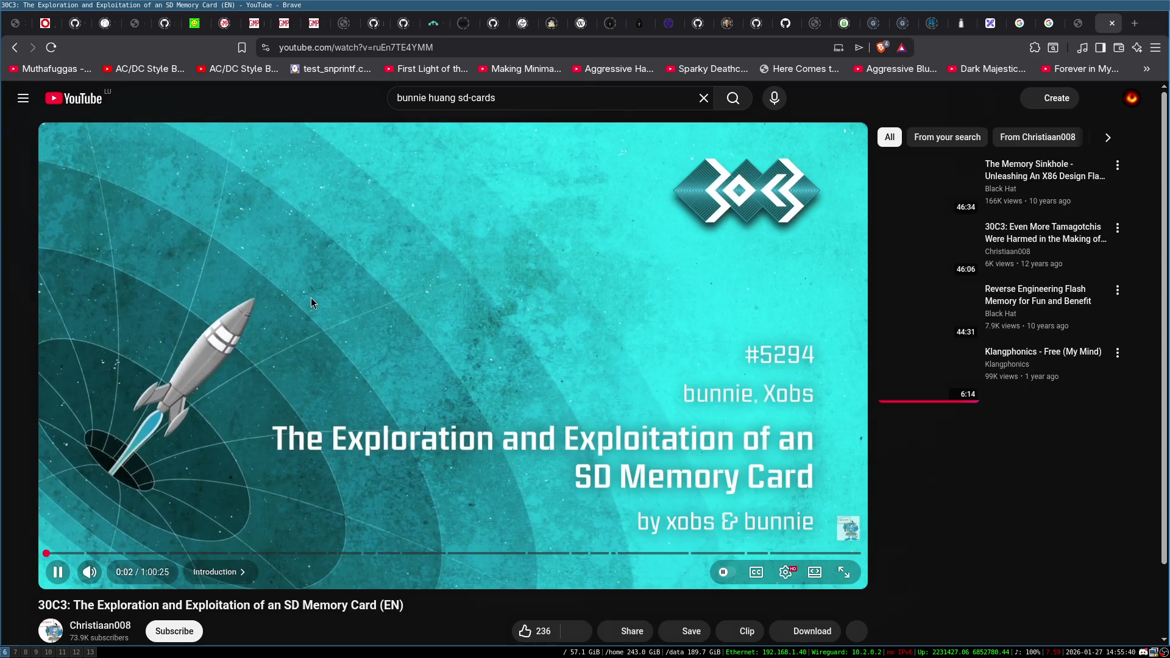
# Pause the 30C3 talk and seek to 17:59 in the ROM Reader chapter.
pyautogui.click(341, 181)
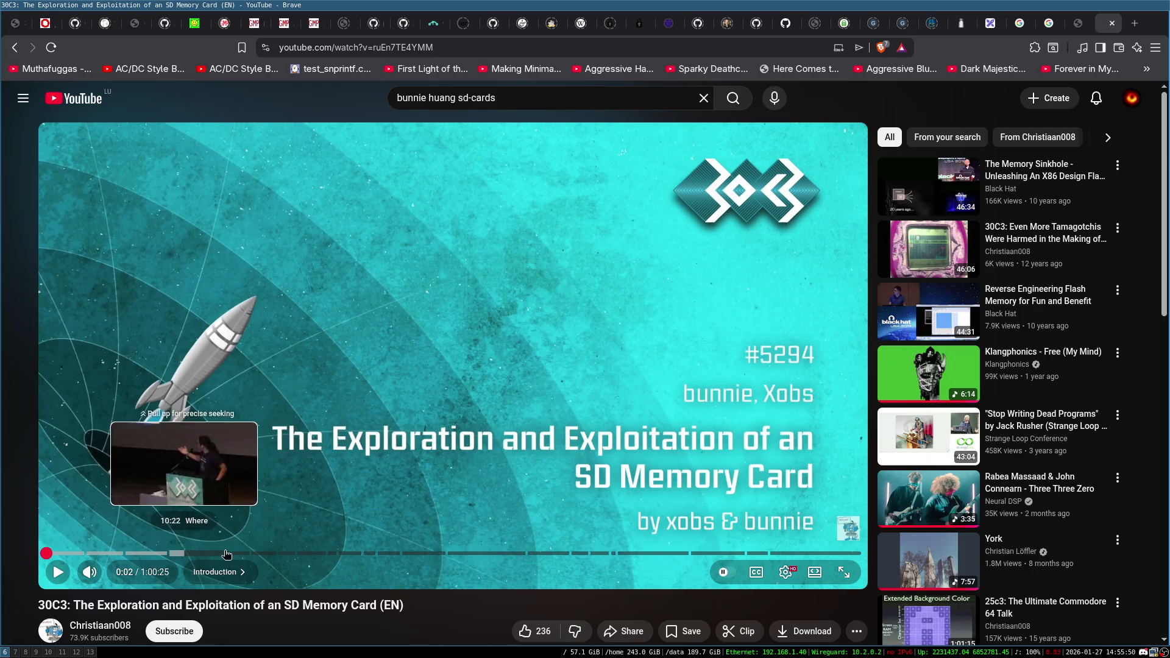
pyautogui.click(250, 554)
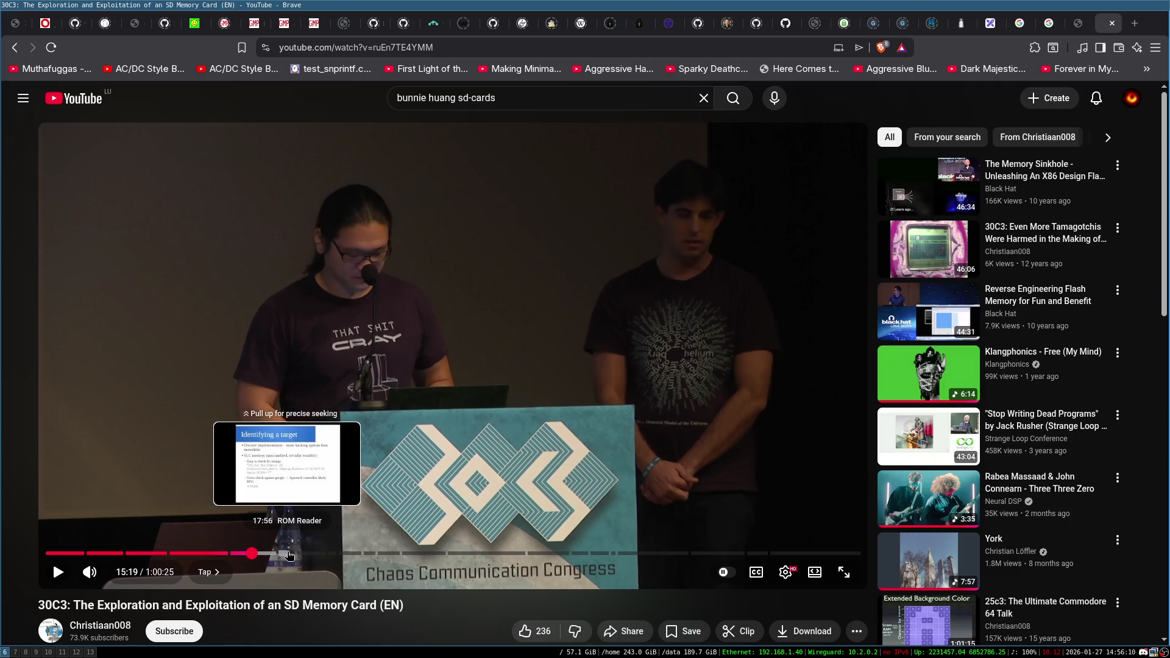
pyautogui.click(290, 554)
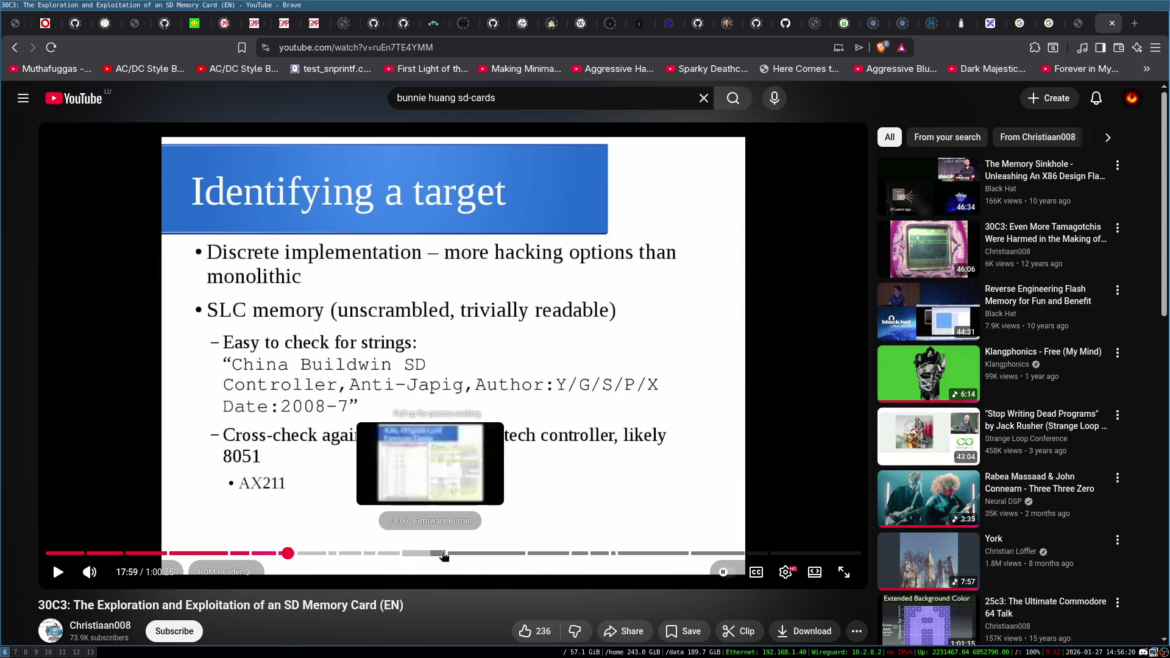
# Select the video's web address, then close the YouTube tab.
pyautogui.click(378, 47)
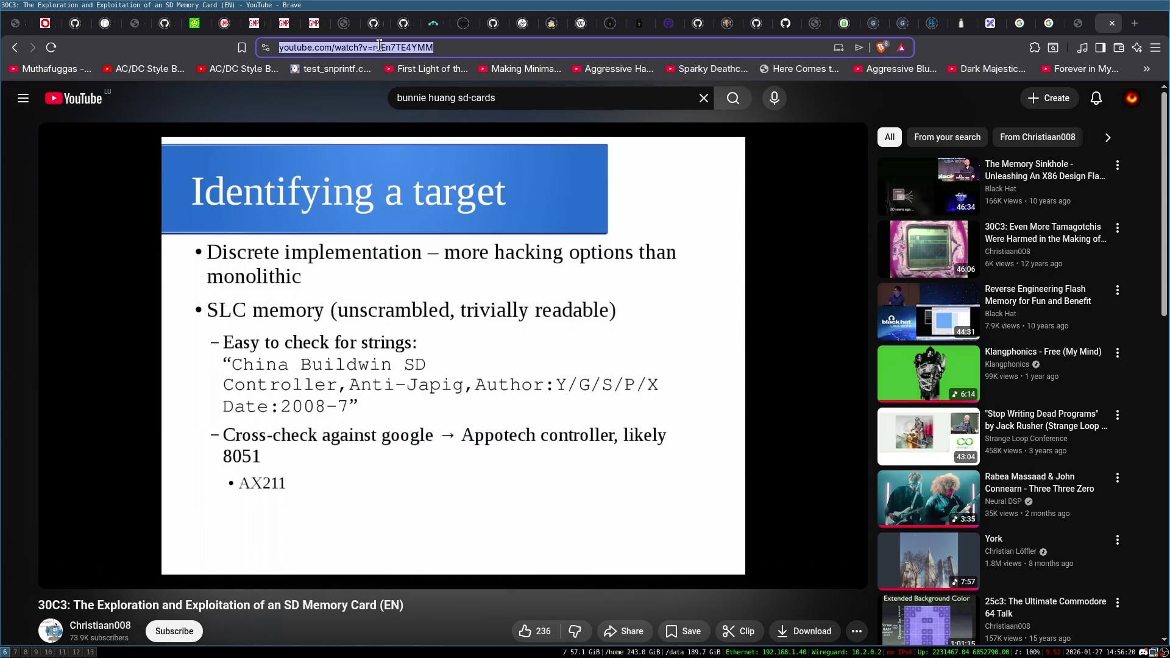
pyautogui.press('Escape')
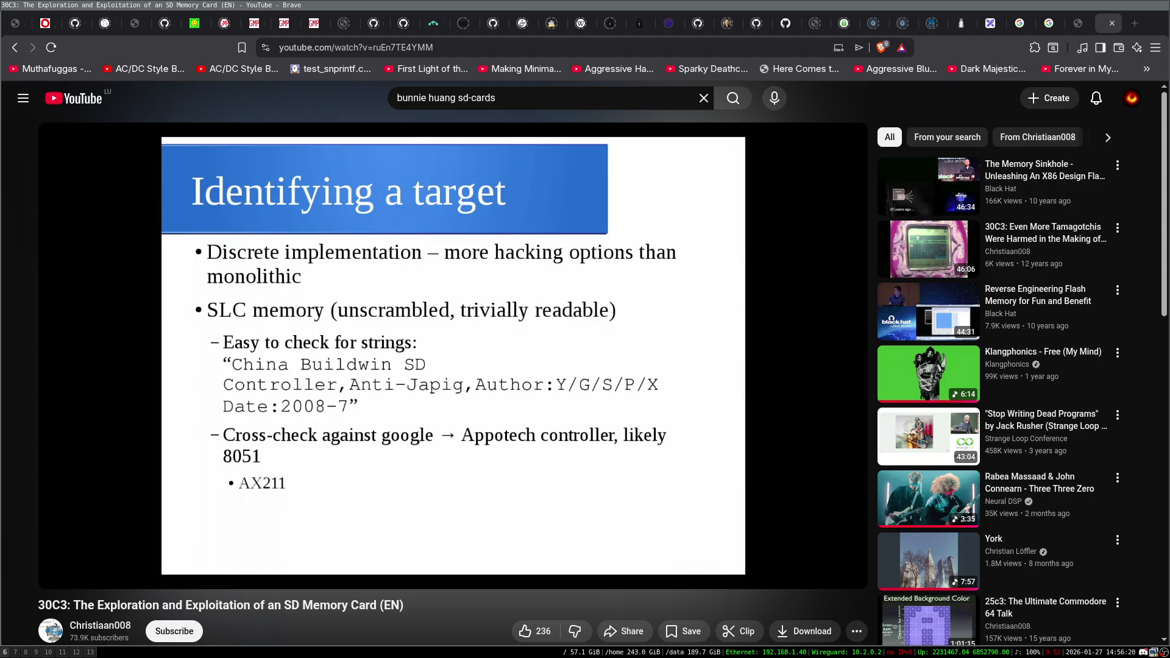
pyautogui.hotkey('ctrl', 'l')
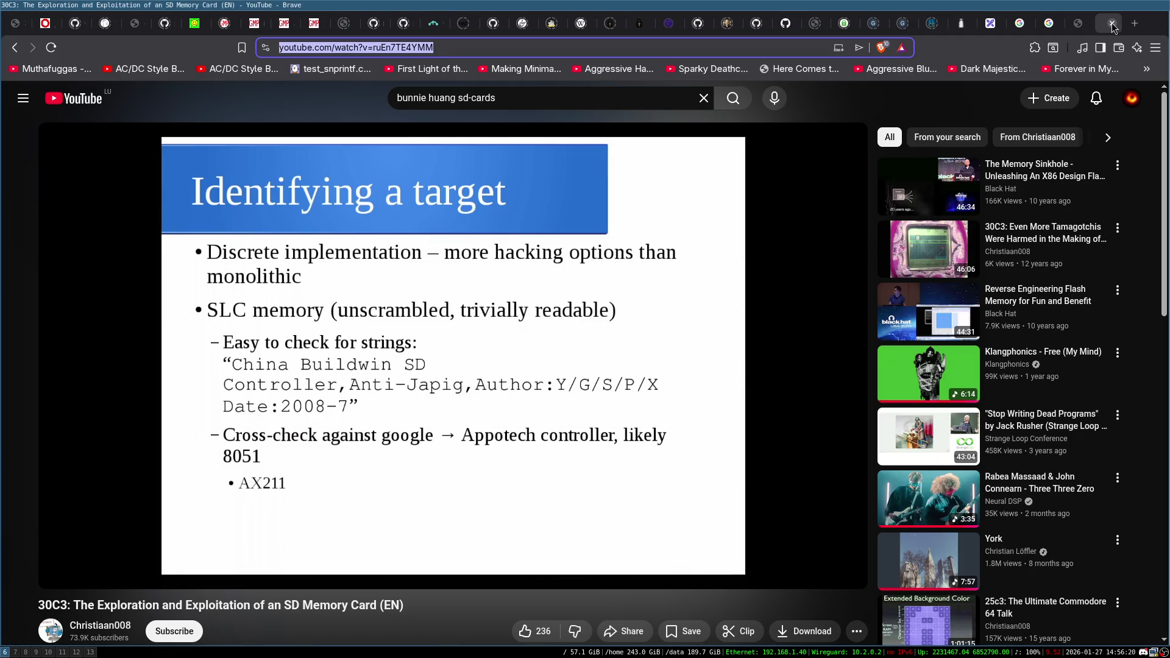
pyautogui.click(1113, 24)
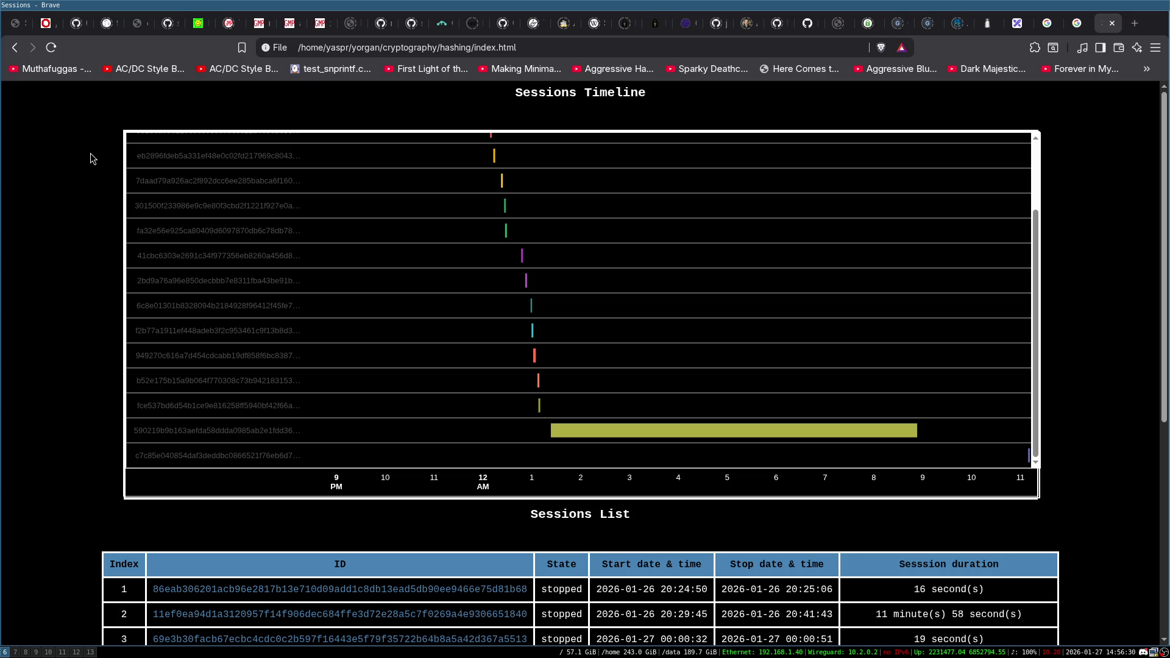
# Load down2core.com in a new tab from the address-bar suggestion.
pyautogui.hotkey('ctrl', 't')
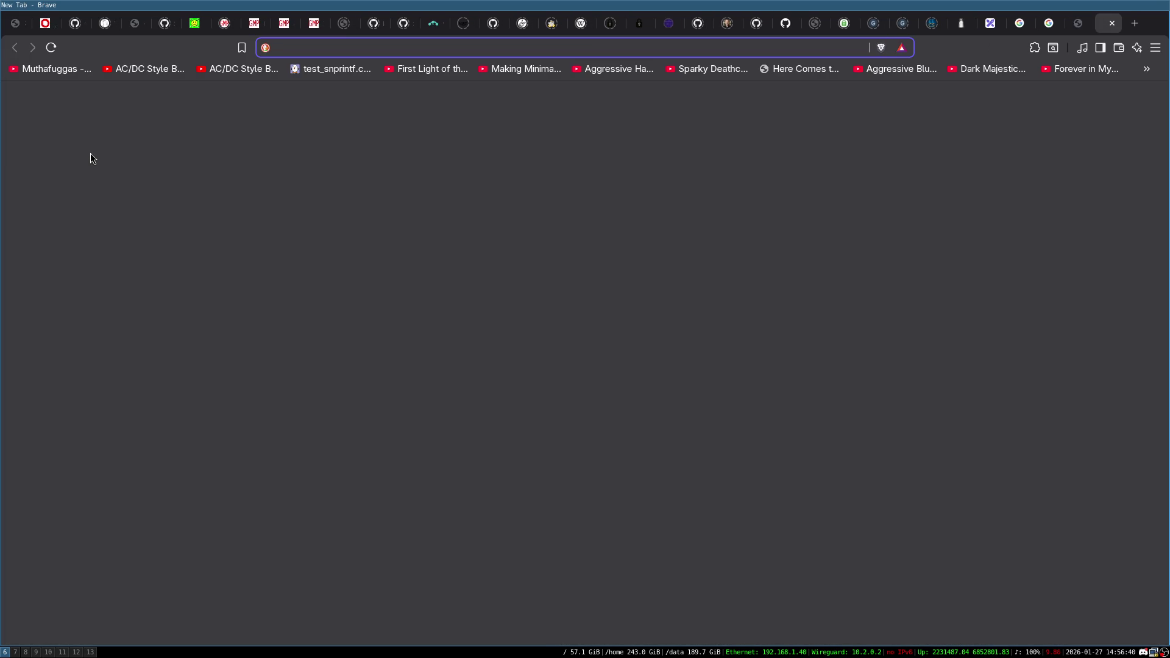
pyautogui.write('down')
pyautogui.press('Down')
pyautogui.press('Return')
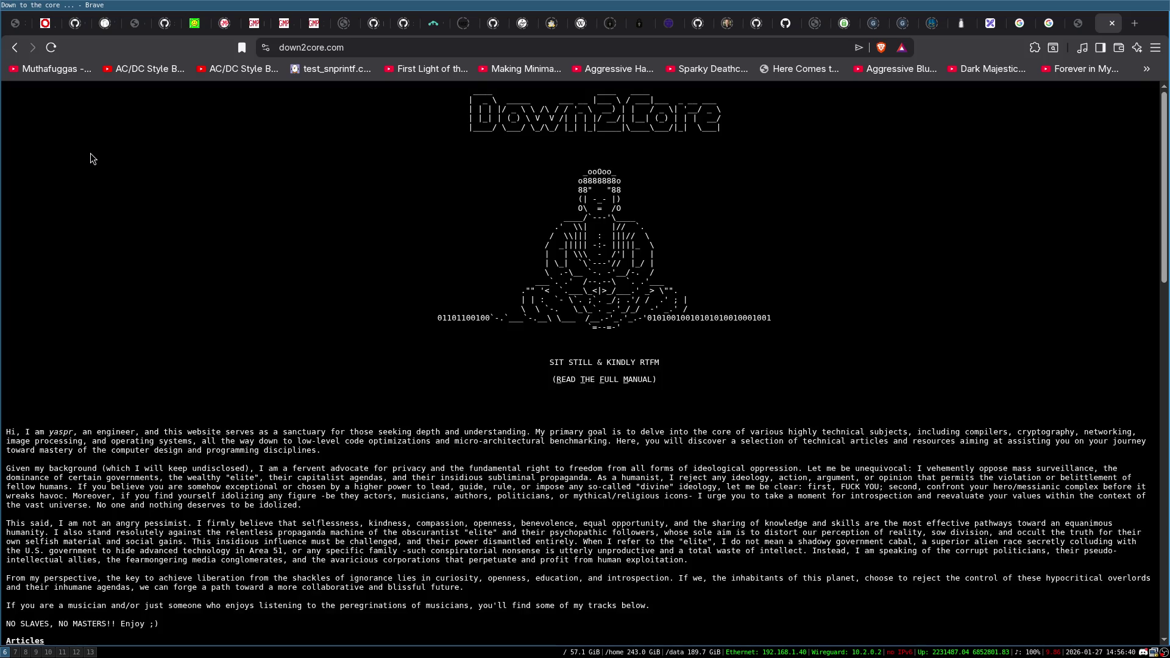
# Open The Code Path article and follow its Hacking the Xbox PDF reference.
pyautogui.scroll(-4, 231, 326)
pyautogui.click(131, 440)
pyautogui.scroll(-15, 272, 357)
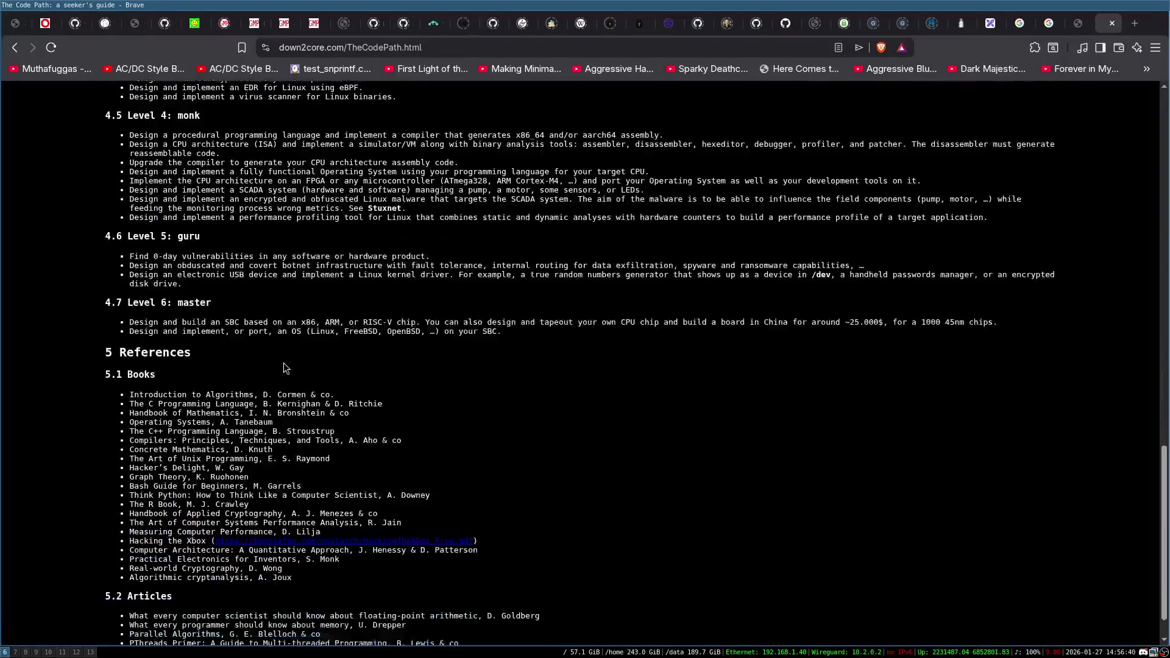
pyautogui.click(379, 497)
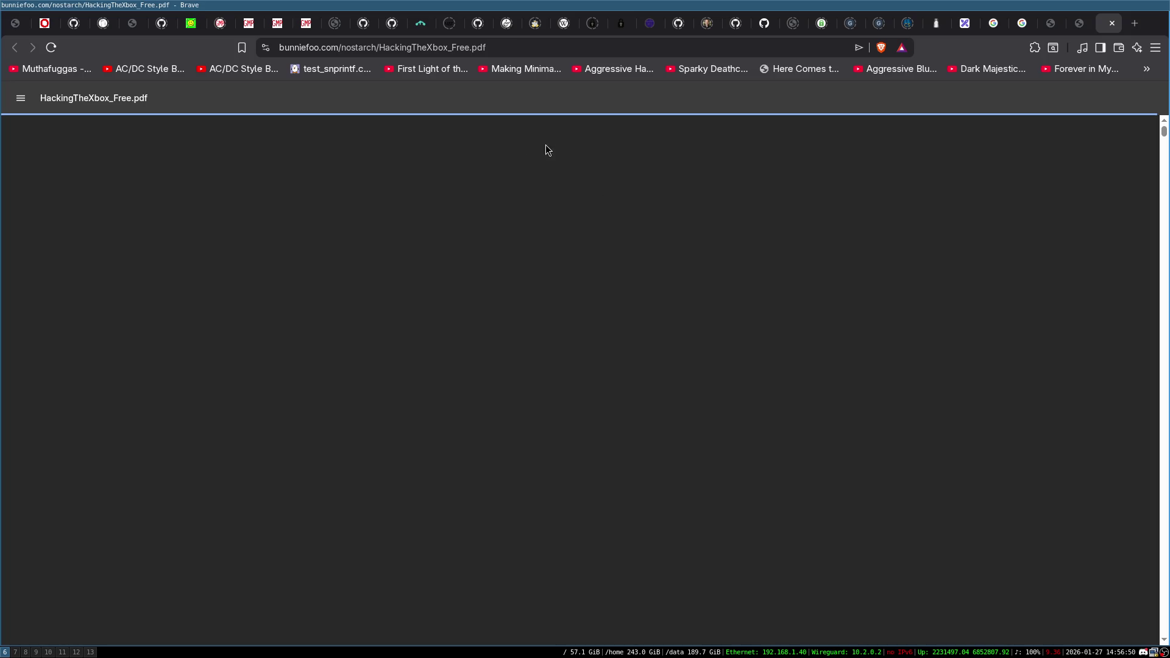
# Skim Hacking the Xbox from its cover through contents and prologue to page 40, 'Deconstructing the Xbox'.
pyautogui.scroll(-20, 604, 281)
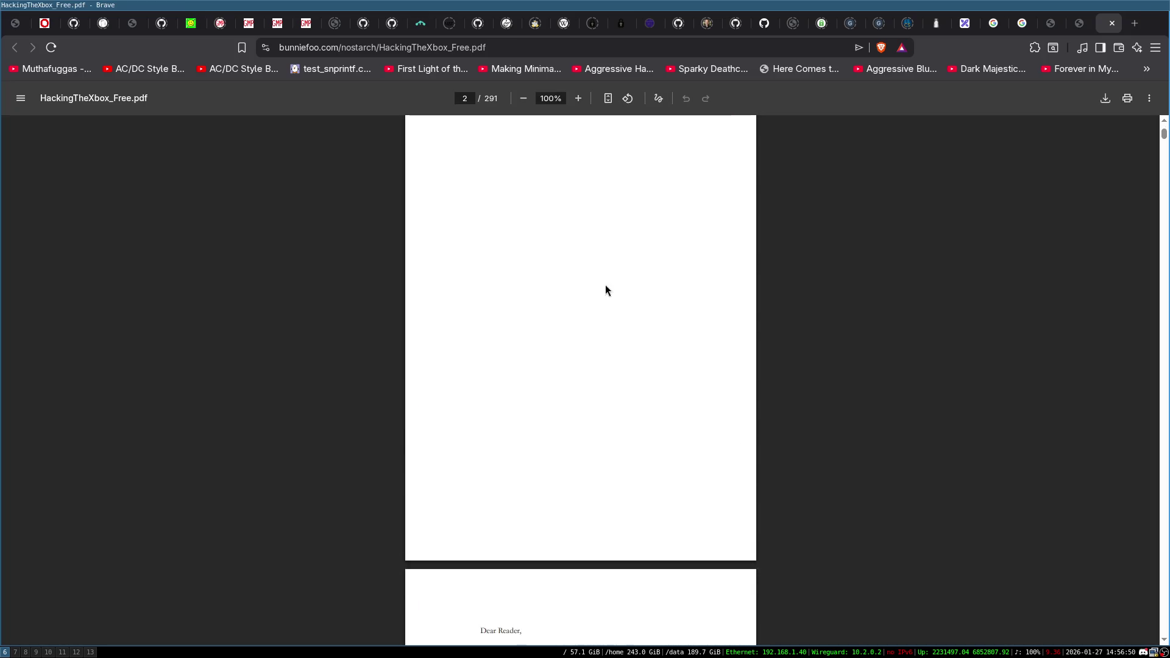
pyautogui.scroll(-15, 578, 234)
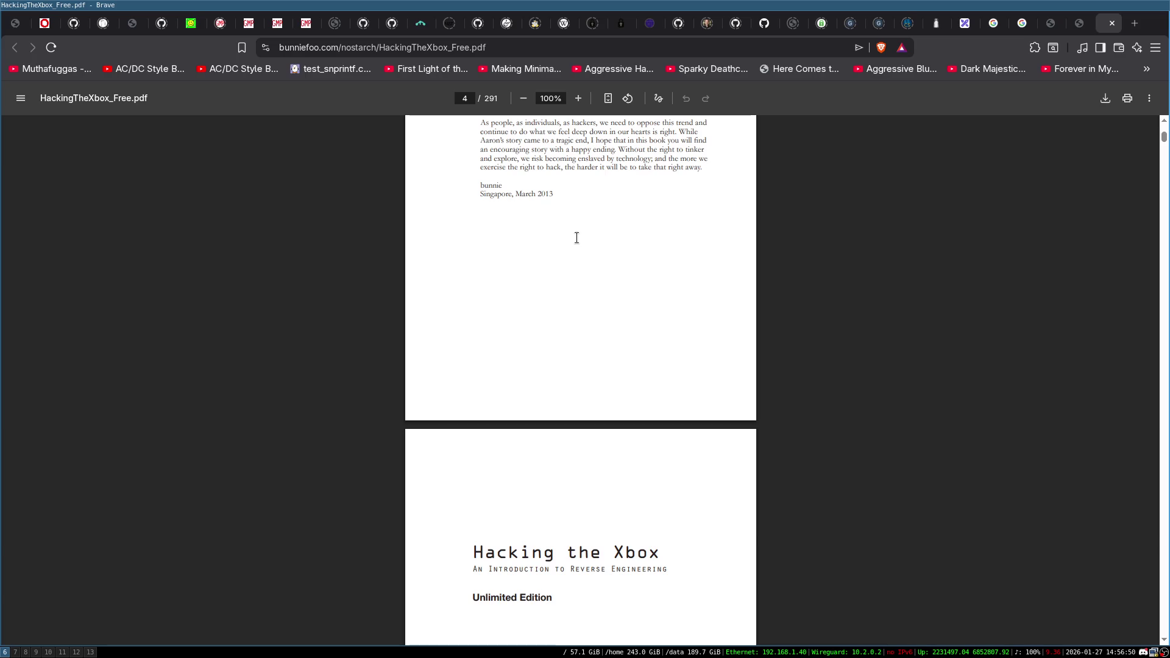
pyautogui.scroll(-20, 577, 237)
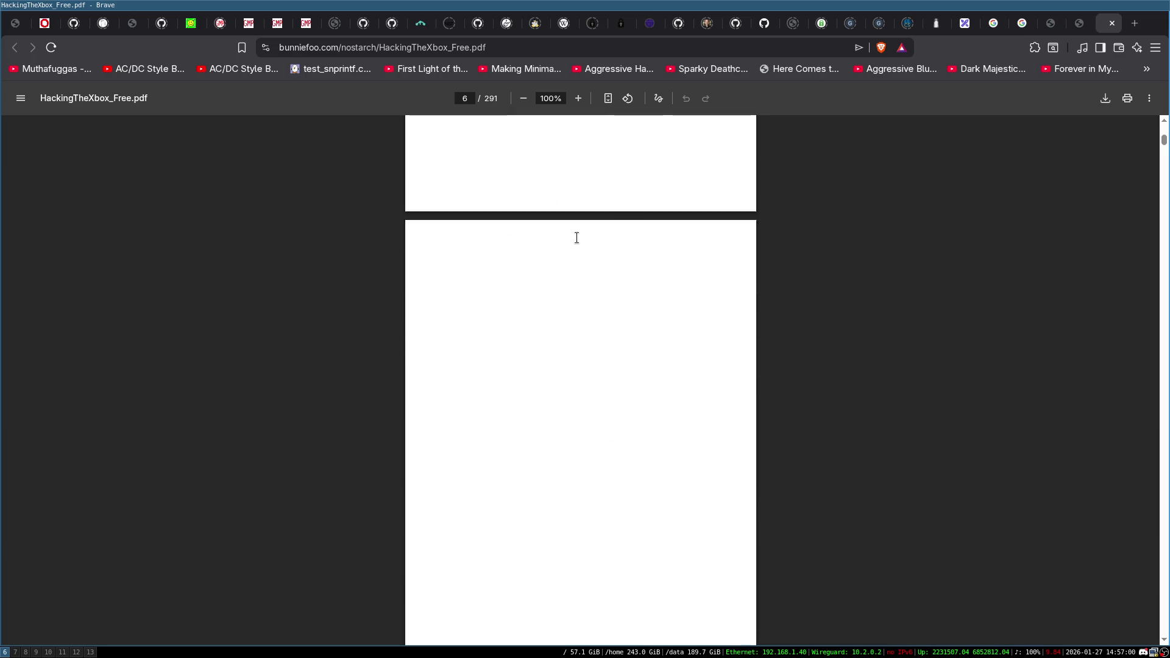
pyautogui.scroll(-15, 576, 238)
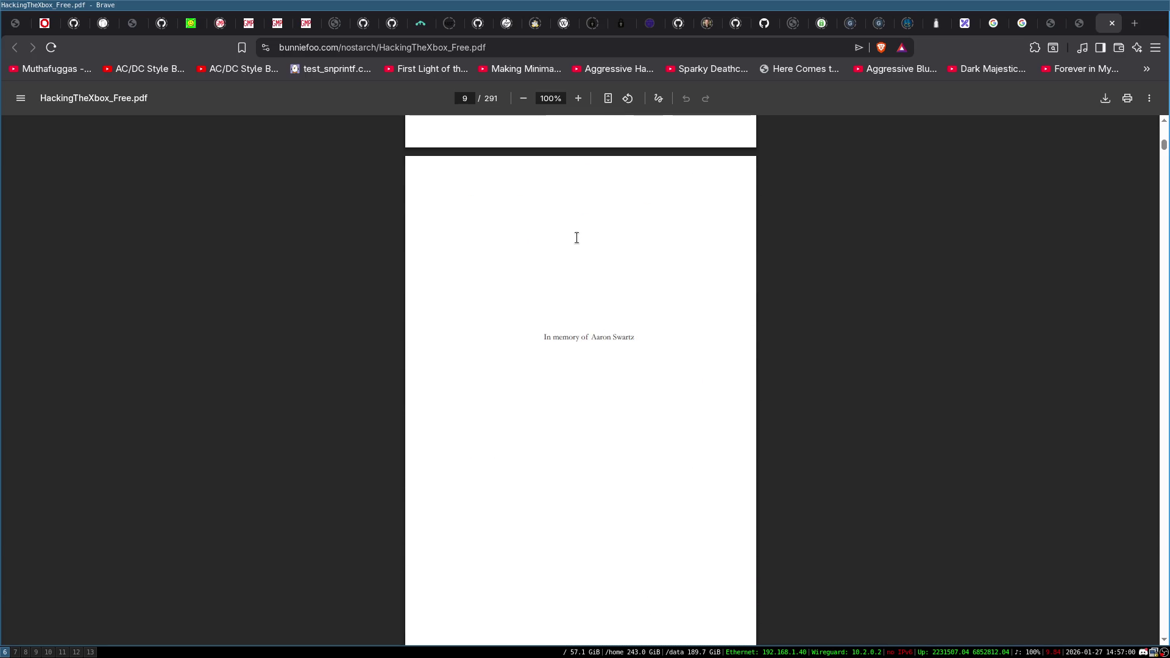
pyautogui.scroll(-10, 576, 238)
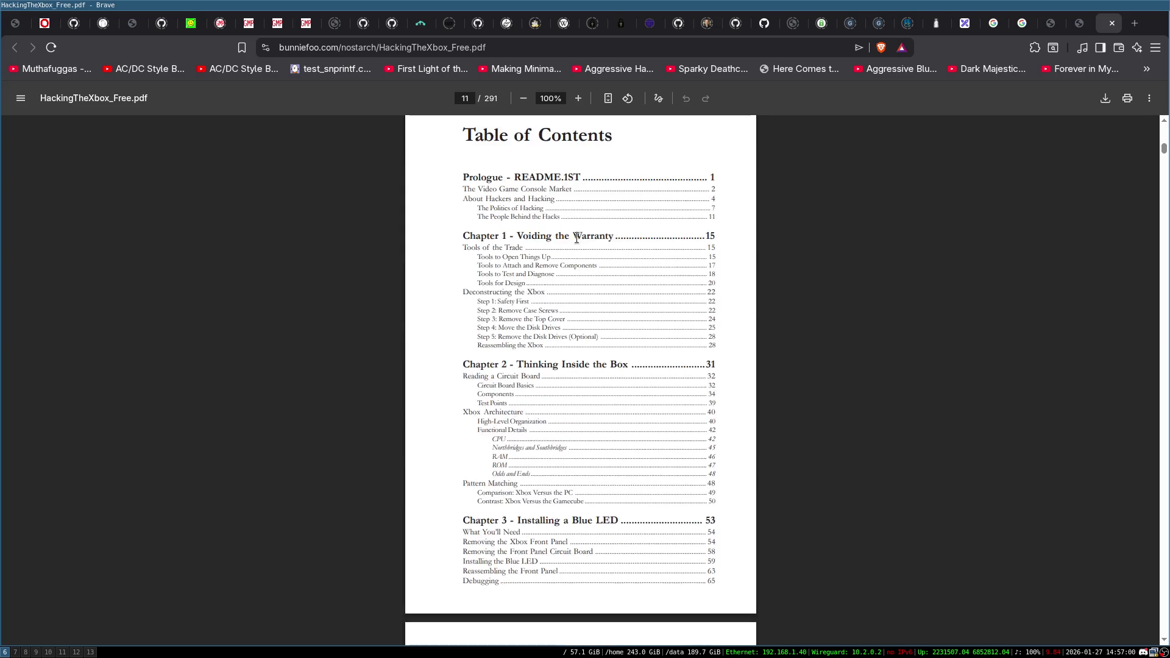
pyautogui.scroll(-15, 578, 206)
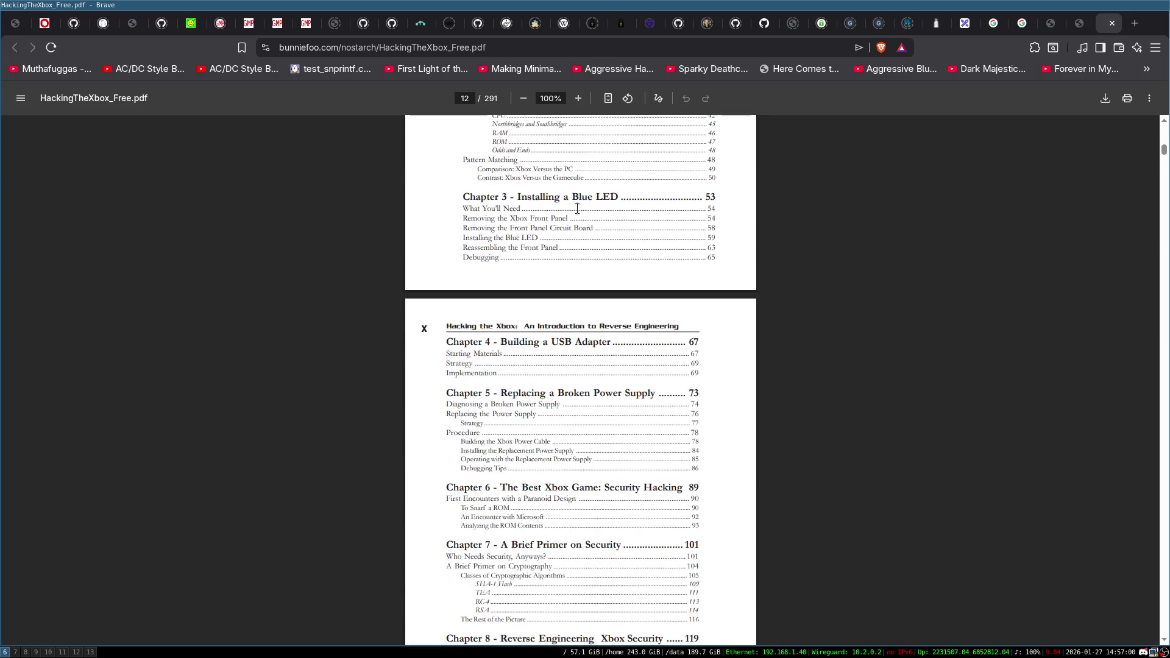
pyautogui.scroll(-10, 607, 297)
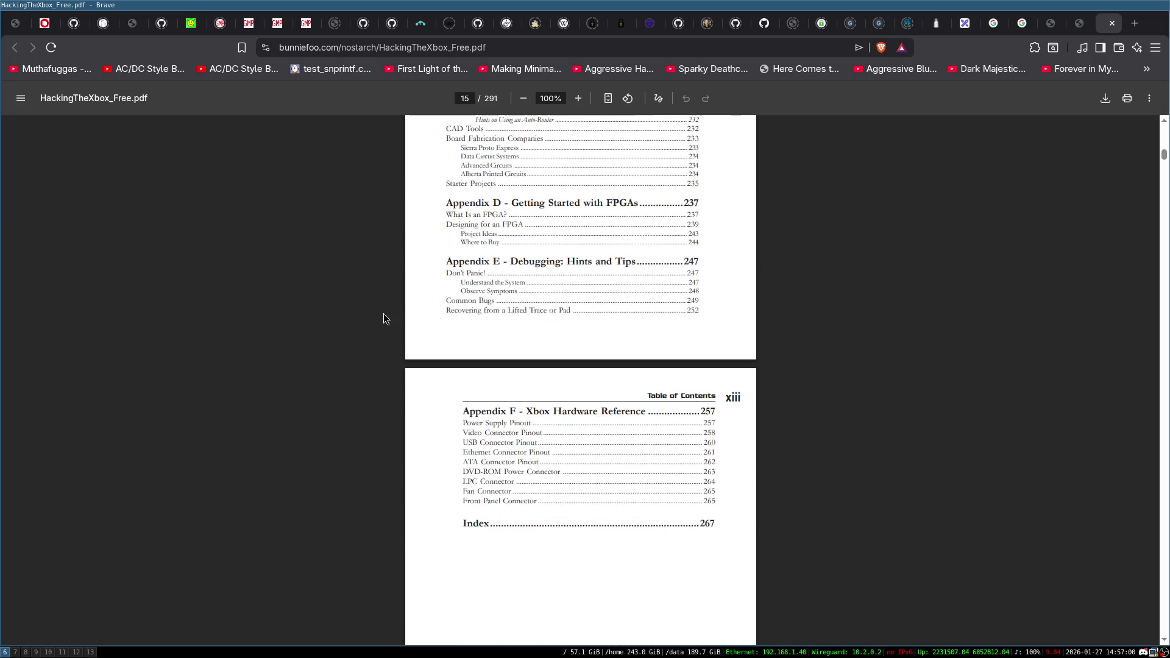
pyautogui.scroll(10, 432, 329)
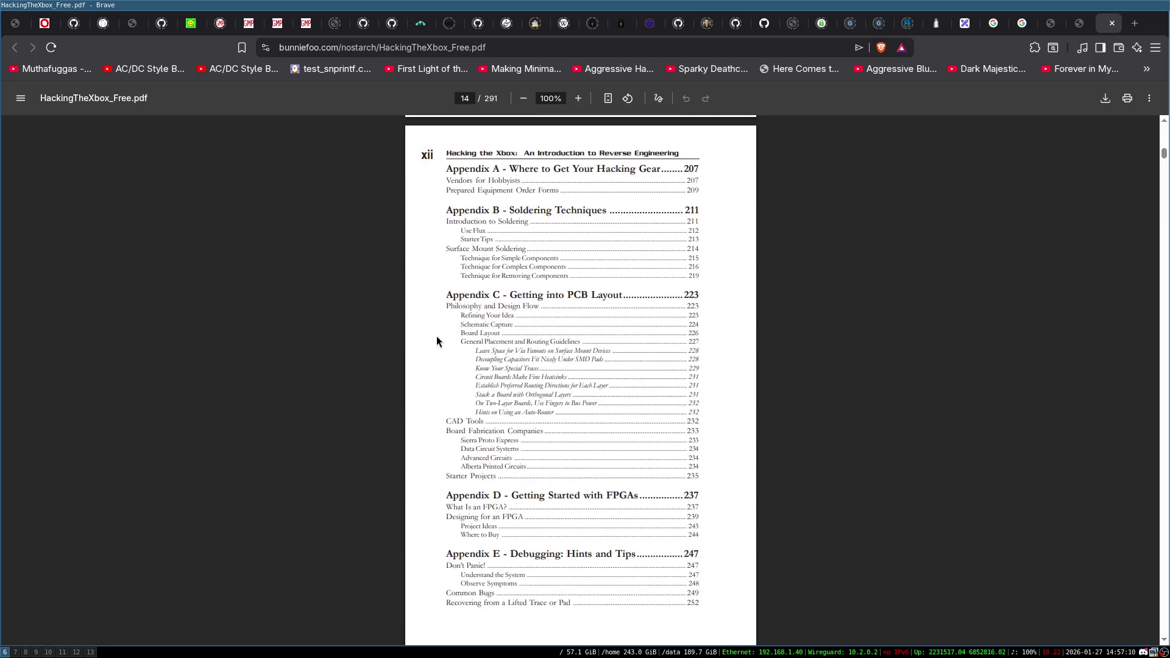
pyautogui.scroll(6, 434, 321)
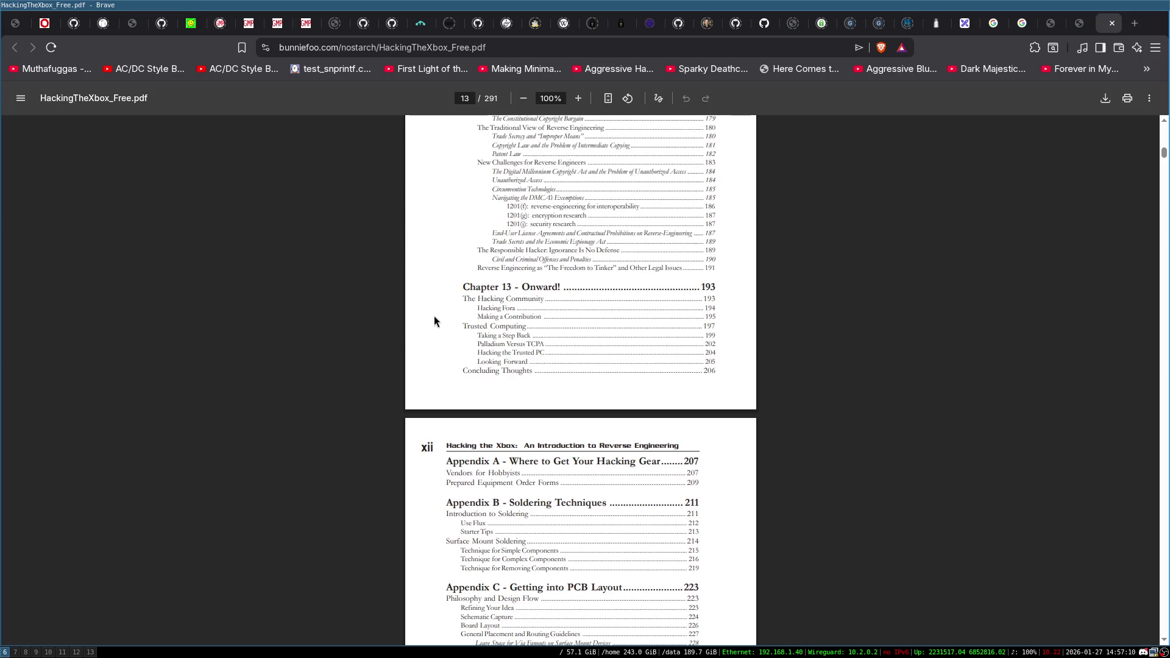
pyautogui.scroll(-1, 433, 321)
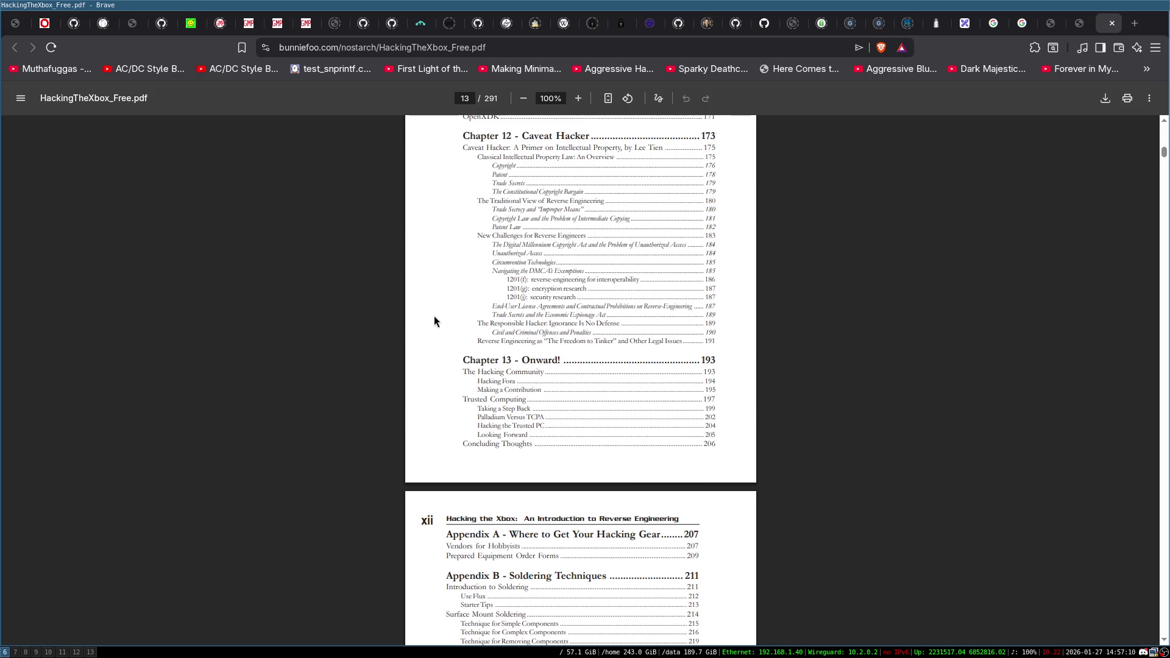
pyautogui.scroll(-20, 414, 311)
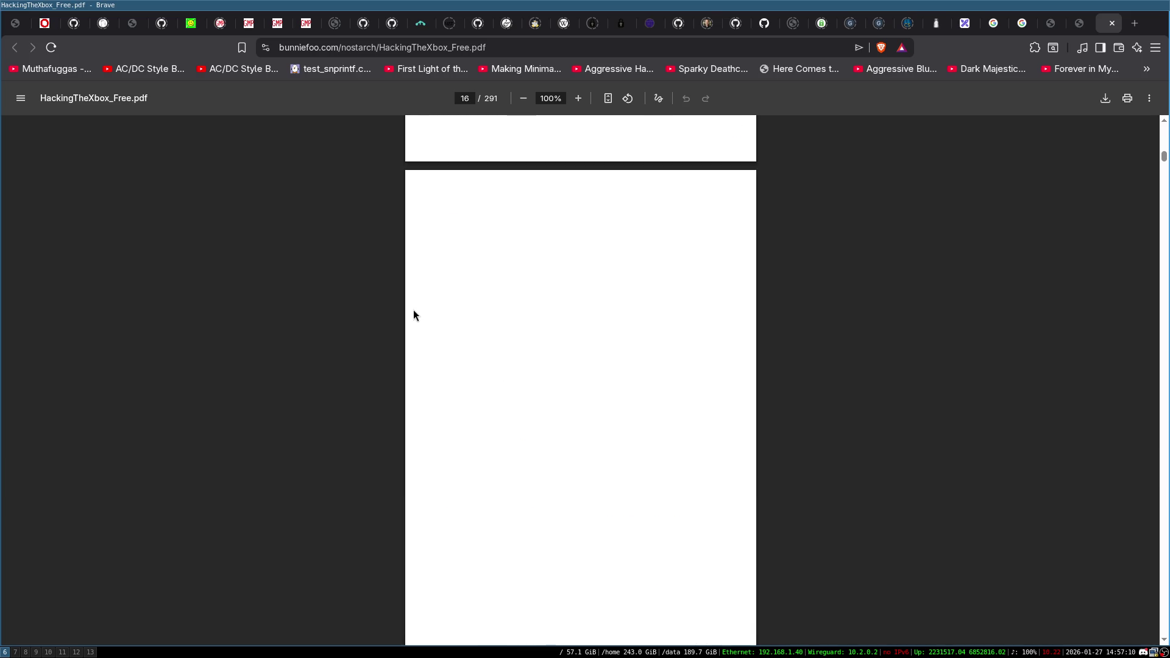
pyautogui.scroll(-18, 413, 315)
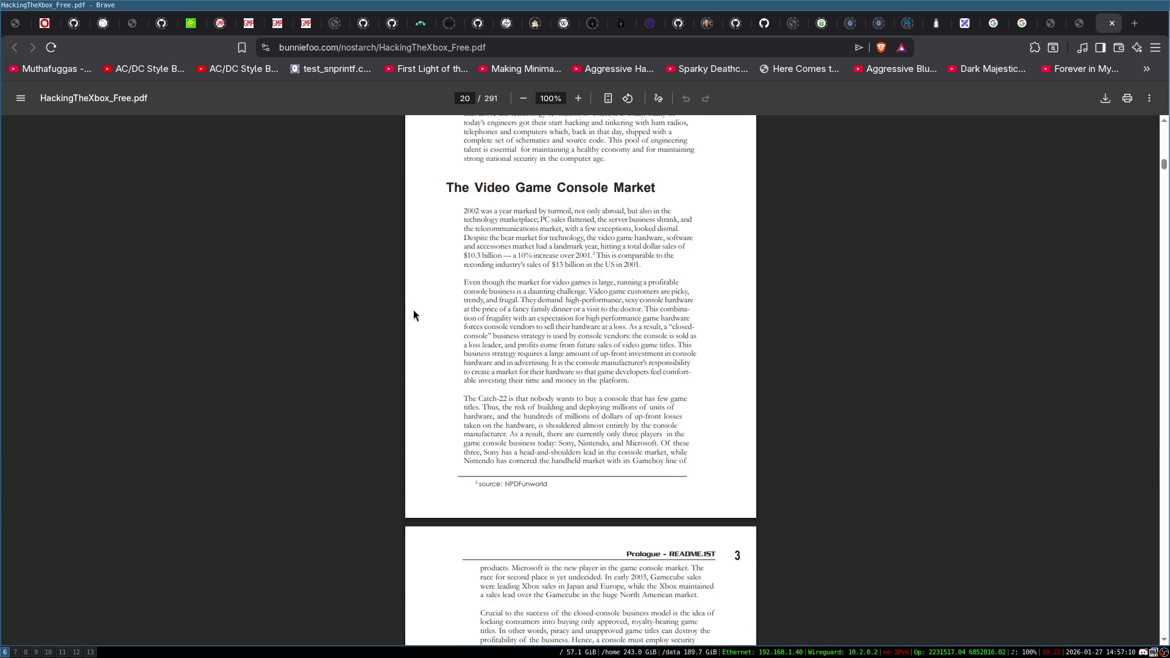
pyautogui.scroll(-10, 413, 315)
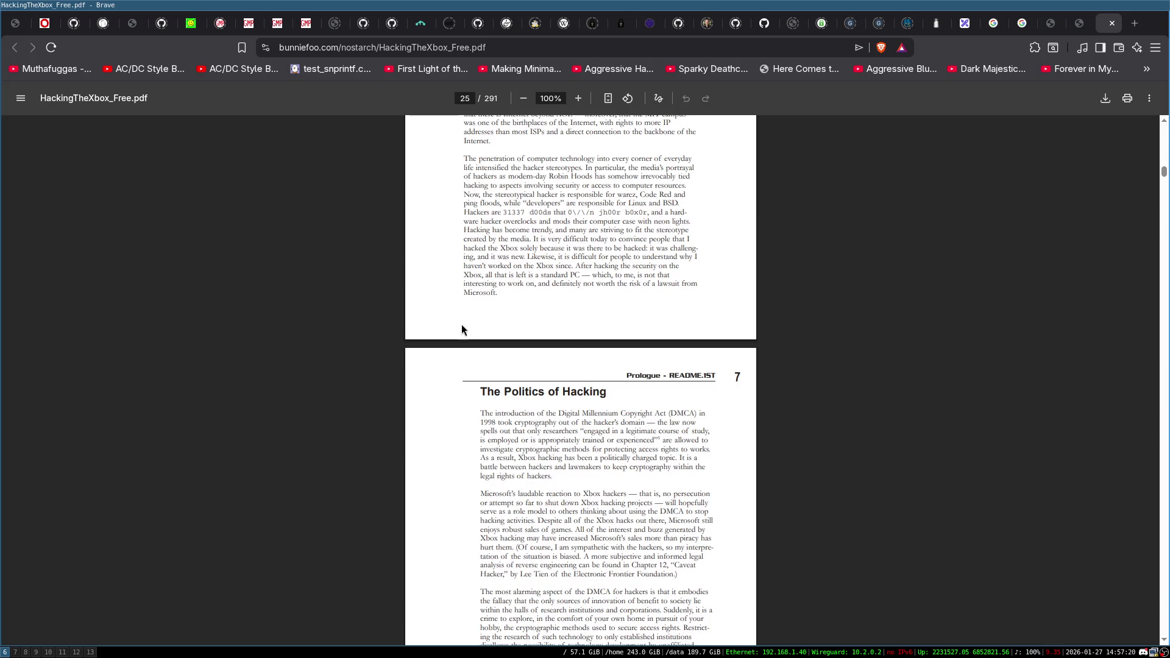
pyautogui.scroll(5, 457, 341)
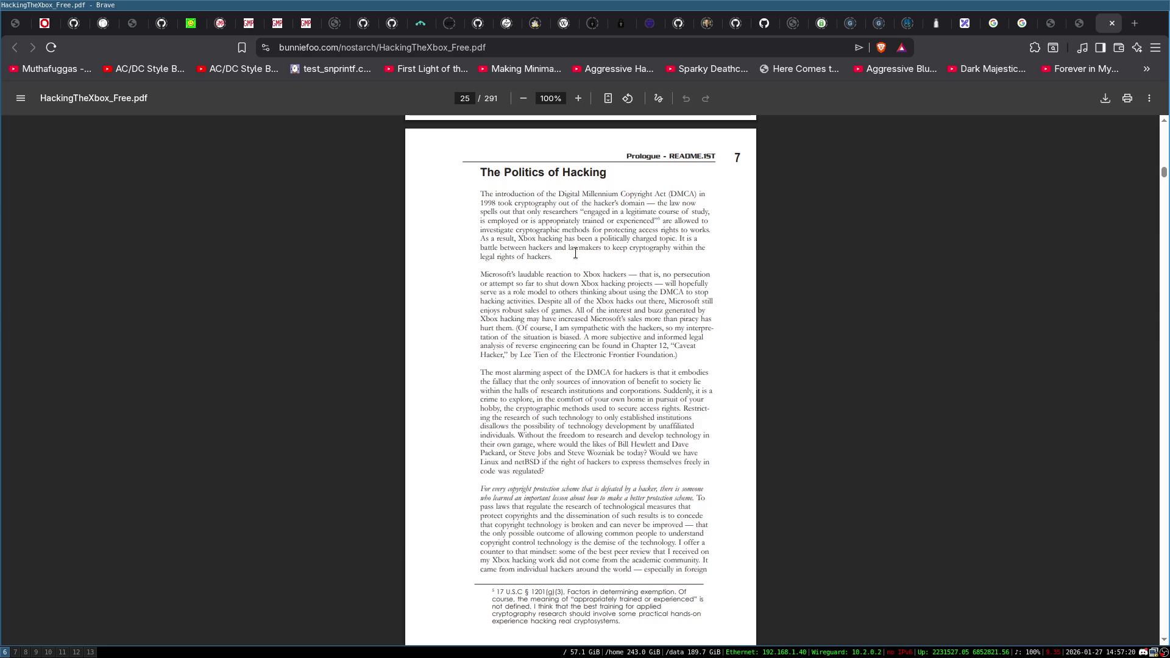
pyautogui.scroll(8, 467, 239)
pyautogui.scroll(-13, 443, 342)
pyautogui.scroll(-20, 447, 352)
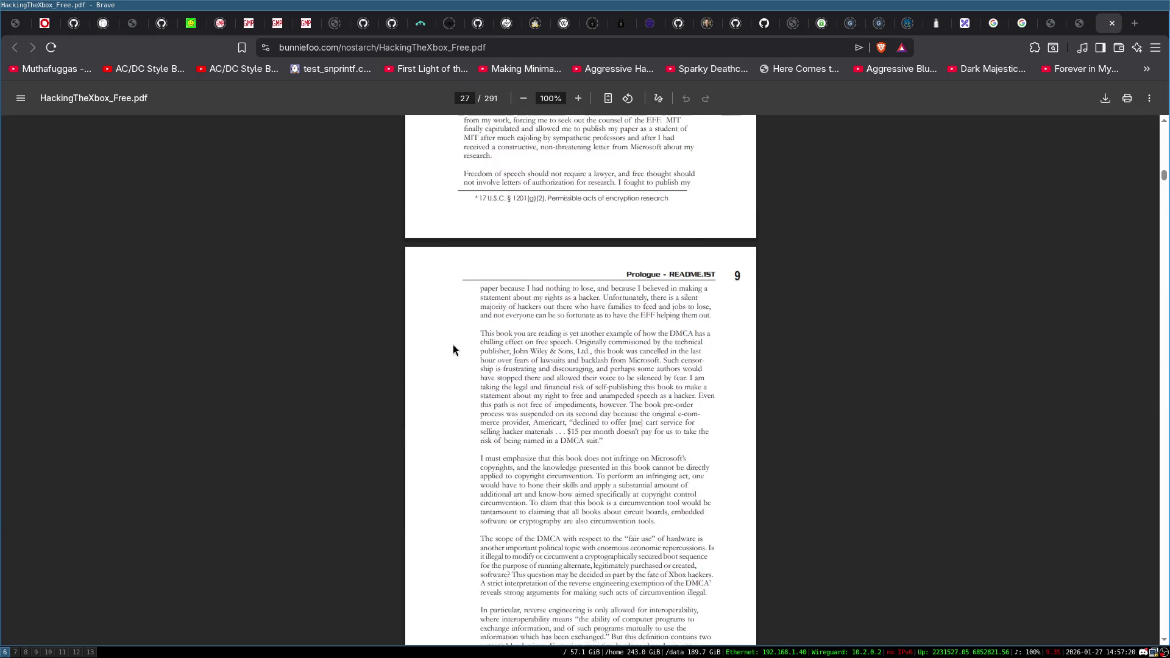
pyautogui.scroll(-5, 447, 353)
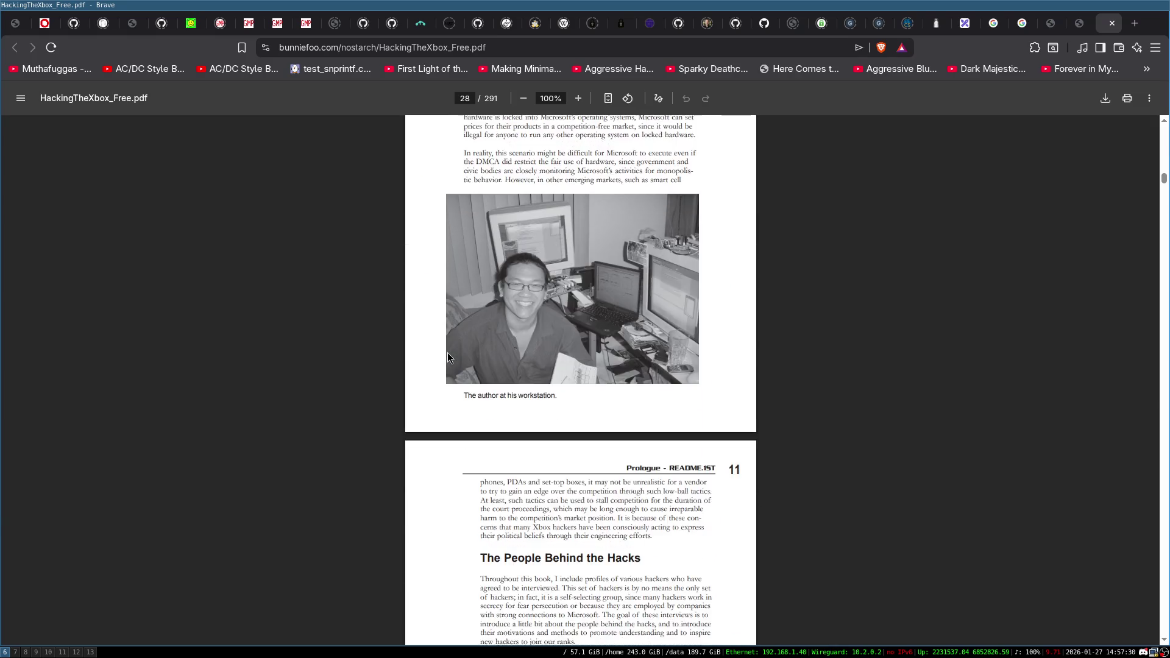
pyautogui.scroll(-7, 584, 341)
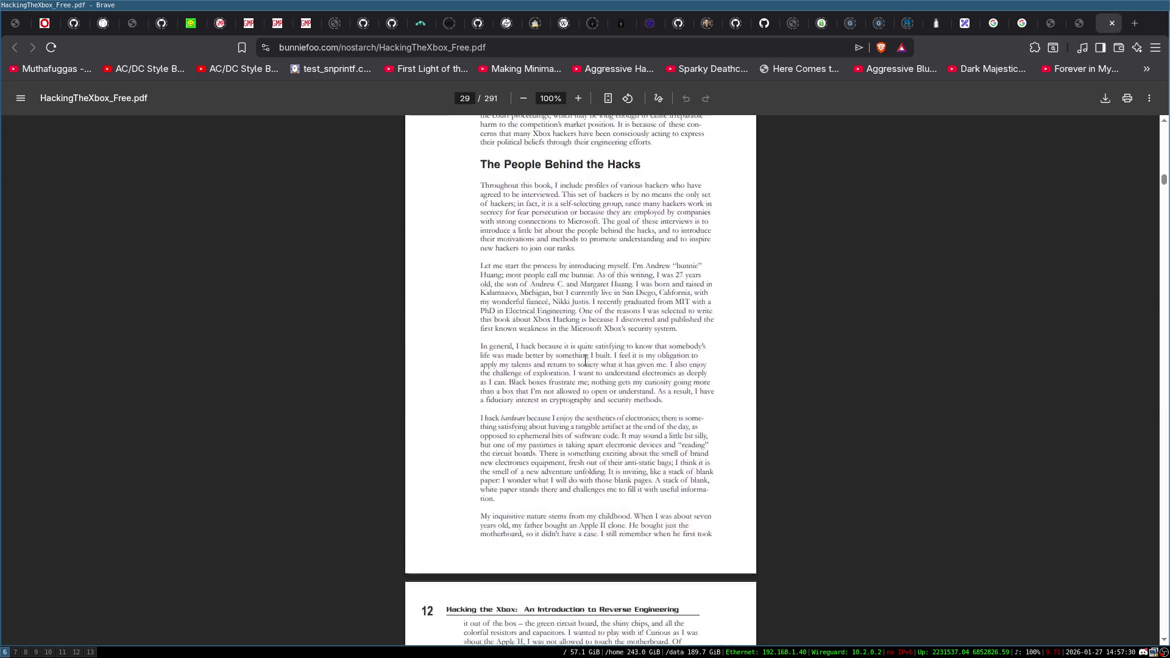
pyautogui.scroll(-7, 599, 452)
pyautogui.scroll(-9, 599, 451)
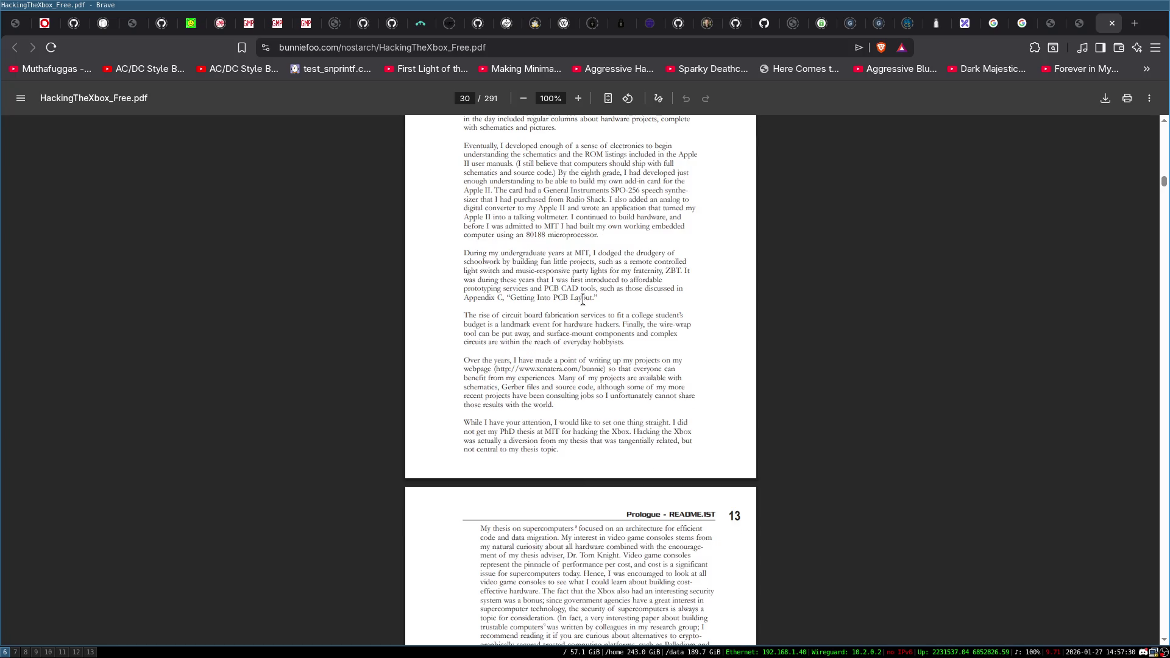
pyautogui.scroll(6, 582, 299)
pyautogui.scroll(-11, 604, 286)
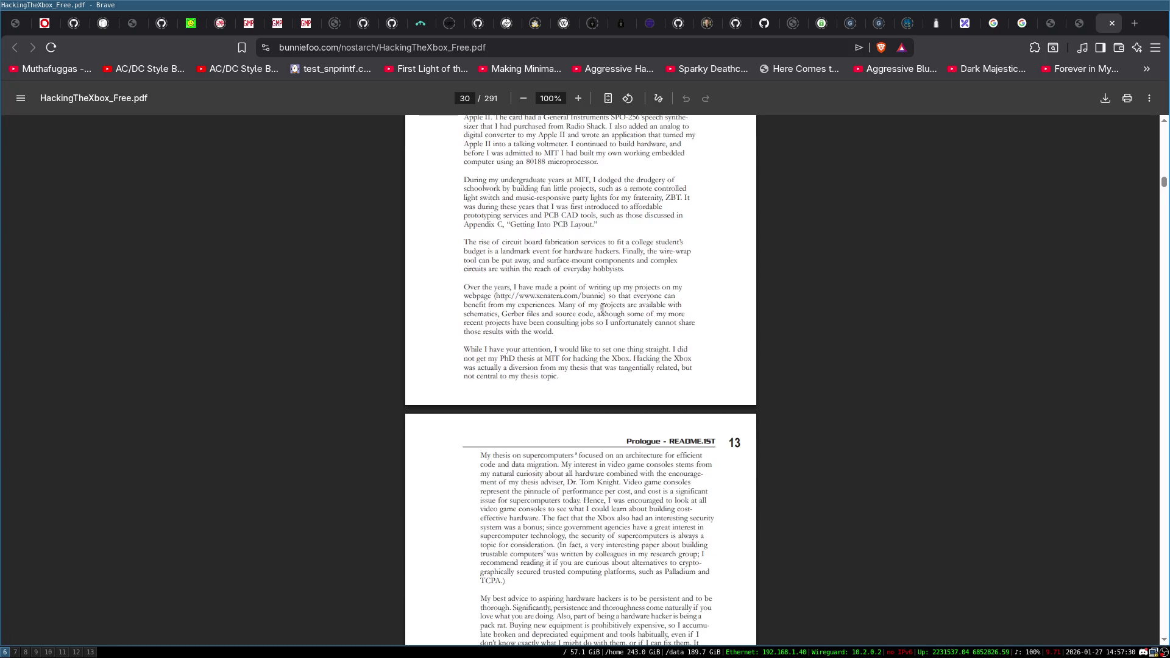
pyautogui.scroll(-20, 598, 329)
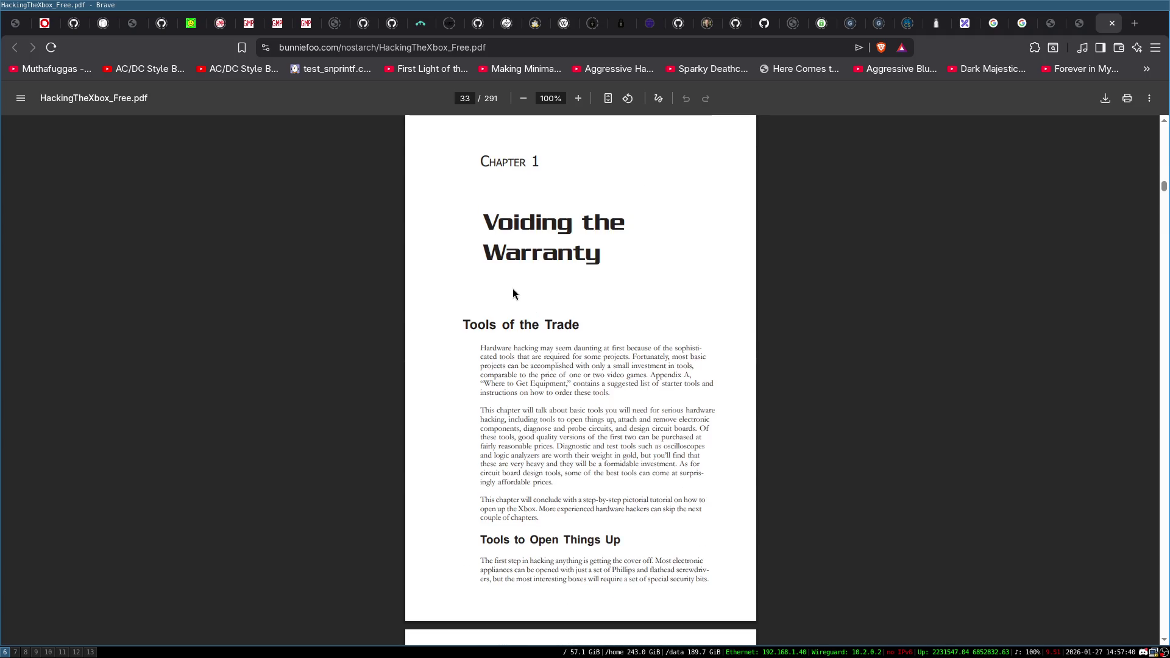
pyautogui.scroll(-6, 513, 287)
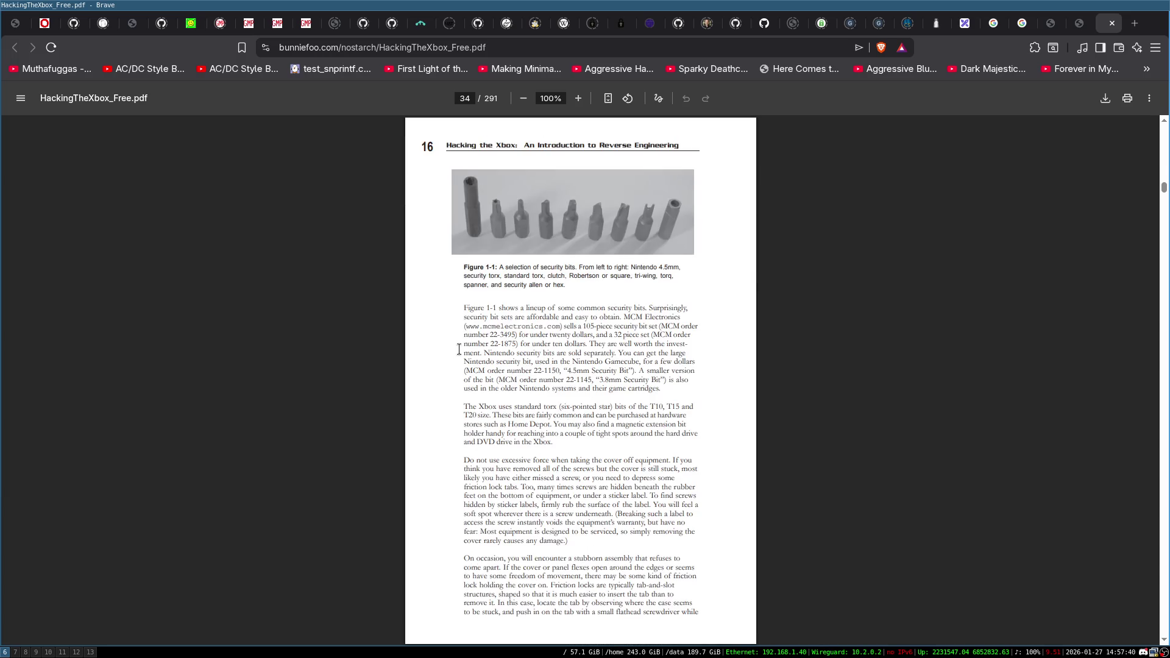
pyautogui.scroll(-20, 459, 348)
pyautogui.scroll(-15, 469, 339)
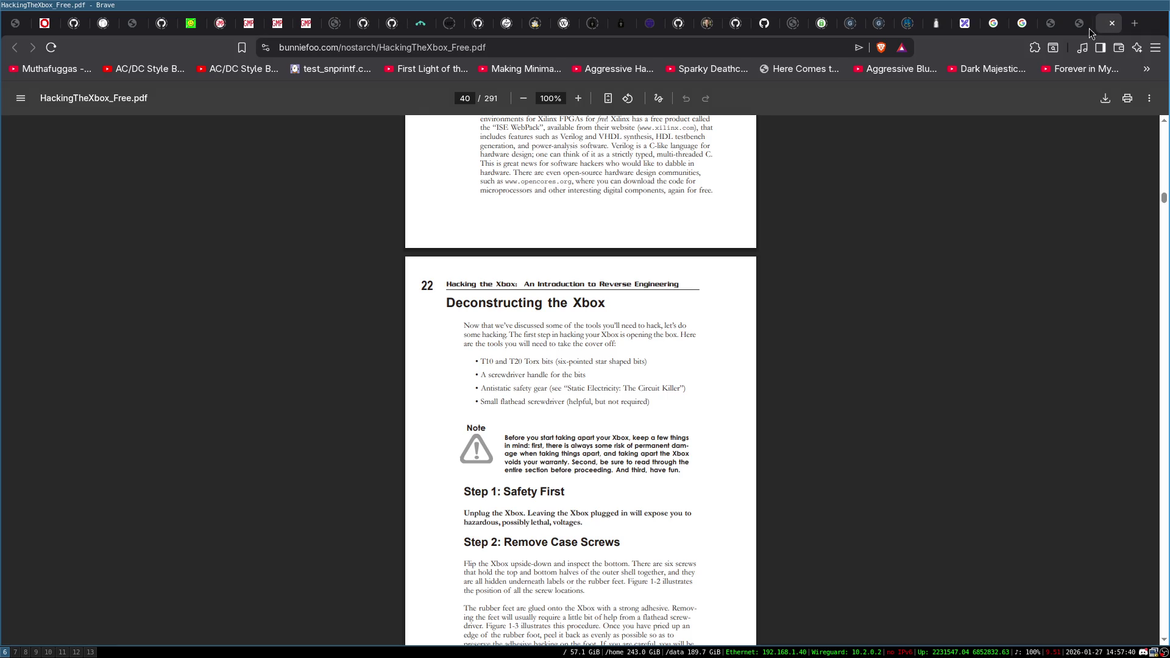
pyautogui.click(669, 50)
# Search for 'bunnie huang' and open bunnie's blog from the results.
pyautogui.write('bunnie huang')
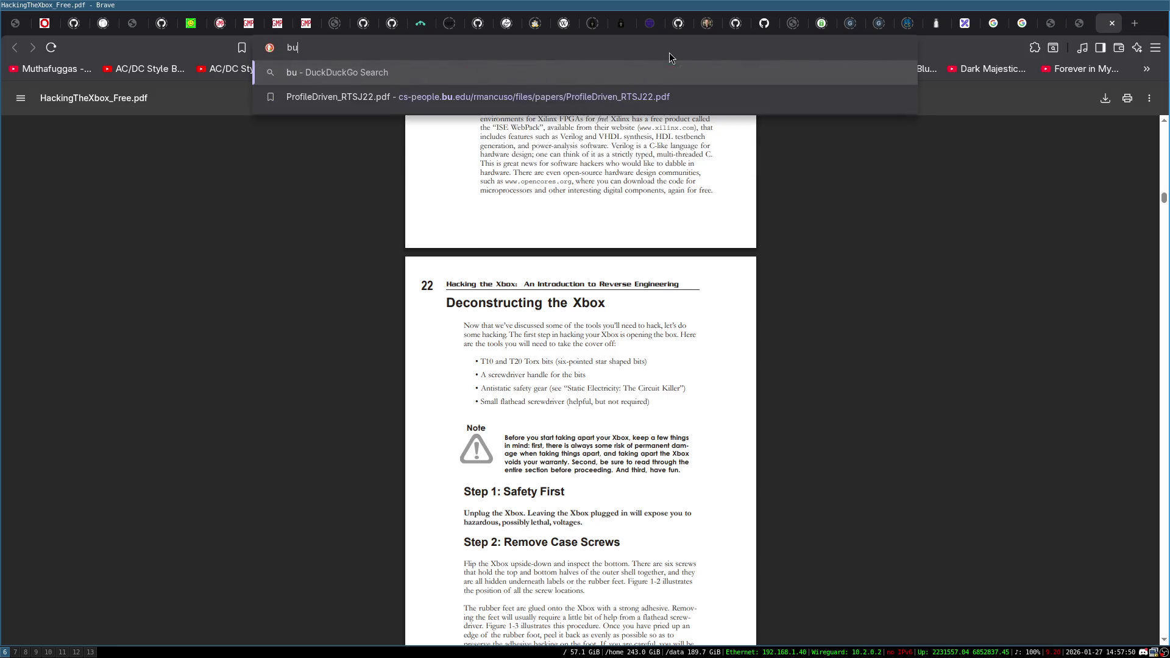
pyautogui.press('Return')
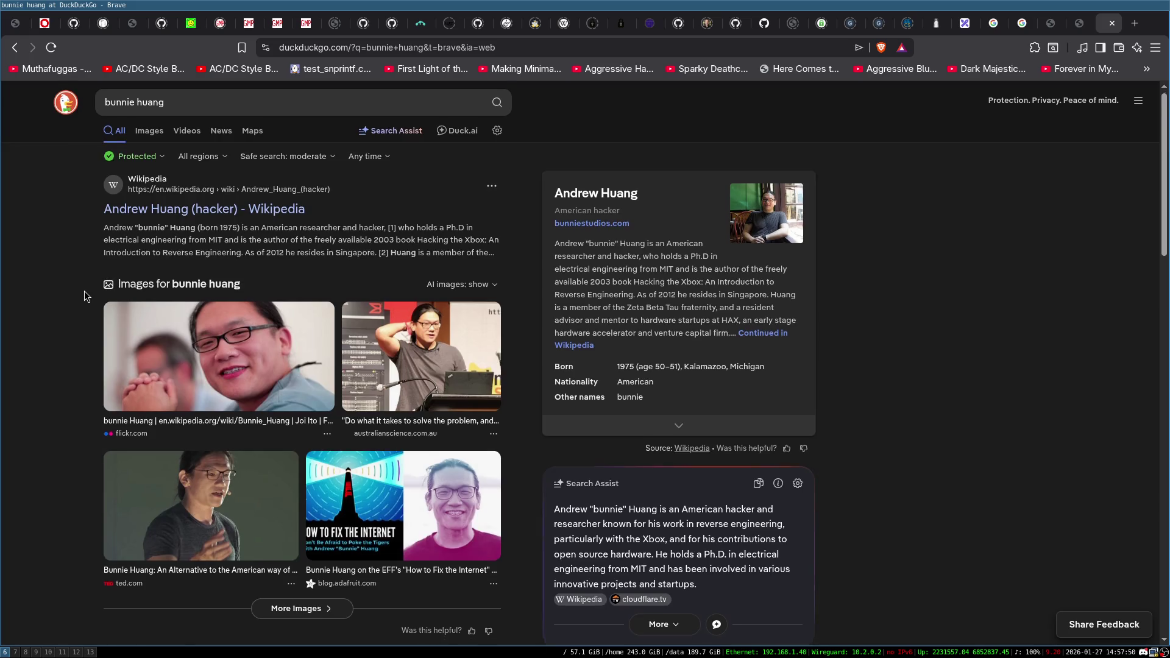
pyautogui.scroll(-3, 137, 409)
pyautogui.click(151, 473)
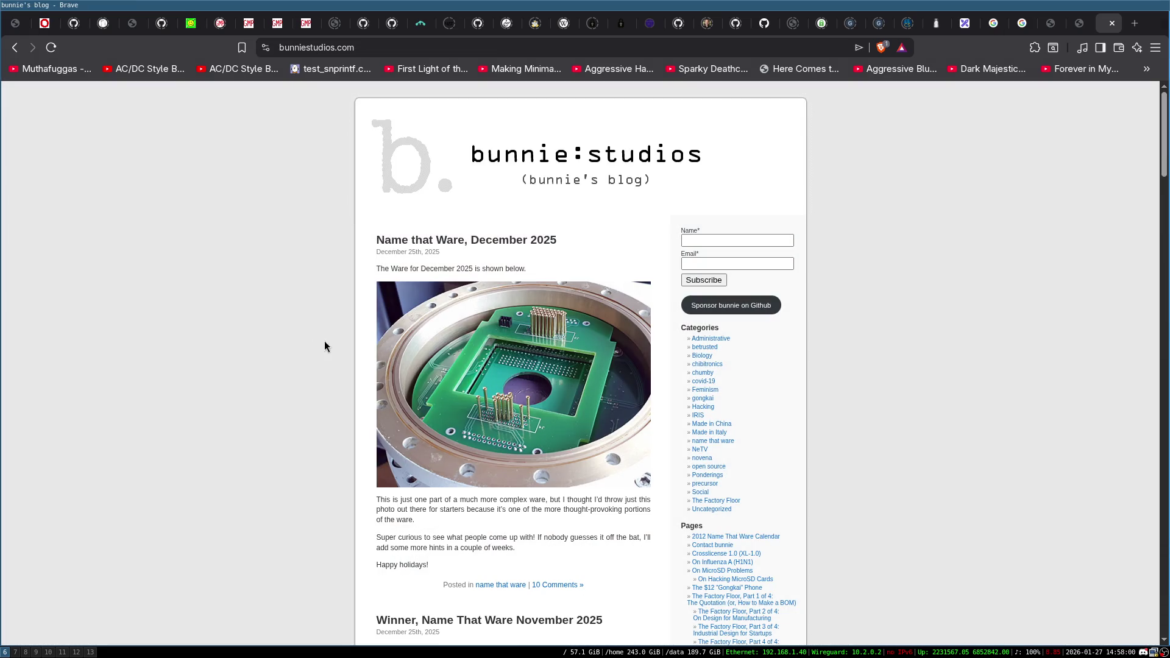
# Scroll bunnie's blog down to Older Entries, then return to the 'Name that Ware, December 2025' post at top.
pyautogui.scroll(-2, 340, 321)
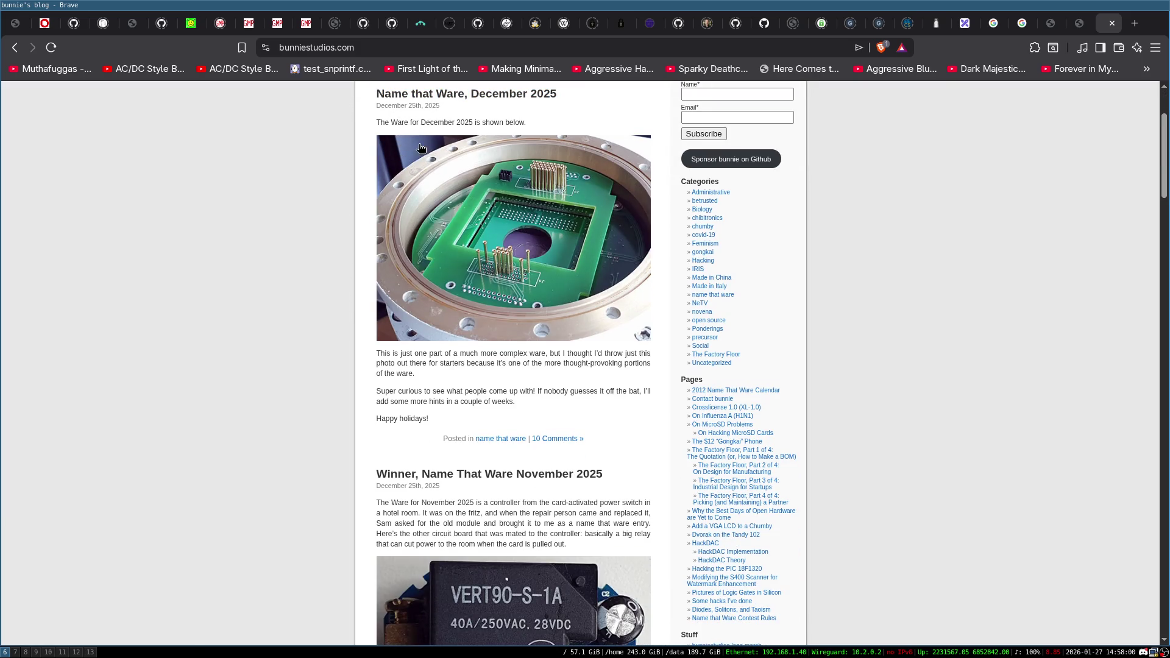
pyautogui.scroll(-2, 421, 149)
pyautogui.scroll(-10, 329, 237)
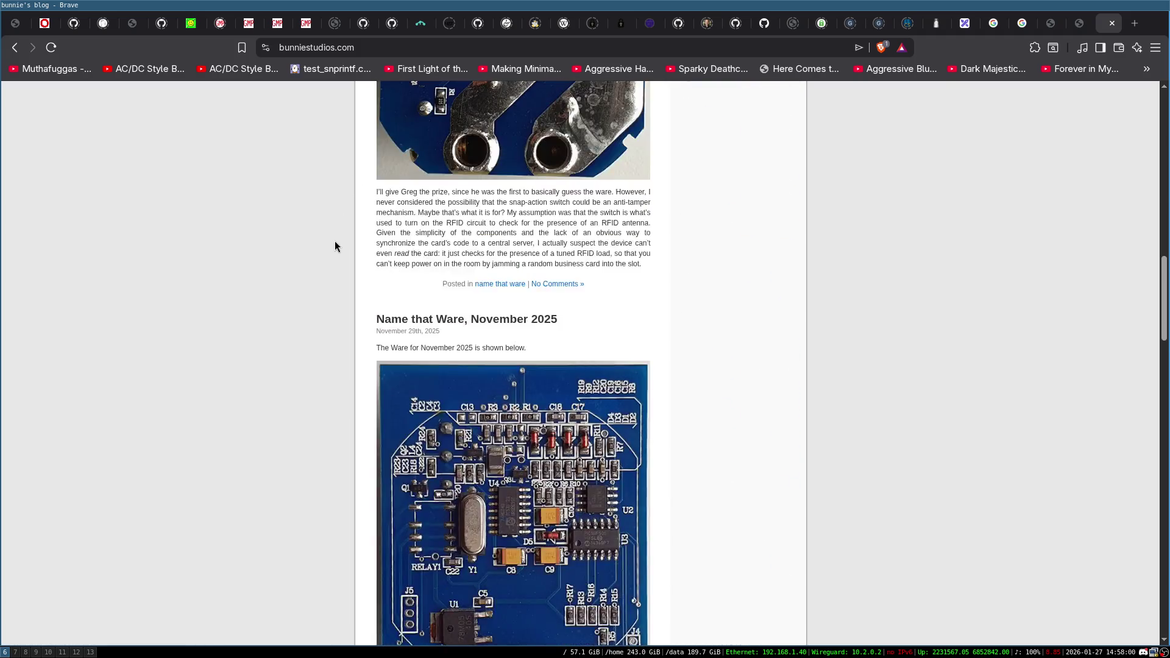
pyautogui.scroll(15, 339, 237)
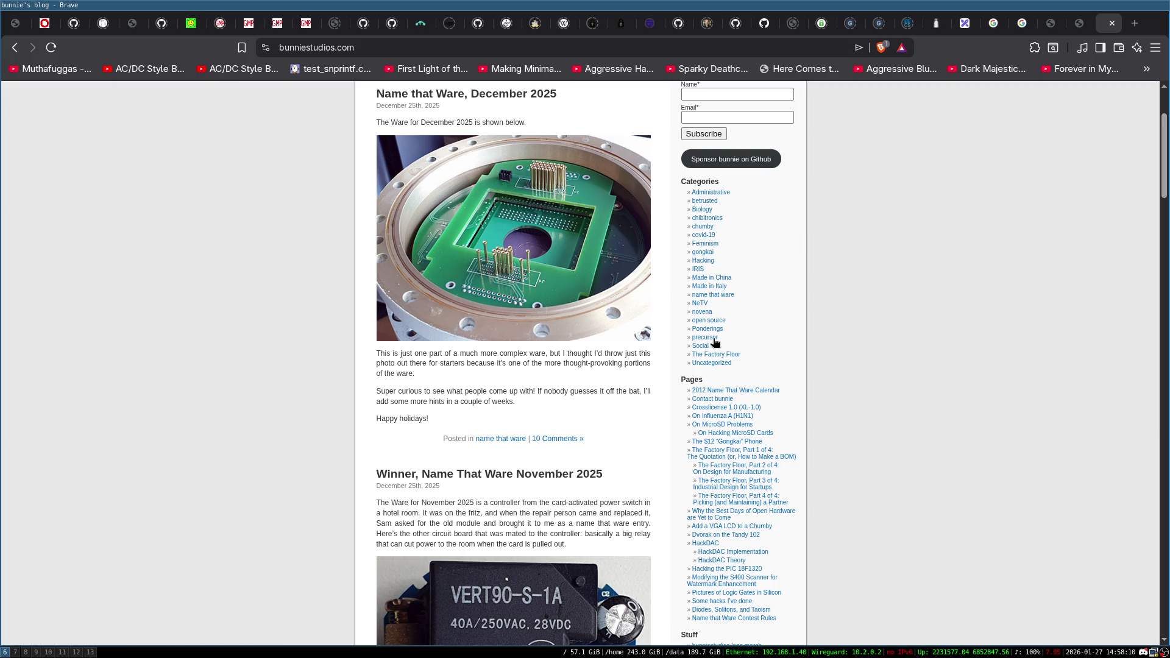
pyautogui.scroll(-4, 757, 353)
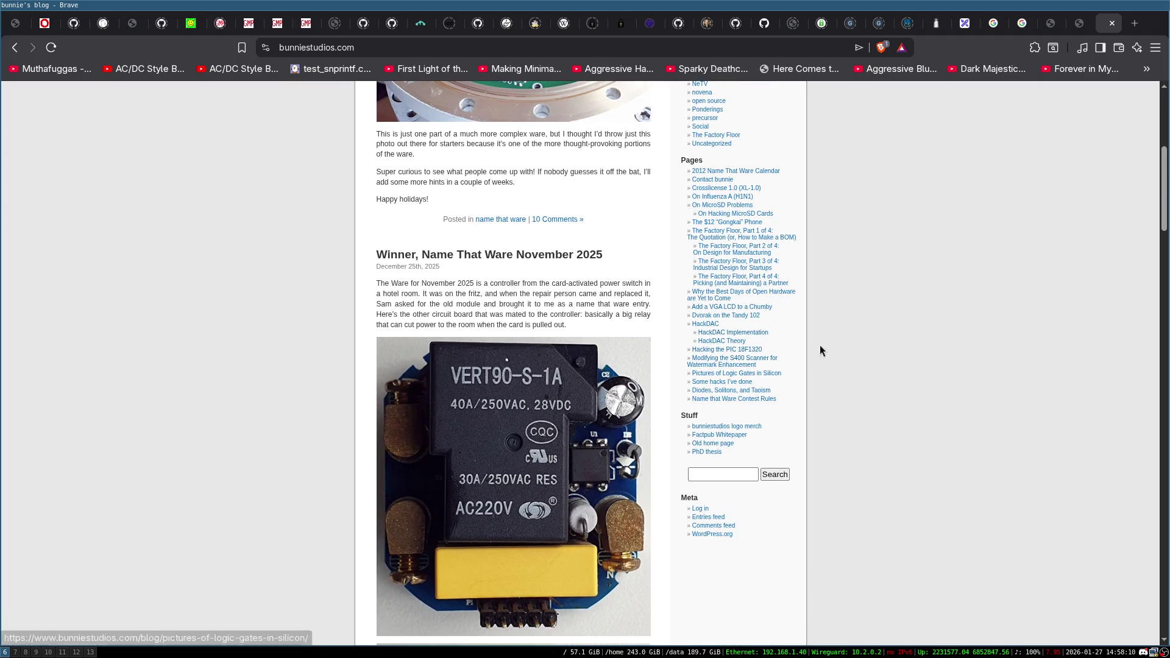
pyautogui.scroll(-15, 812, 414)
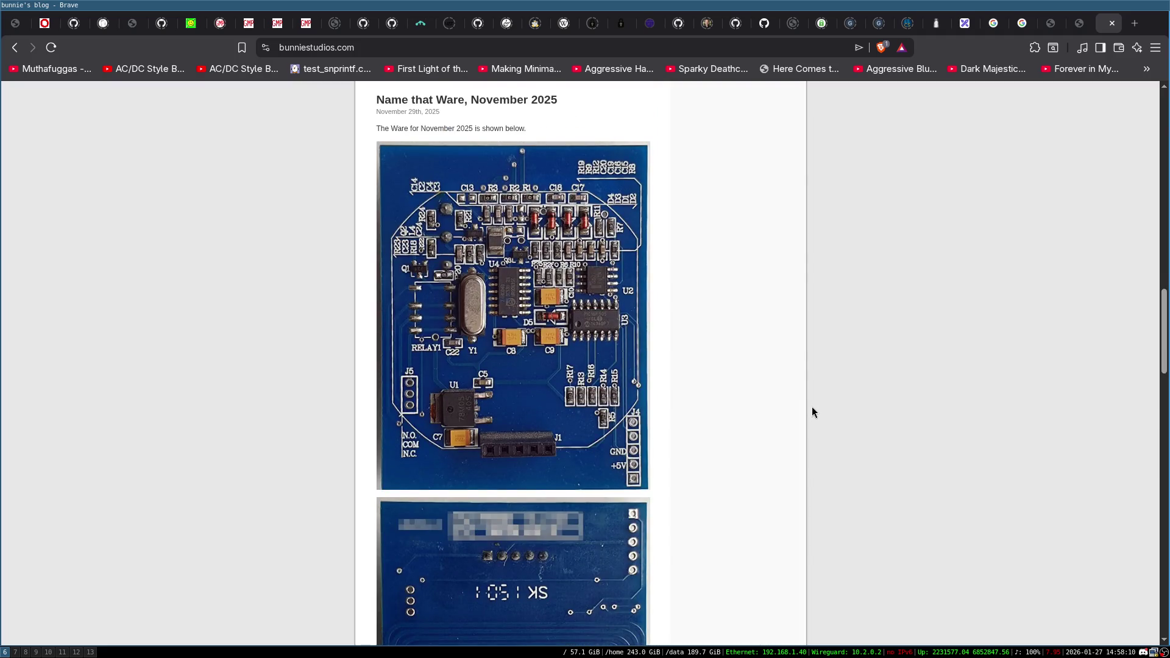
pyautogui.scroll(14, 812, 407)
pyautogui.scroll(-5, 850, 404)
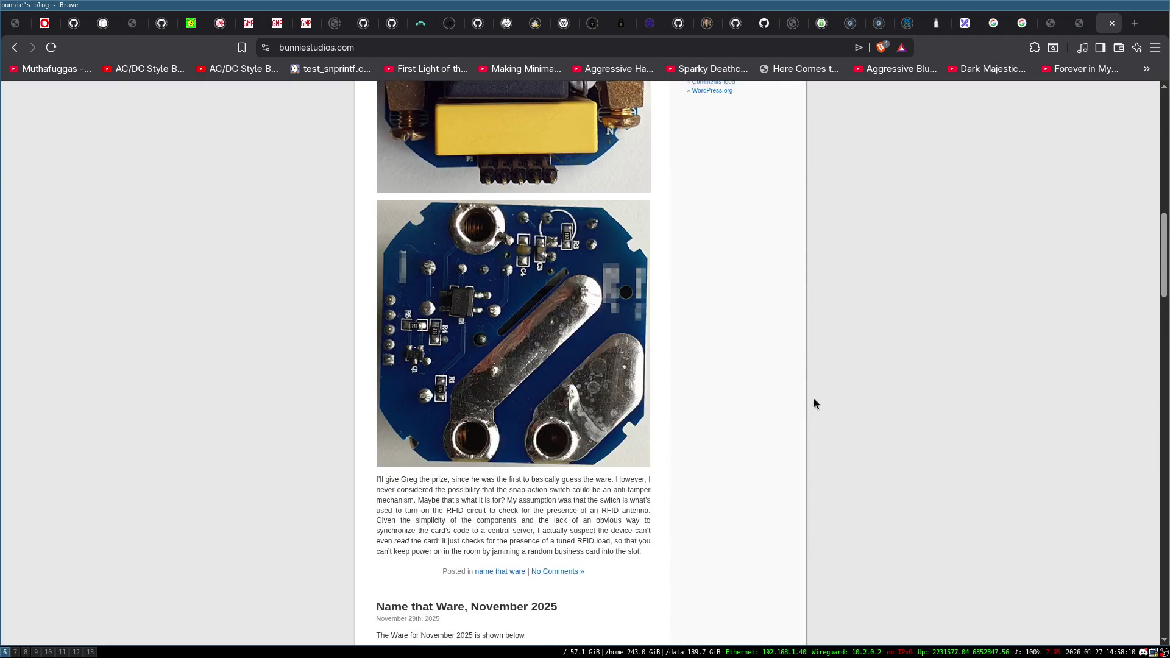
pyautogui.scroll(-20, 814, 402)
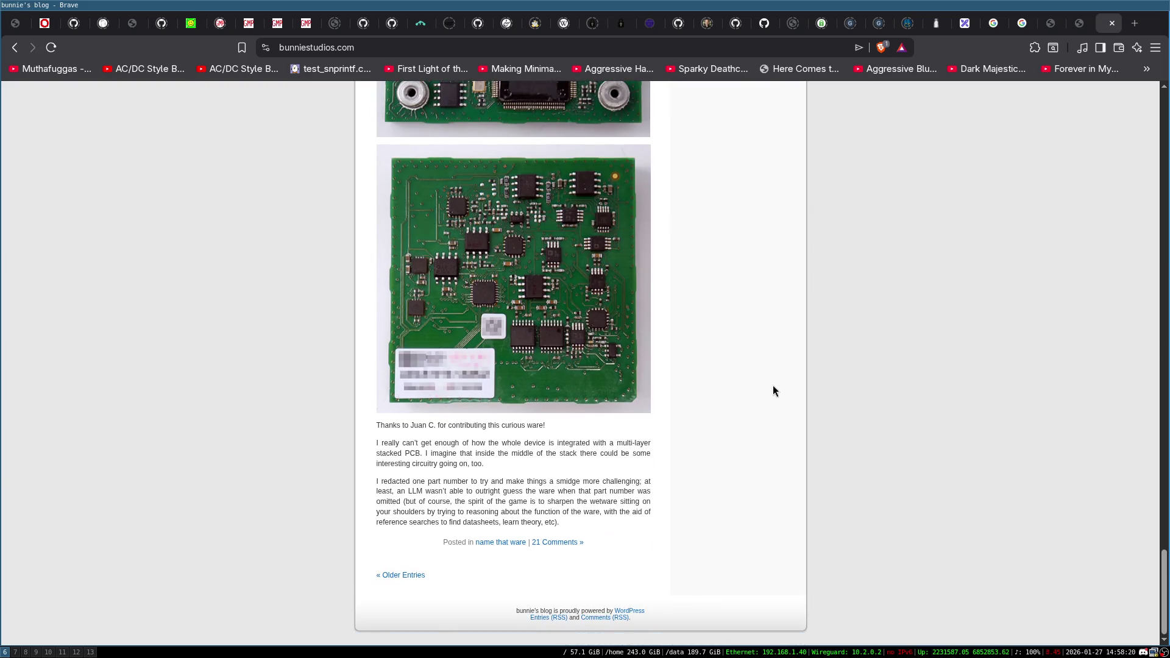
pyautogui.scroll(5, 772, 386)
pyautogui.press('Home')
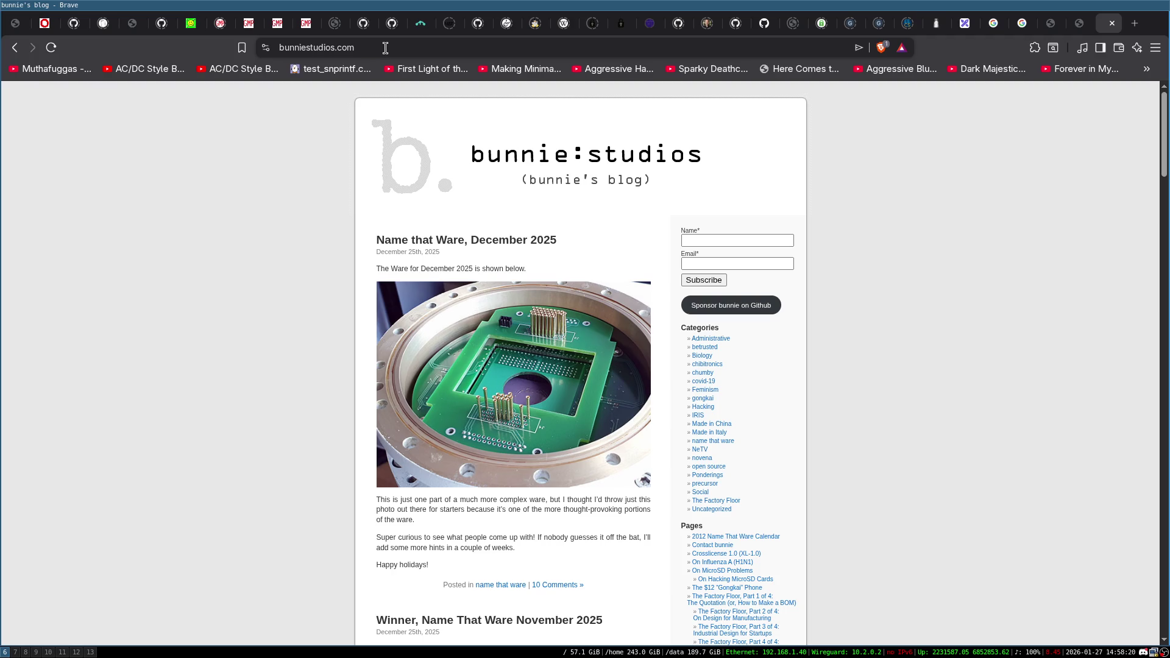
# Close the blog tab and then The Code Path tab.
pyautogui.click(1113, 24)
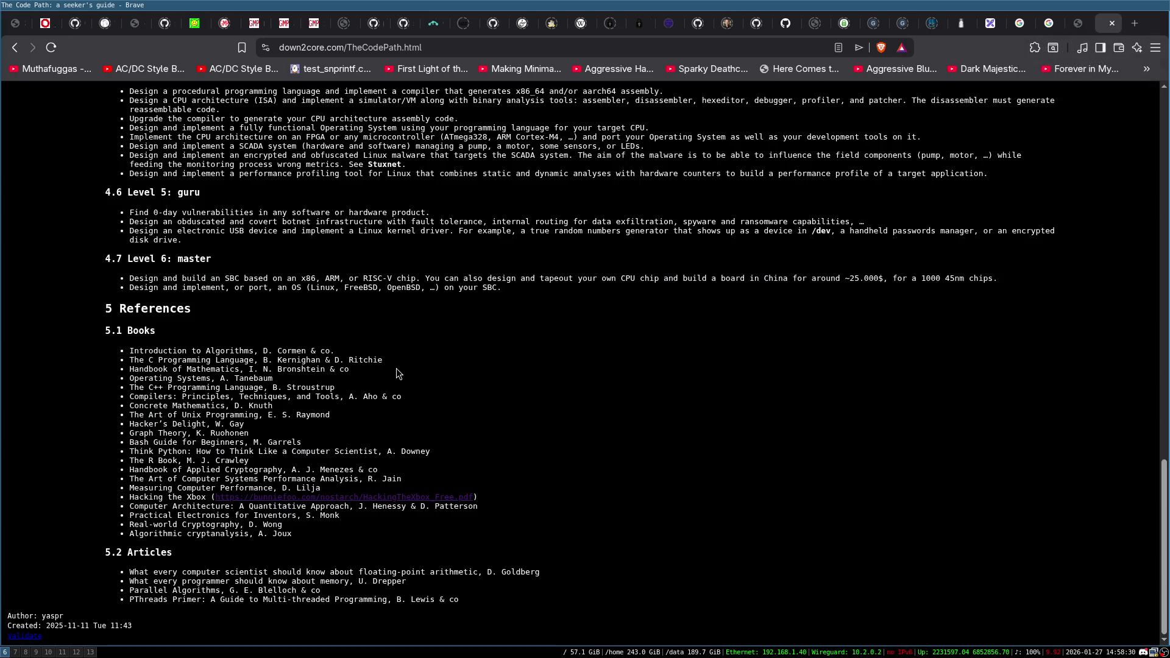
pyautogui.click(1113, 24)
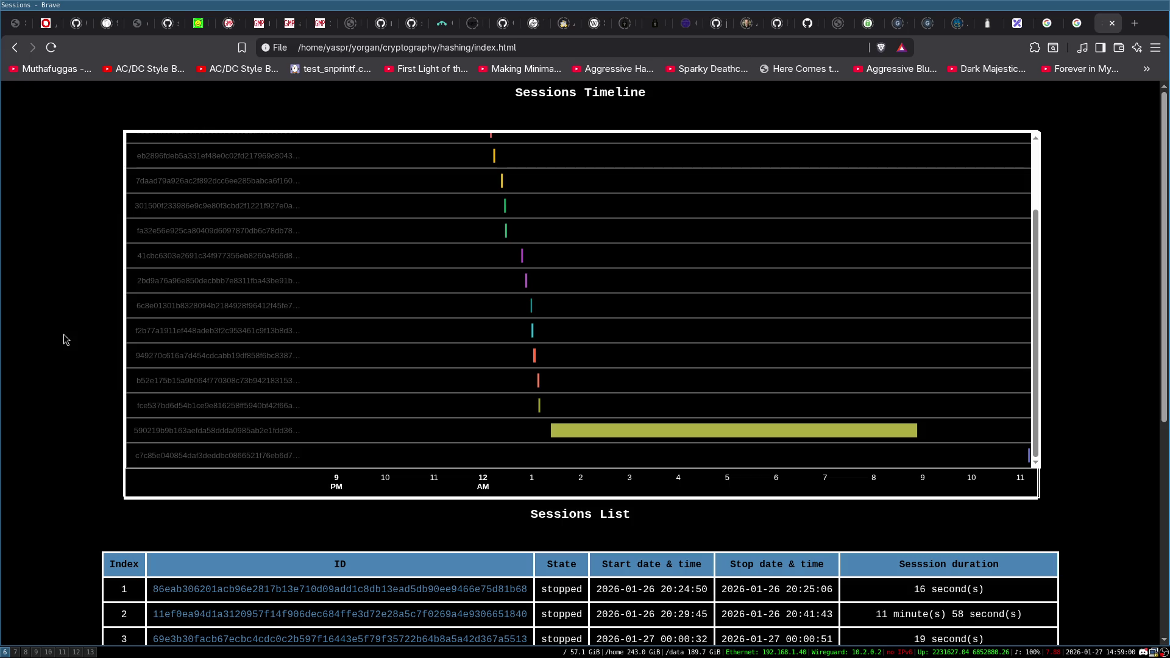
# Search 'bunnie huang phone' in a new tab, glance at the blog result, then close it.
pyautogui.hotkey('ctrl', 't')
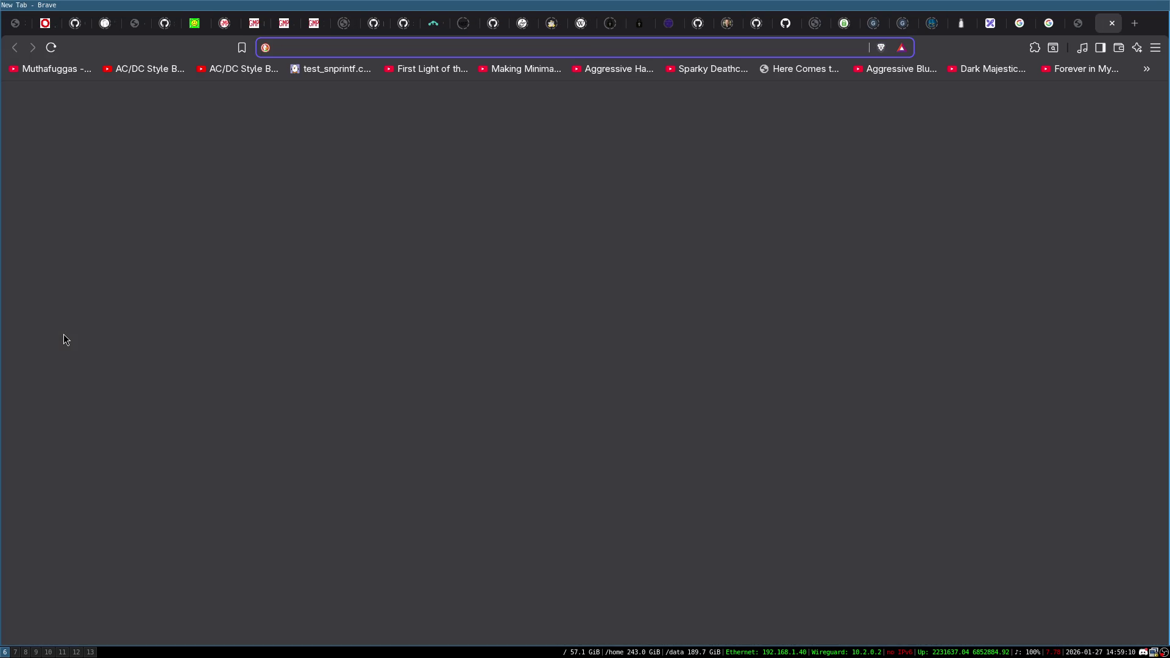
pyautogui.write('bunnie h')
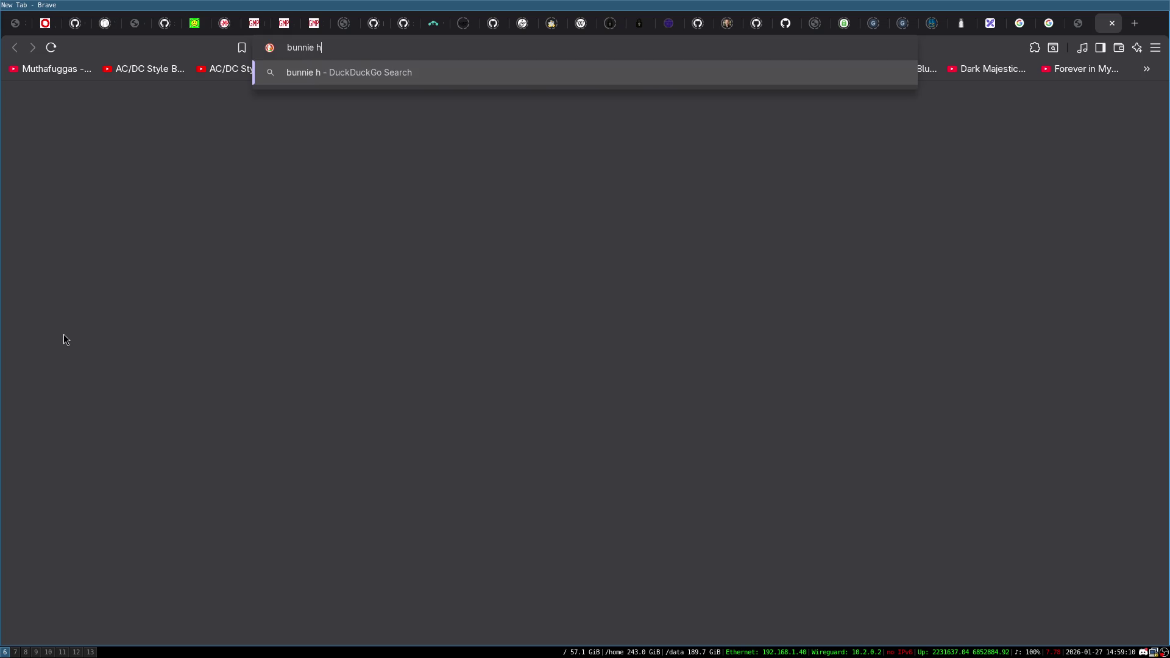
pyautogui.write('uang phone')
pyautogui.press('Return')
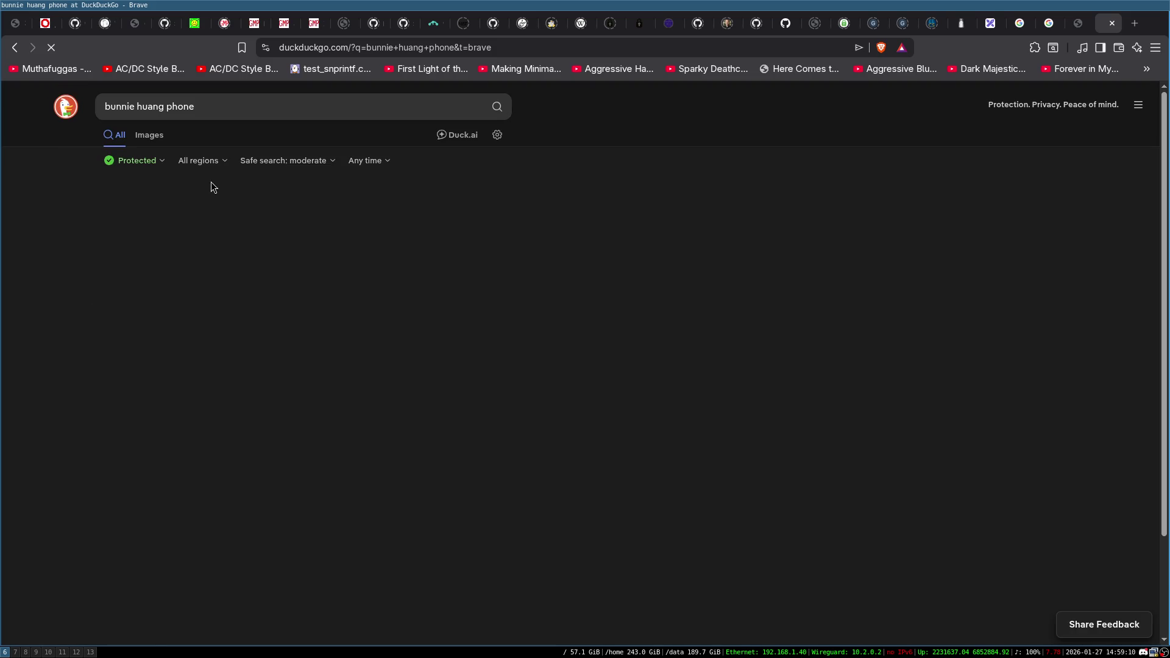
pyautogui.middleClick(199, 230)
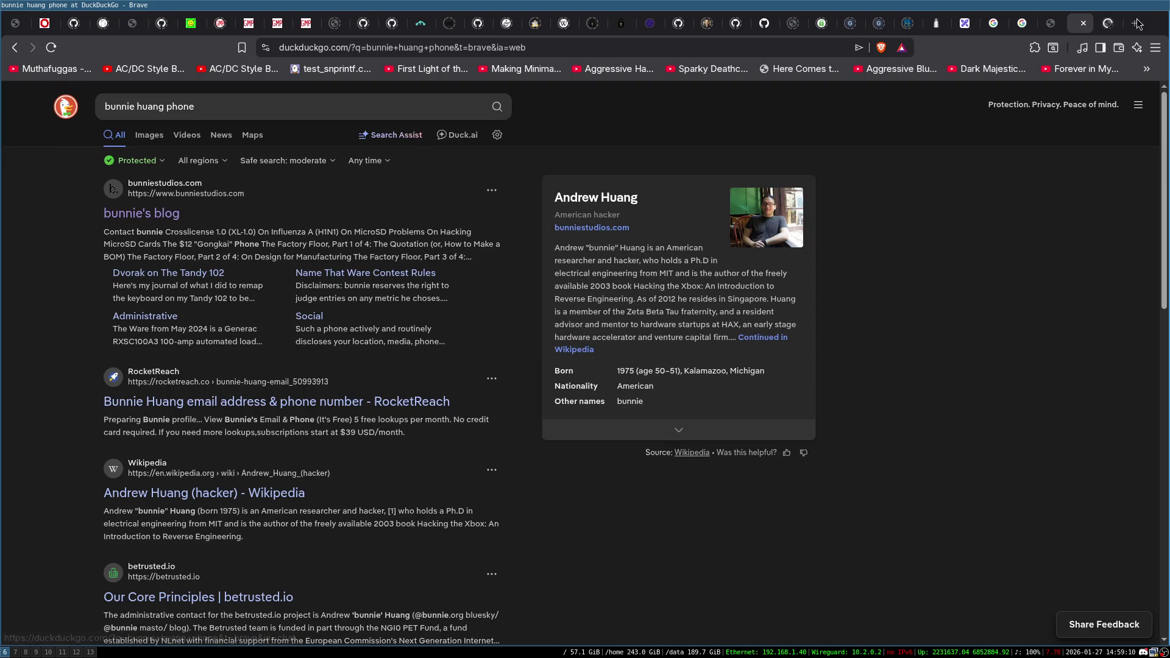
pyautogui.click(1112, 24)
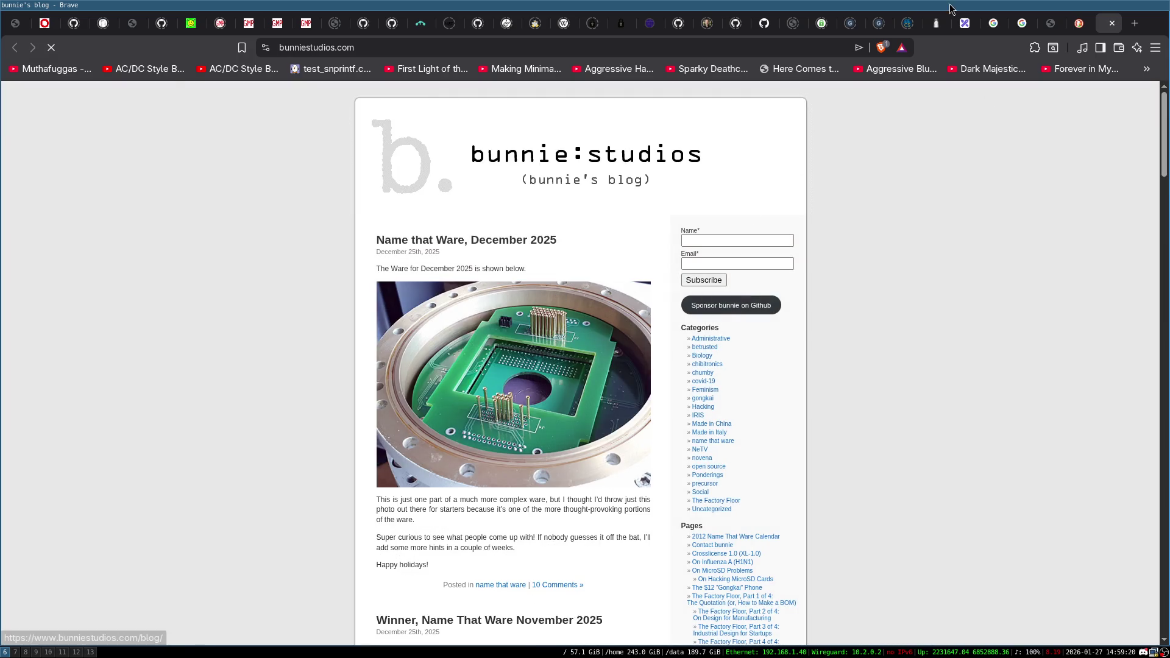
pyautogui.click(1111, 24)
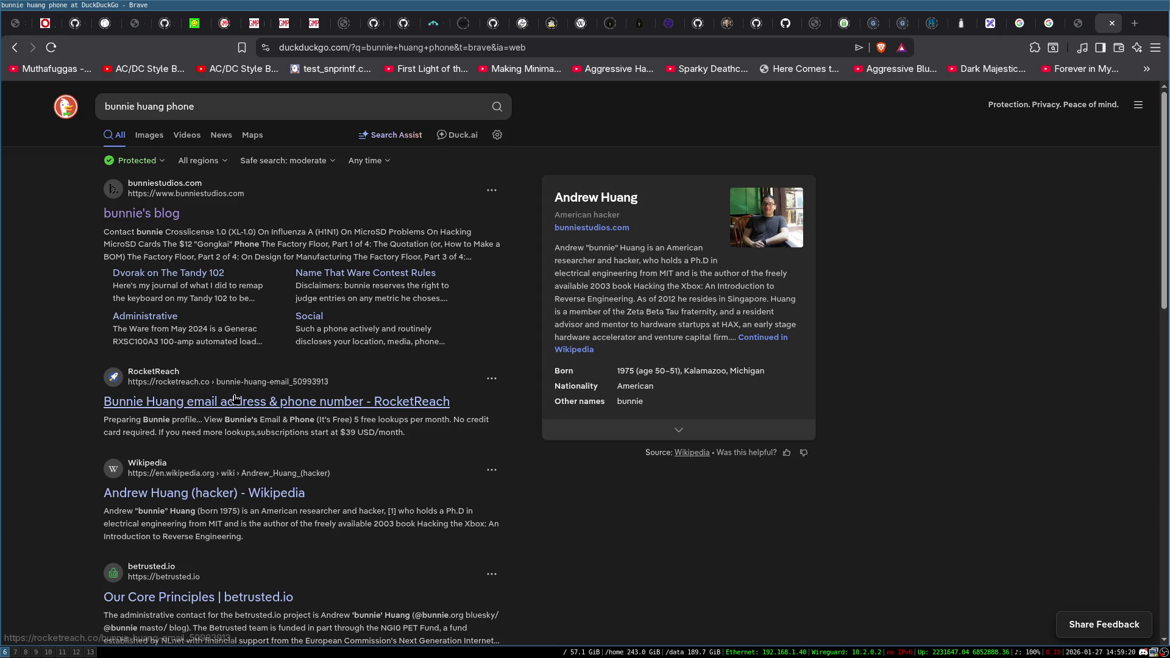
# Open the 'Andrew Huang (hacker)' Wikipedia result in a new tab.
pyautogui.scroll(-3, 249, 363)
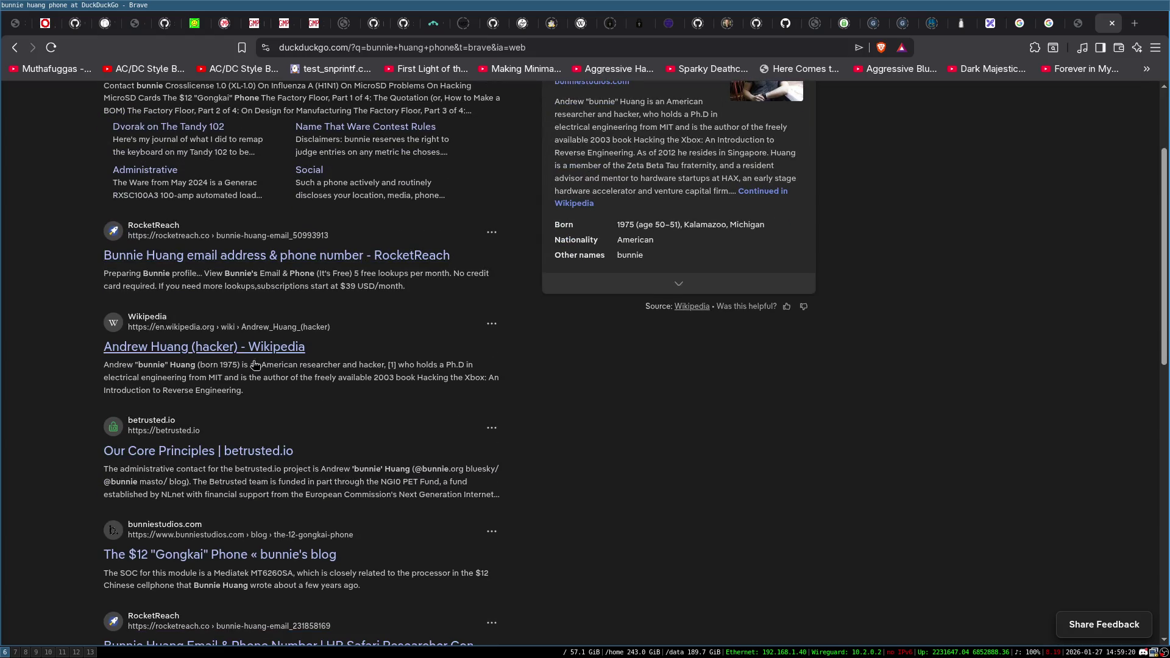
pyautogui.click(205, 349)
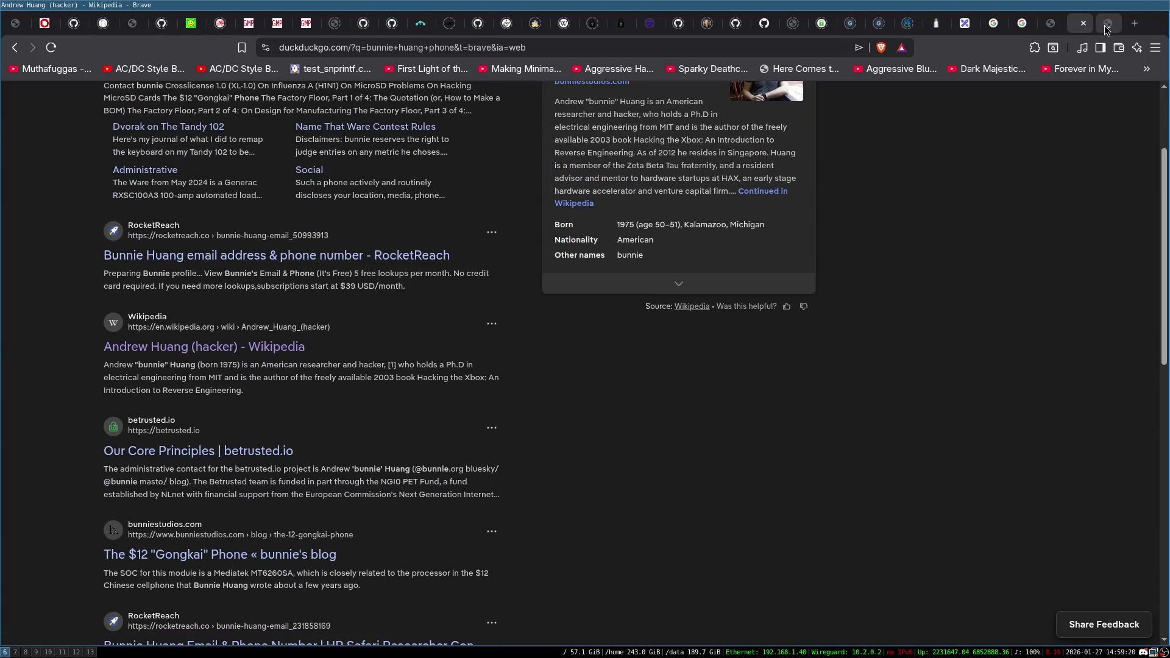
pyautogui.scroll(-15, 457, 316)
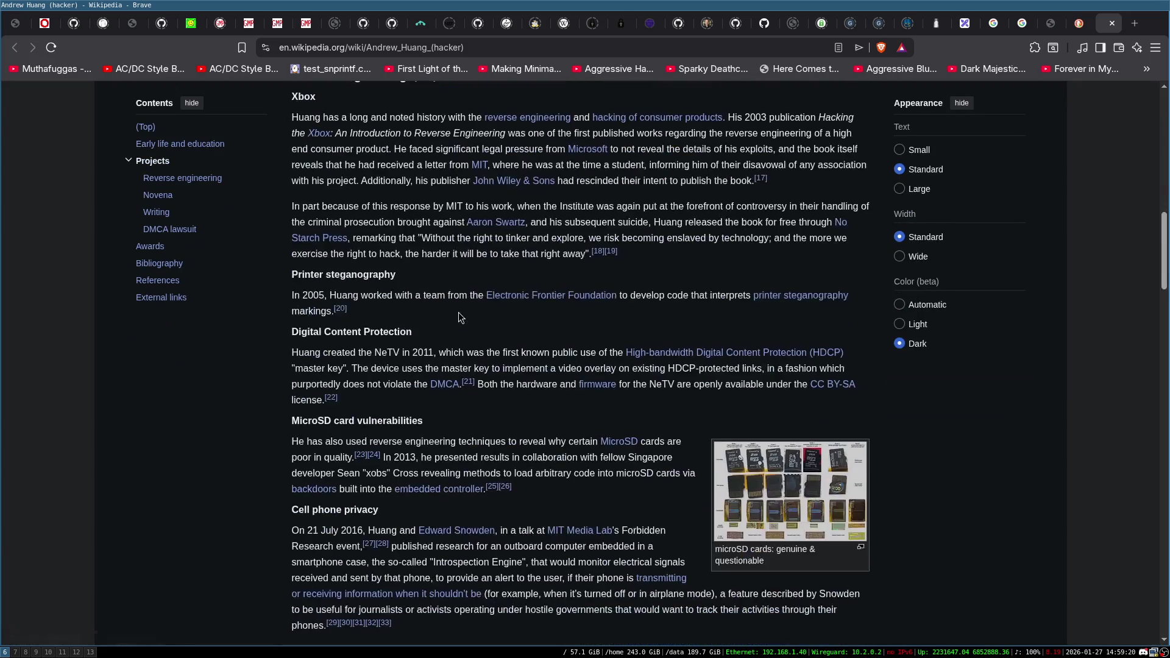
# View the Novena motherboard photo full size, then return to the article.
pyautogui.scroll(-5, 459, 312)
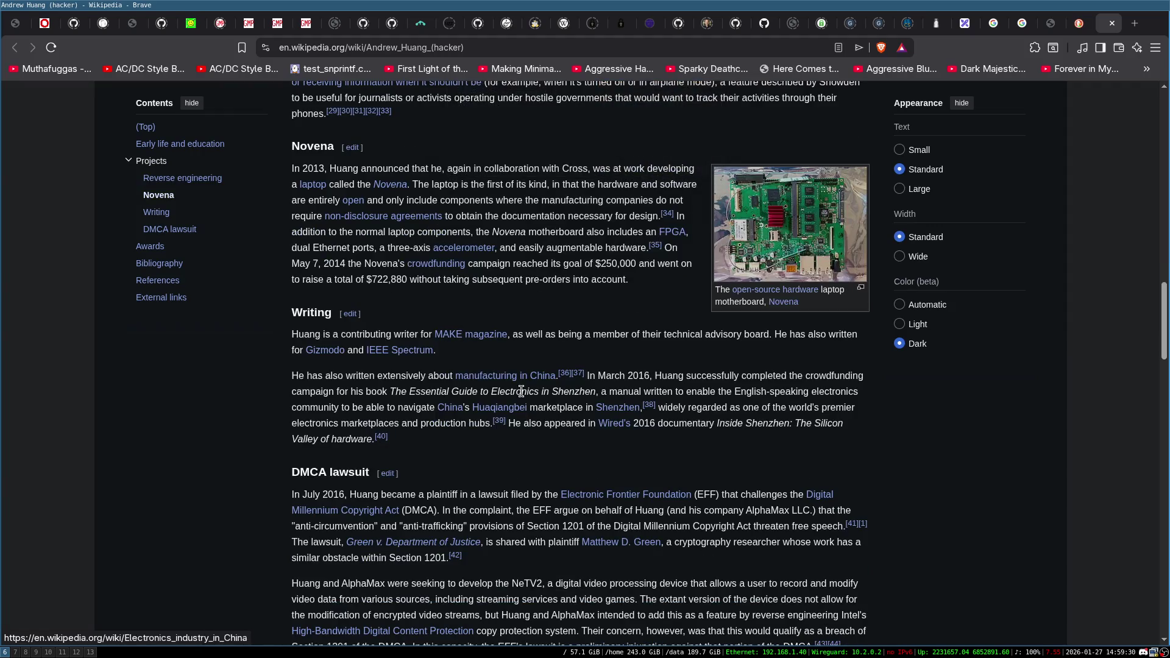
pyautogui.click(784, 237)
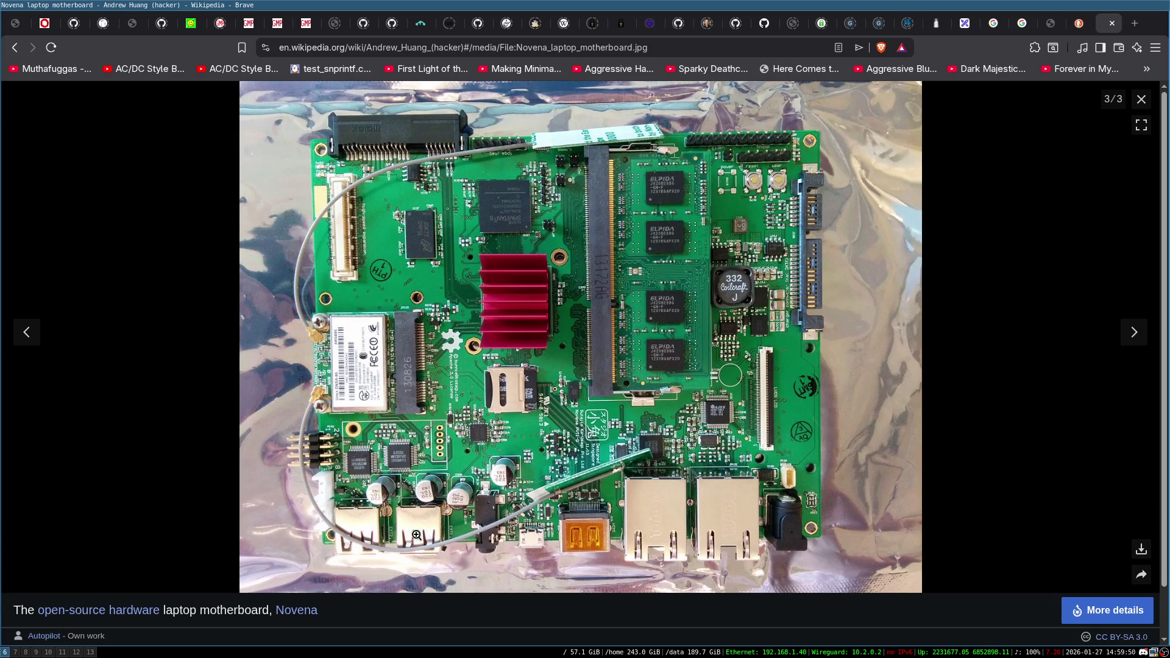
pyautogui.click(14, 52)
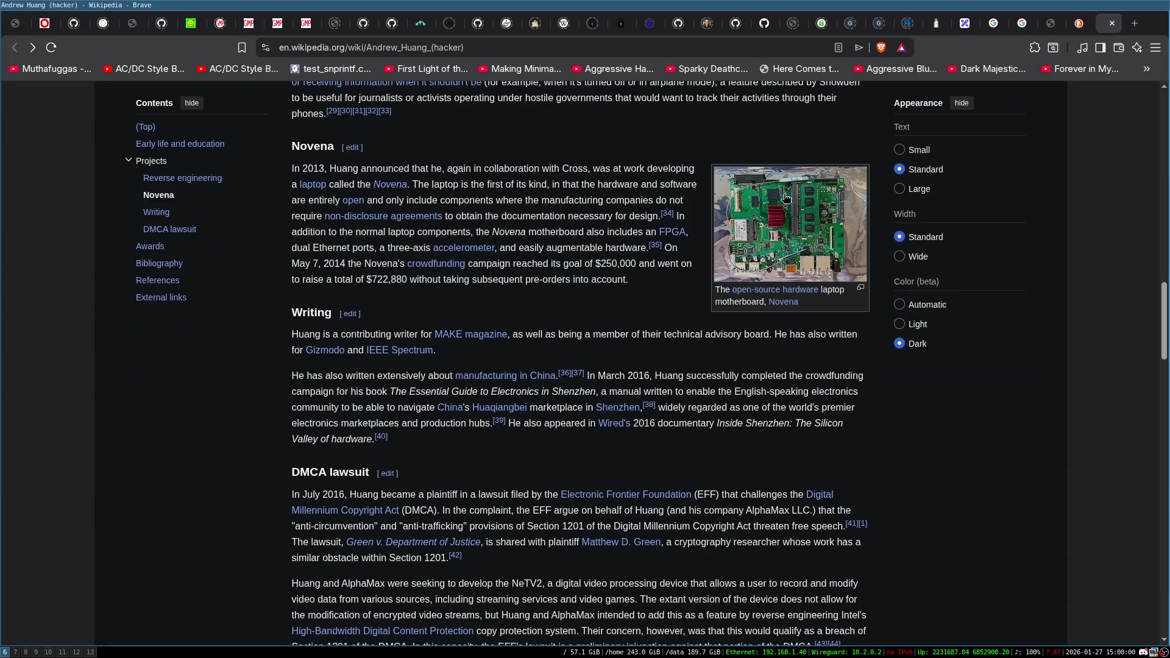
# Read down to the Bibliography and open 'Keeping Secrets in Hardware' in a background tab.
pyautogui.scroll(-3, 670, 306)
pyautogui.scroll(3, 667, 305)
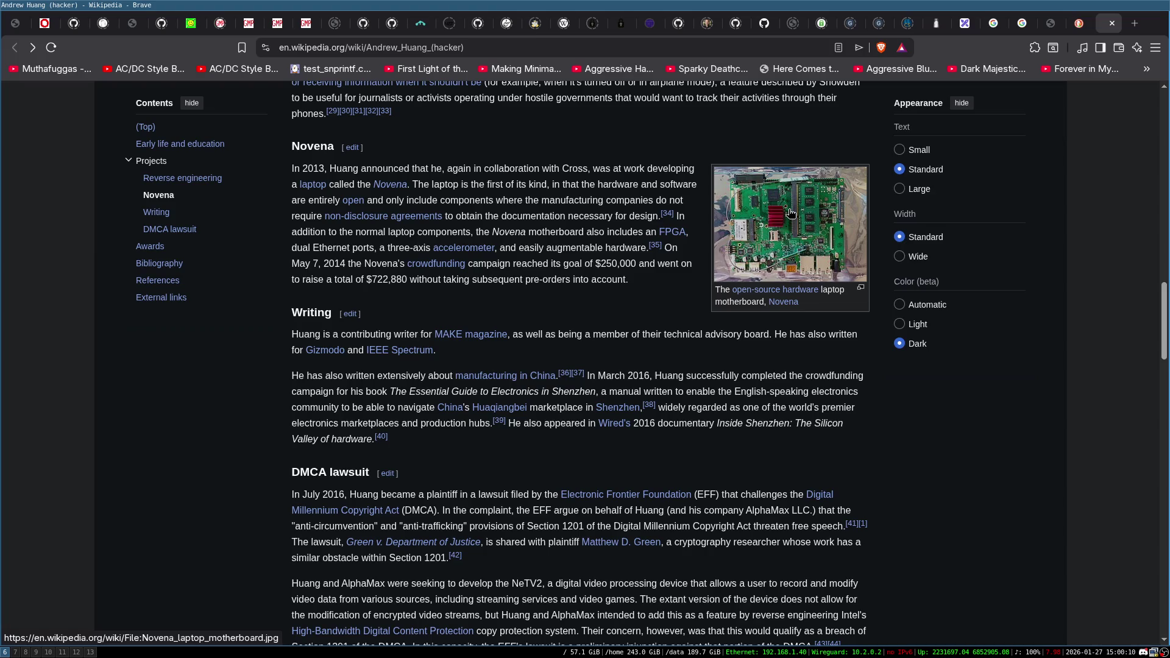
pyautogui.scroll(-7, 778, 267)
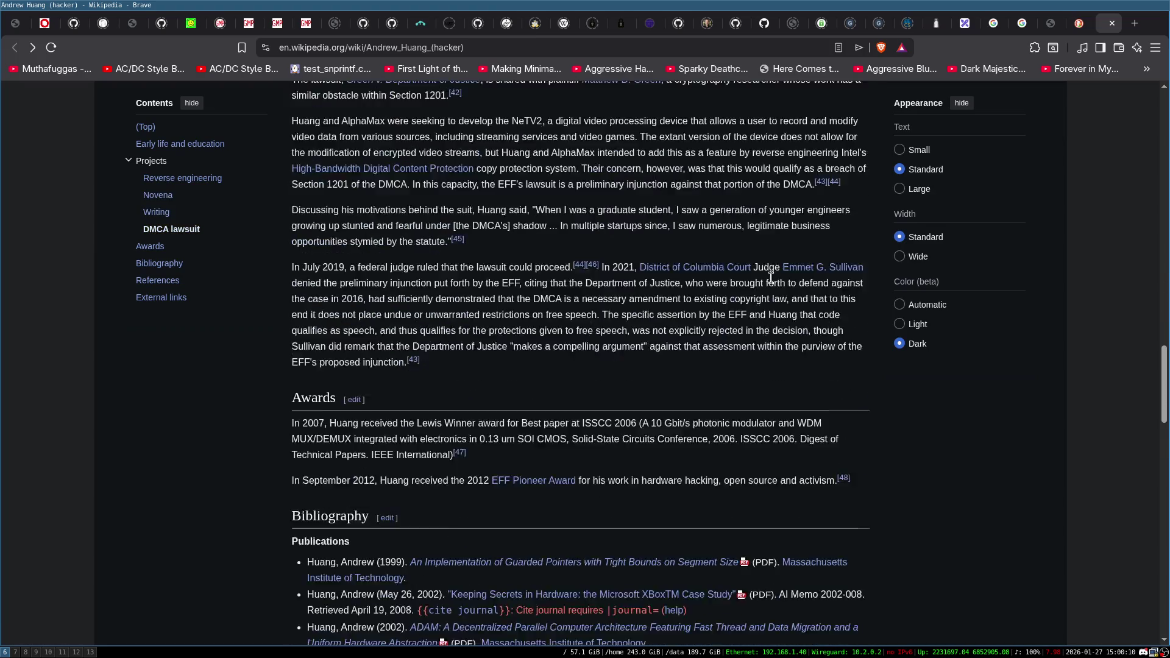
pyautogui.scroll(-3, 771, 278)
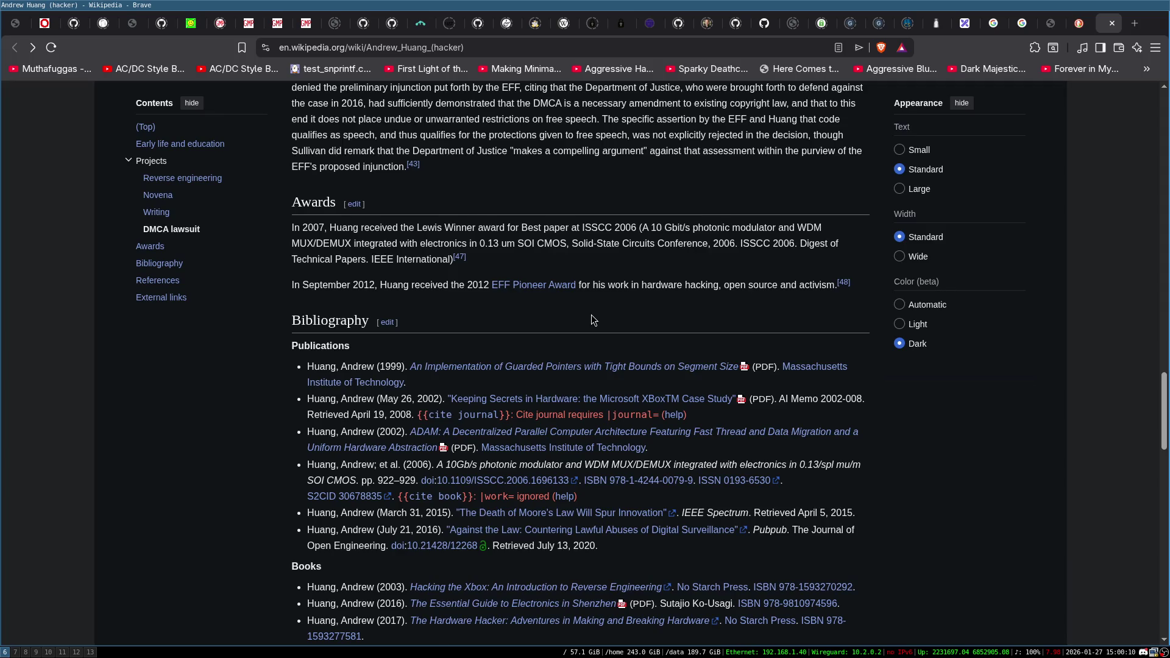
pyautogui.scroll(-1, 591, 314)
pyautogui.scroll(-1, 244, 383)
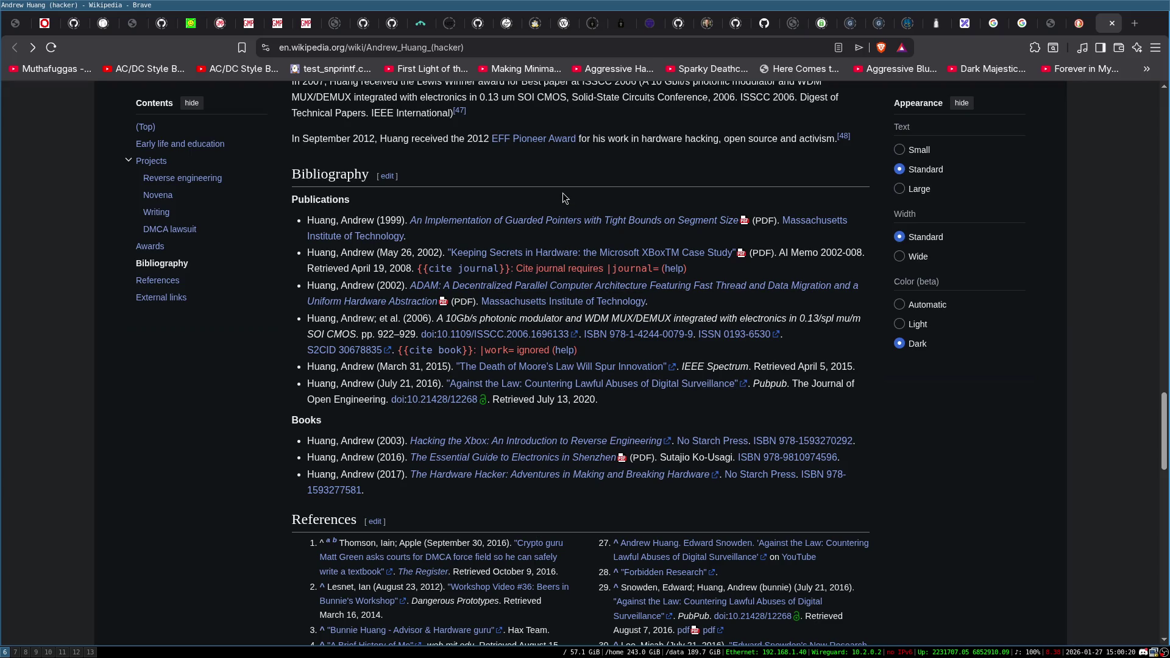
pyautogui.middleClick(580, 253)
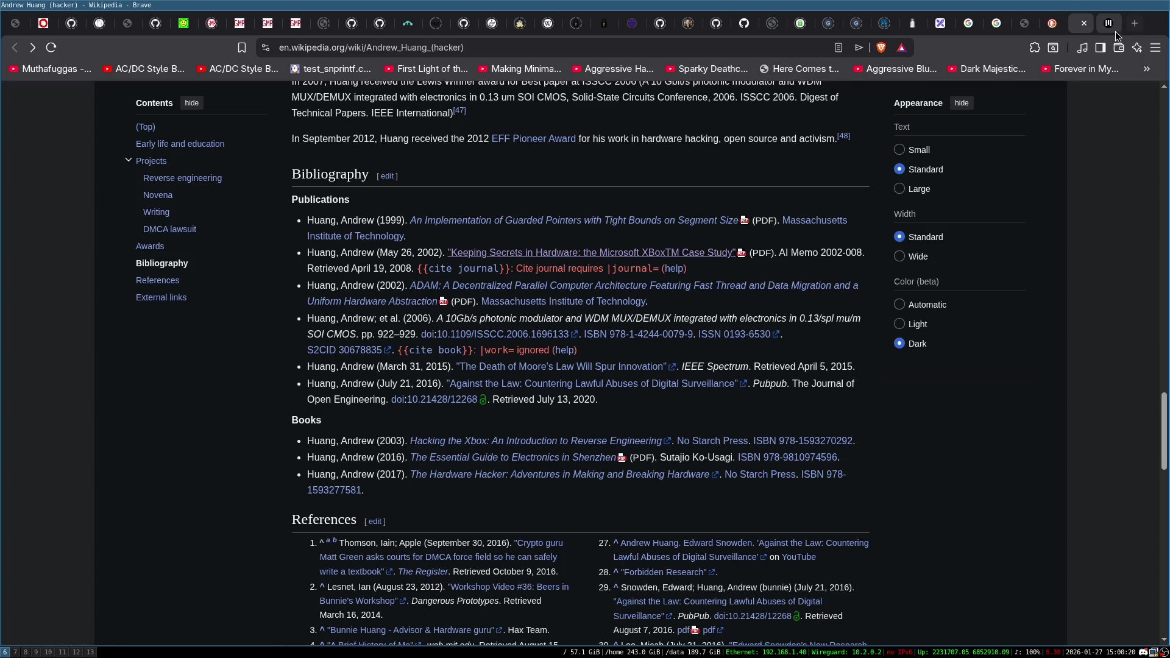
# Switch to the Keeping Secrets in Hardware PDF and read on from page 5.
pyautogui.click(1115, 27)
pyautogui.scroll(-3, 571, 262)
pyautogui.scroll(-15, 571, 262)
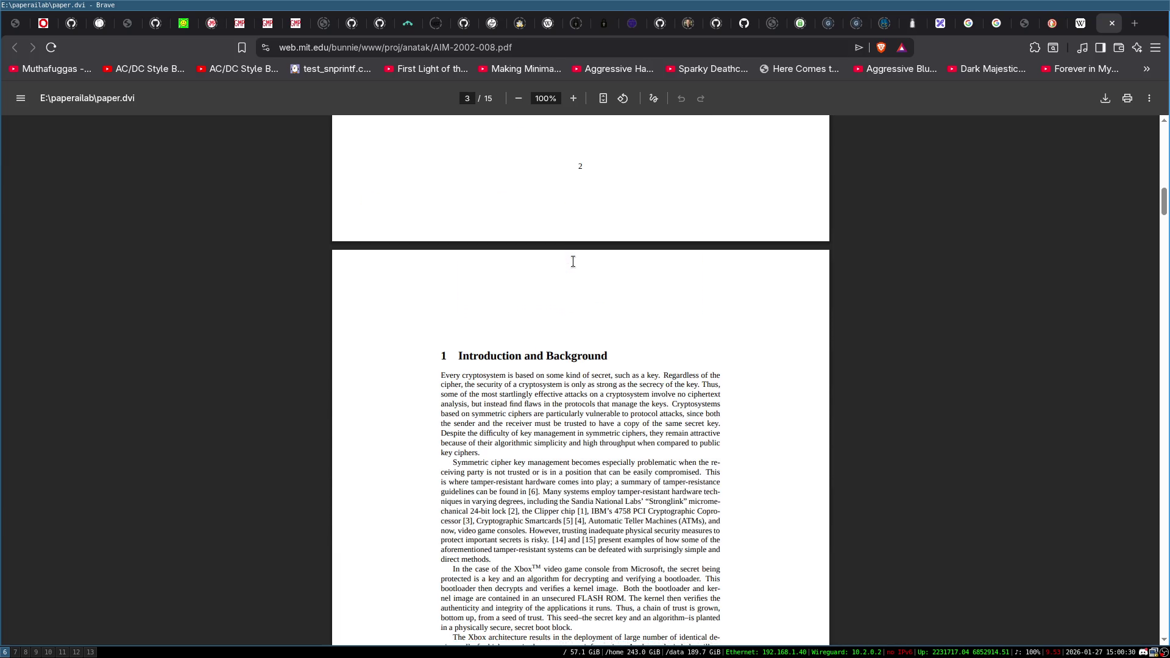
pyautogui.scroll(-5, 572, 261)
pyautogui.scroll(-20, 659, 281)
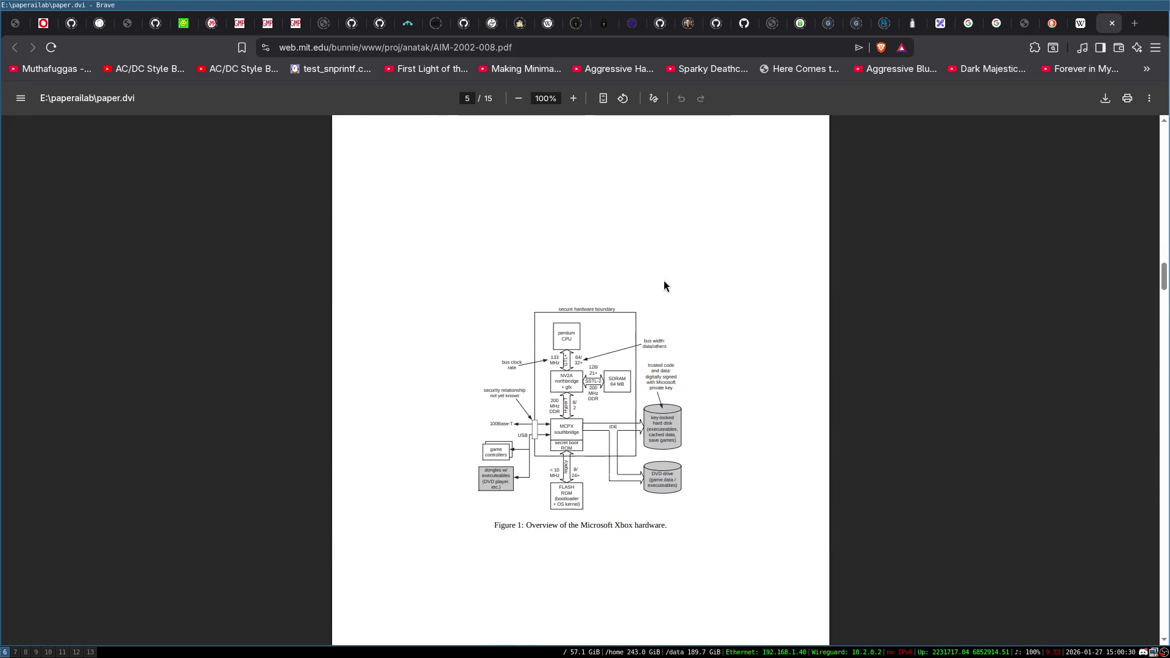
pyautogui.scroll(13, 640, 294)
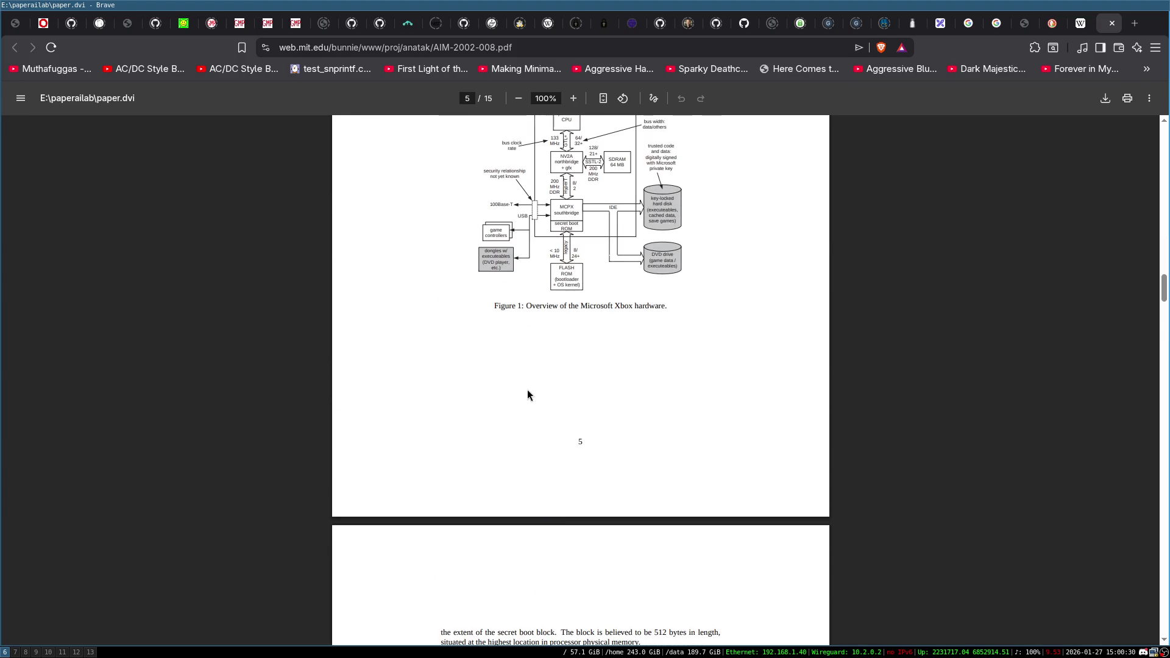
pyautogui.scroll(-5, 700, 310)
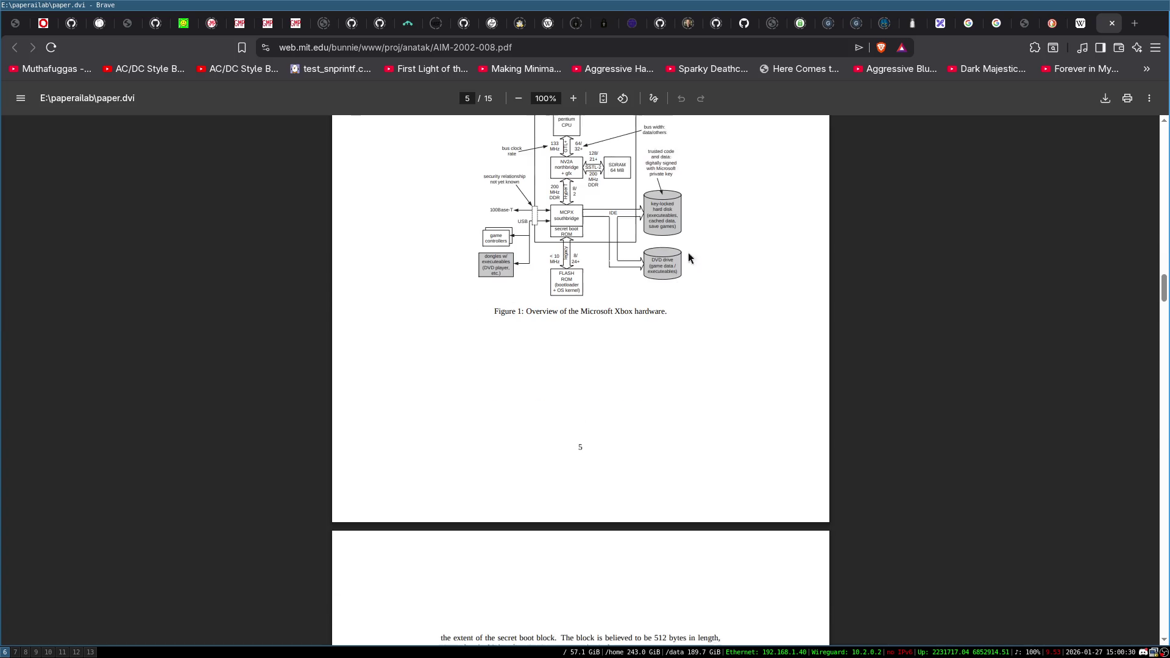
pyautogui.scroll(1, 609, 256)
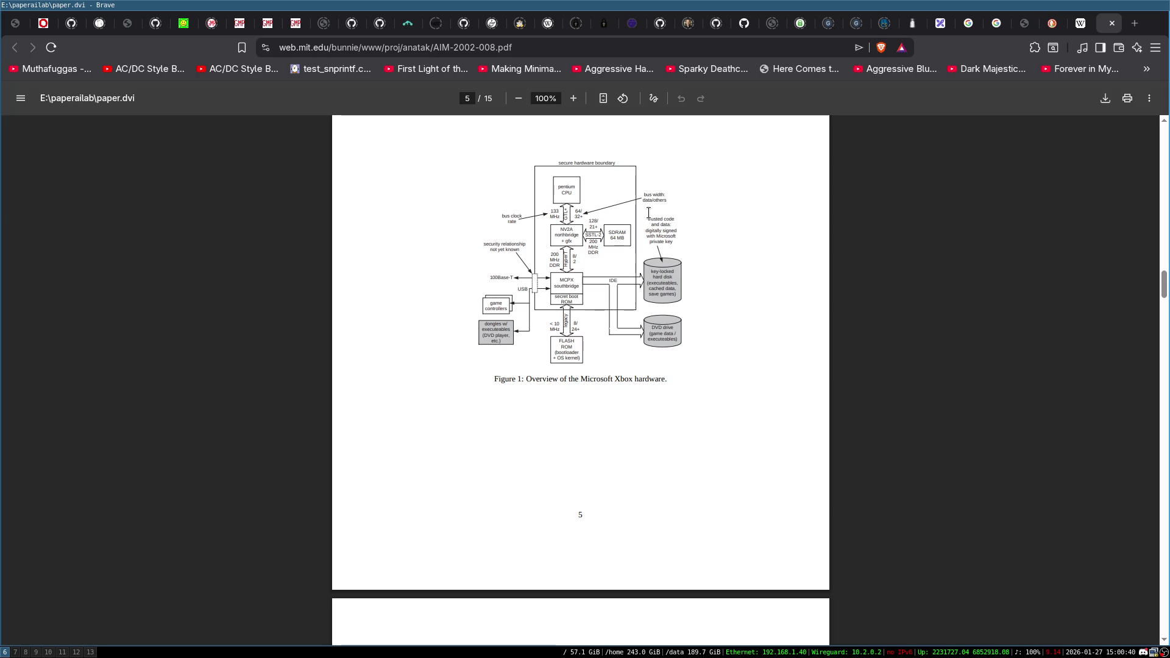
# Read the PDF through to page 12 of 15, then return to the Wikipedia Bibliography.
pyautogui.scroll(-10, 596, 408)
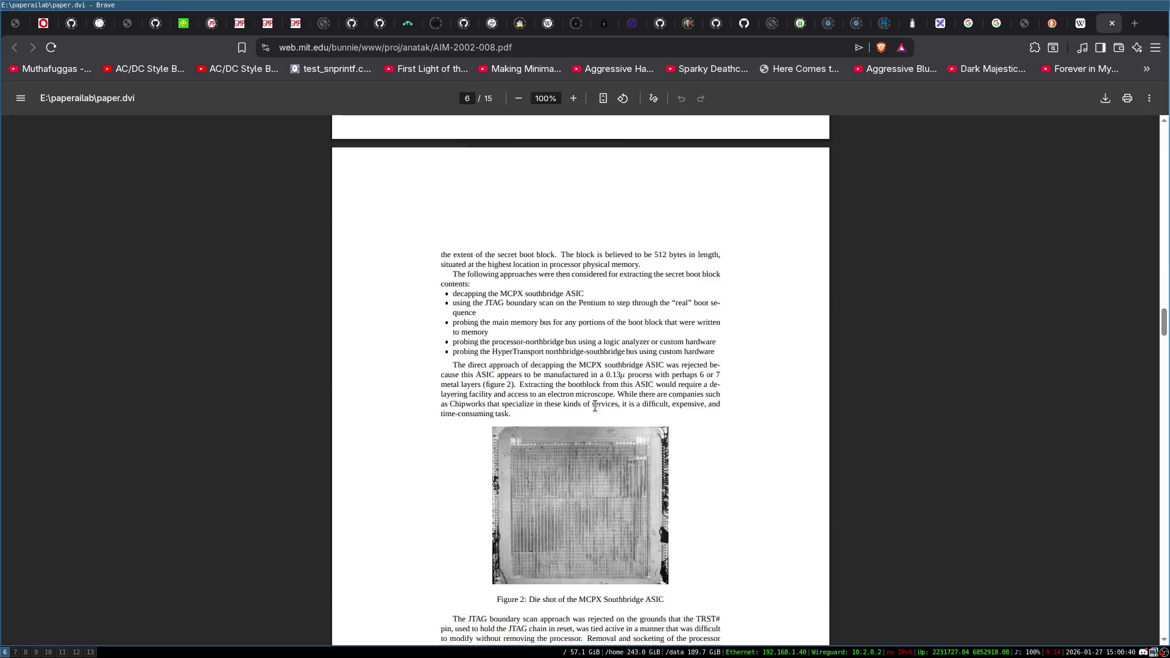
pyautogui.scroll(-14, 645, 353)
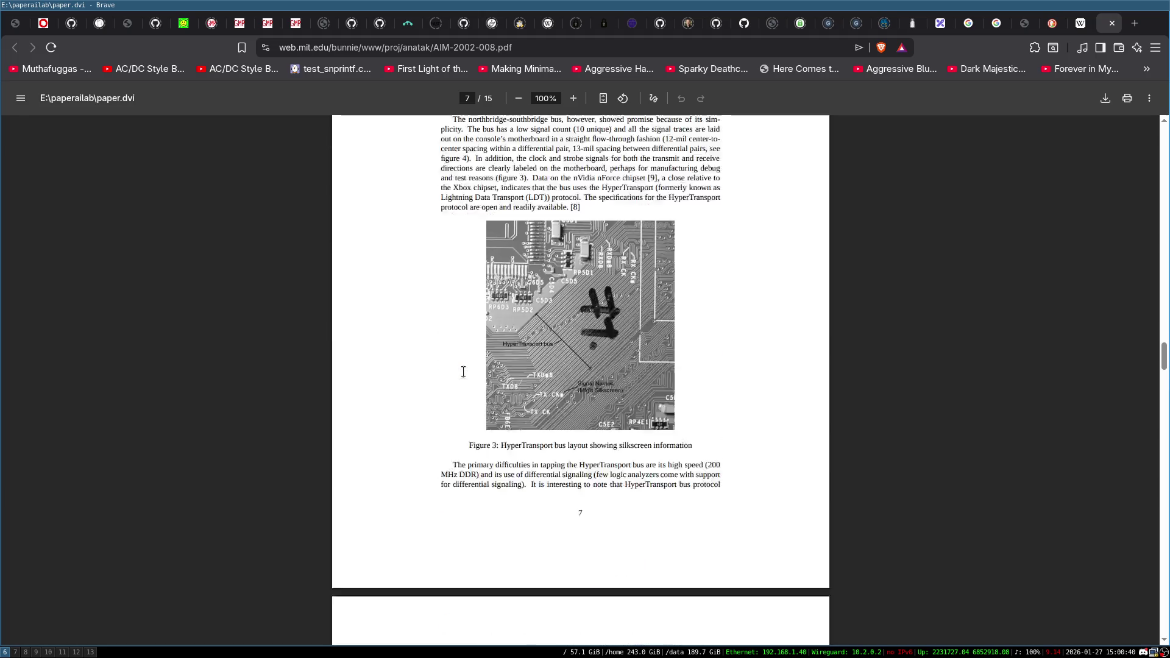
pyautogui.scroll(-10, 452, 399)
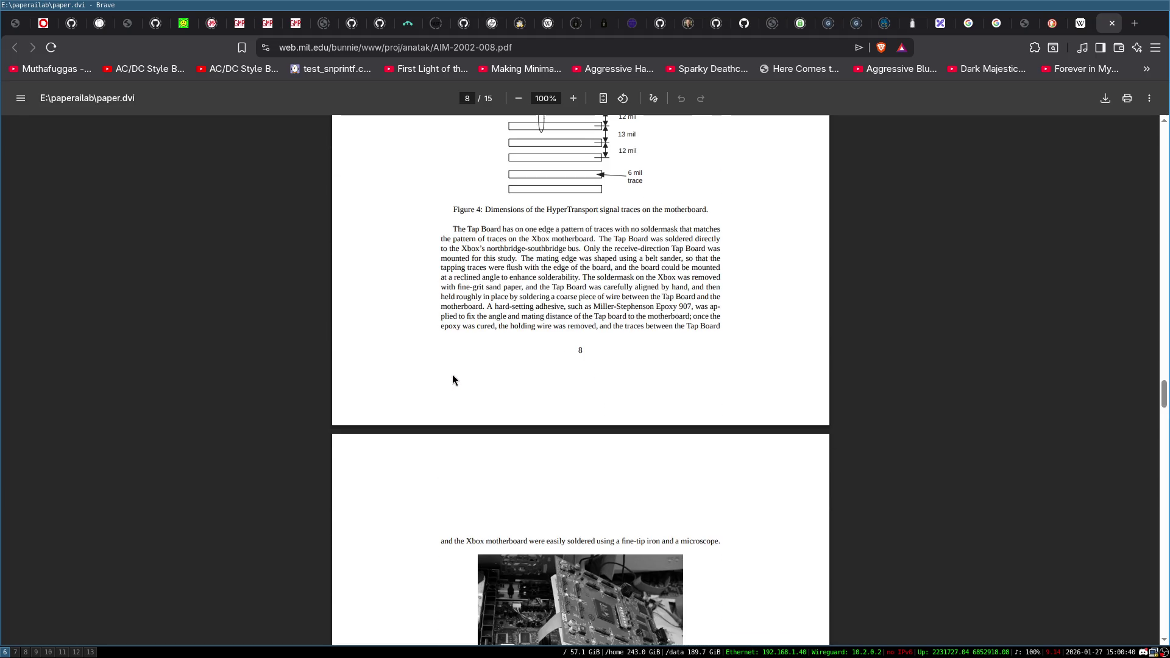
pyautogui.scroll(-20, 495, 294)
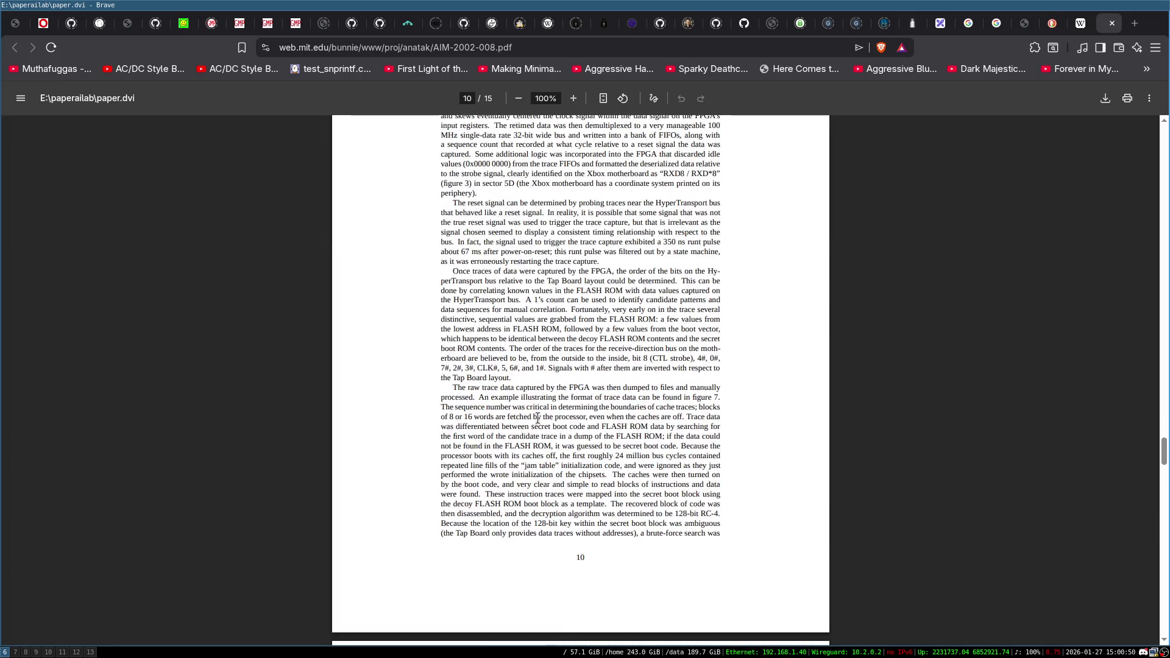
pyautogui.scroll(-4, 590, 232)
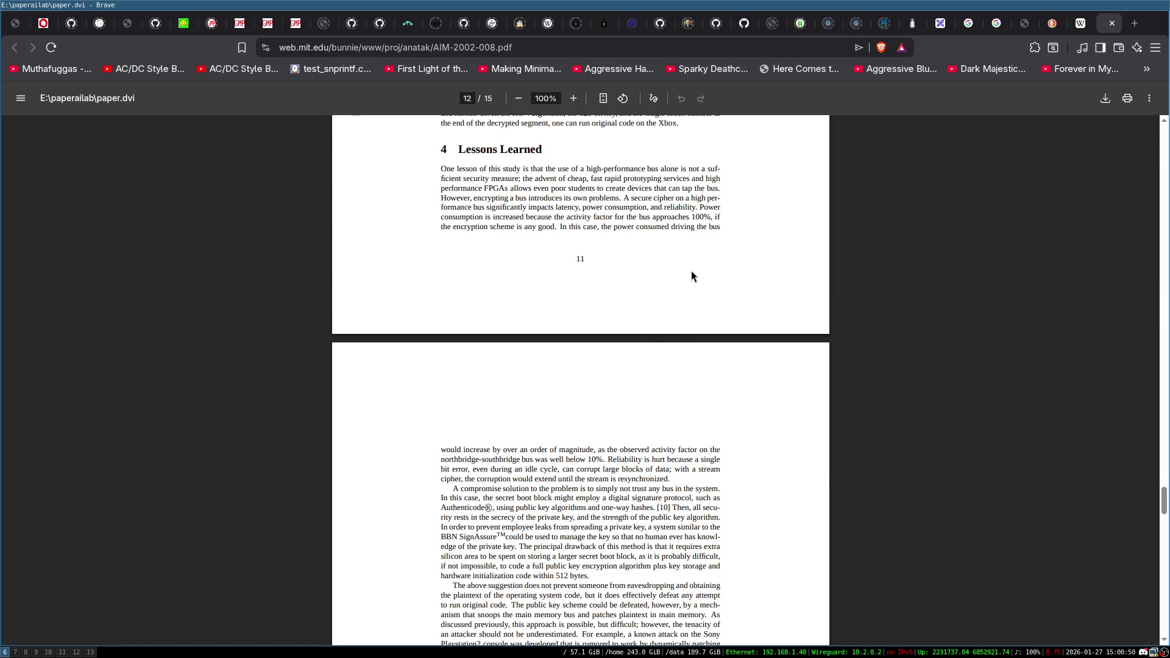
pyautogui.scroll(-8, 691, 276)
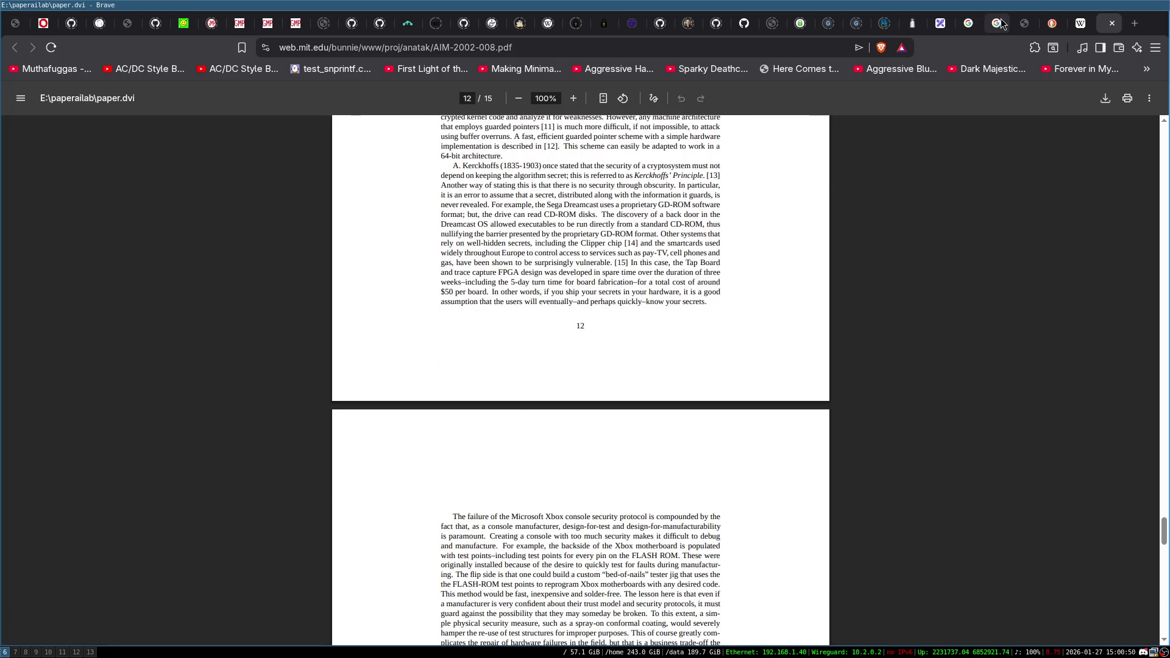
pyautogui.hotkey('ctrl', 'shift', 'Tab')
pyautogui.hotkey('ctrl', 'shift', 'Tab')
pyautogui.hotkey('ctrl', 'Tab')
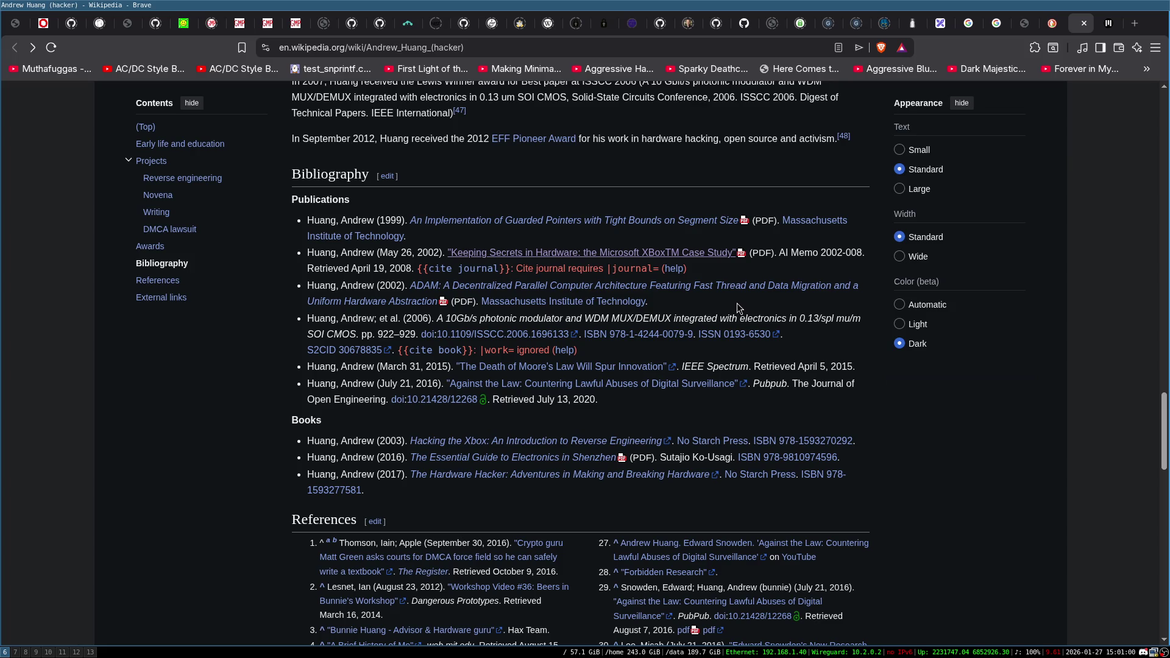
# Search the Wikipedia article for 'phone' to reach the References list.
pyautogui.hotkey('ctrl', 'f')
pyautogui.write('phone')
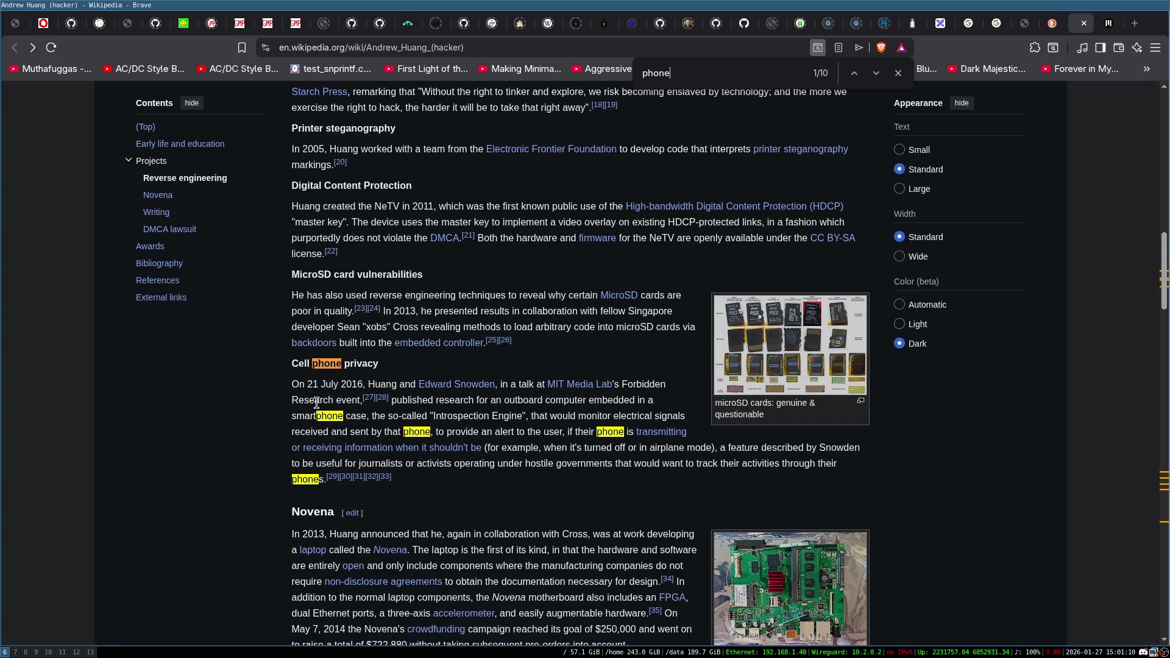
pyautogui.press('Return')
pyautogui.press('Return')
pyautogui.press('Return')
pyautogui.press('Escape')
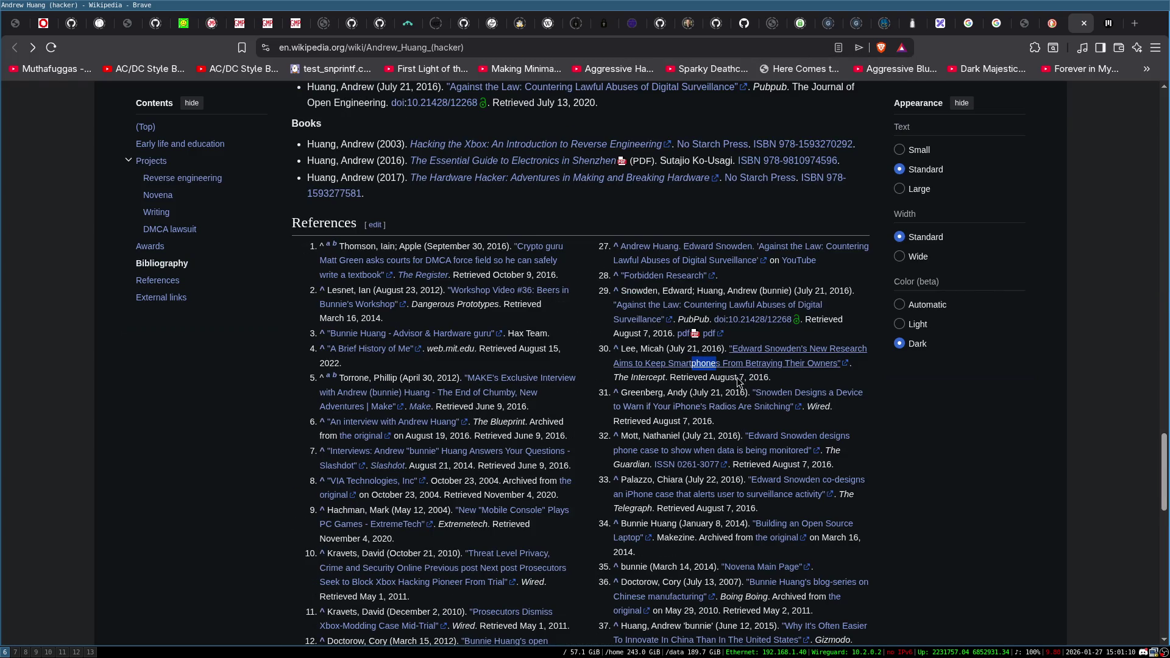
# Open reference 30 (Intercept) and 31 (Wired) in background tabs, then return to the Xbox PDF.
pyautogui.middleClick(785, 354)
pyautogui.middleClick(781, 397)
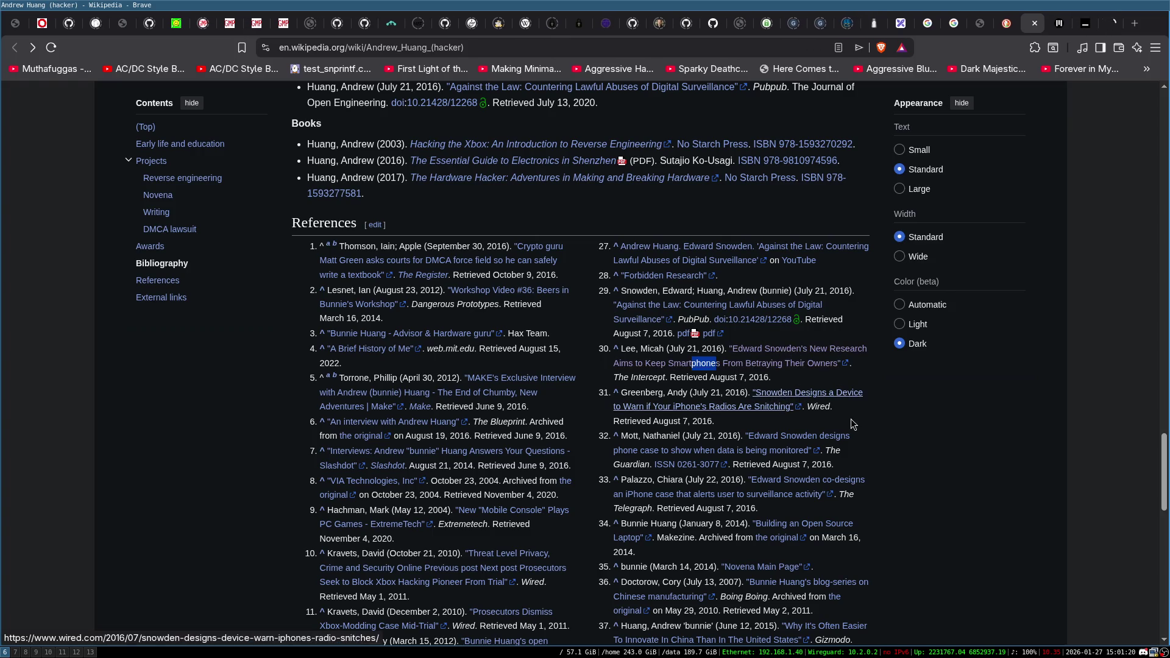
pyautogui.click(1062, 23)
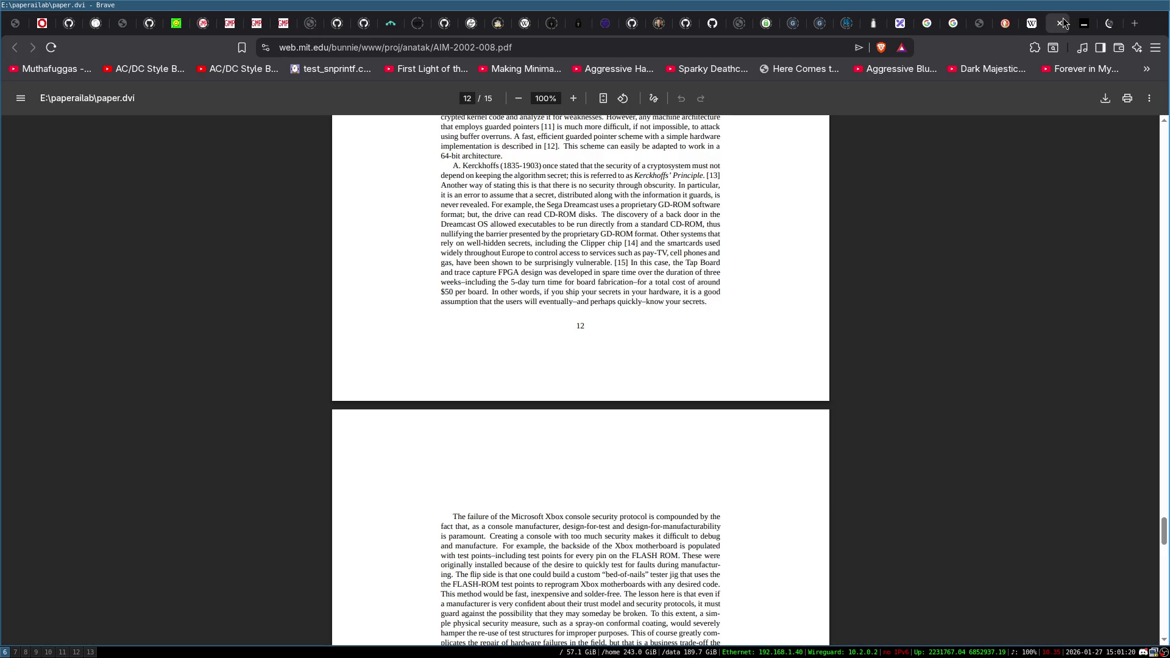
# Close the Xbox paper PDF, read through The Intercept article, then close its tab.
pyautogui.hotkey('ctrl', 'w')
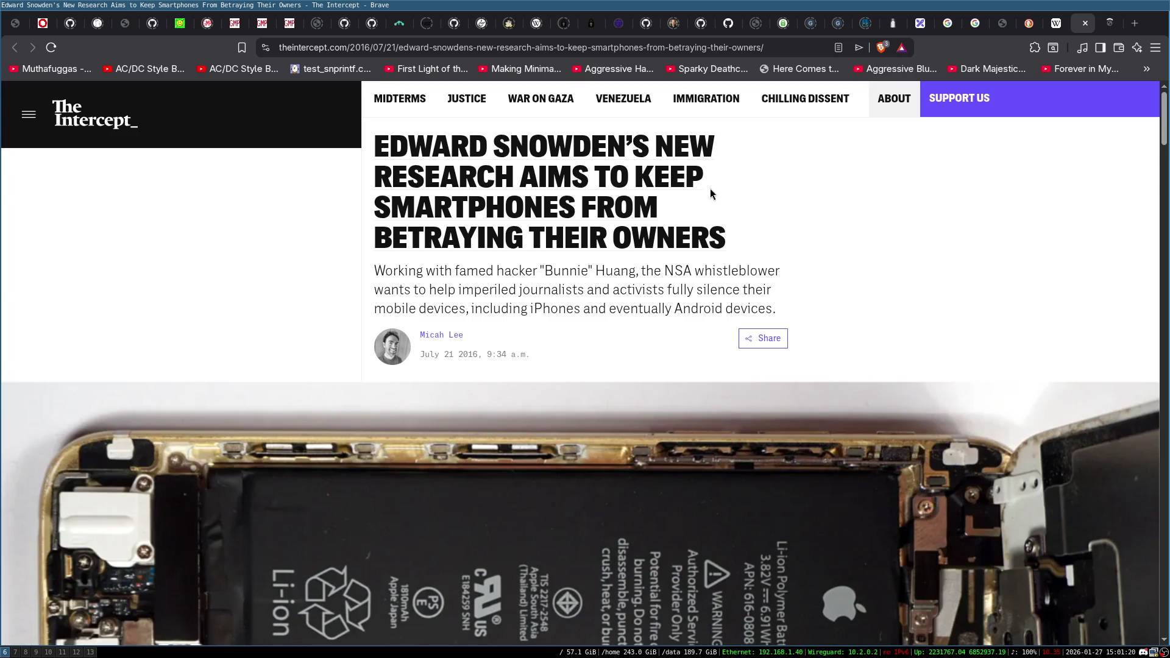
pyautogui.scroll(-5, 582, 272)
pyautogui.scroll(-20, 829, 319)
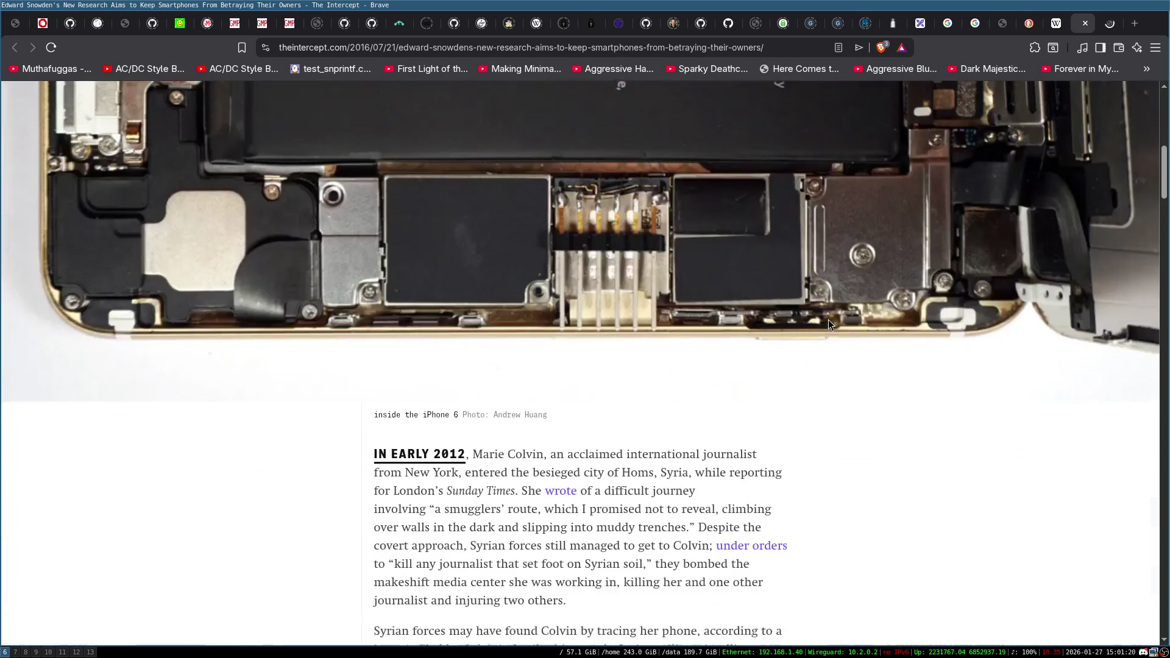
pyautogui.scroll(-11, 629, 324)
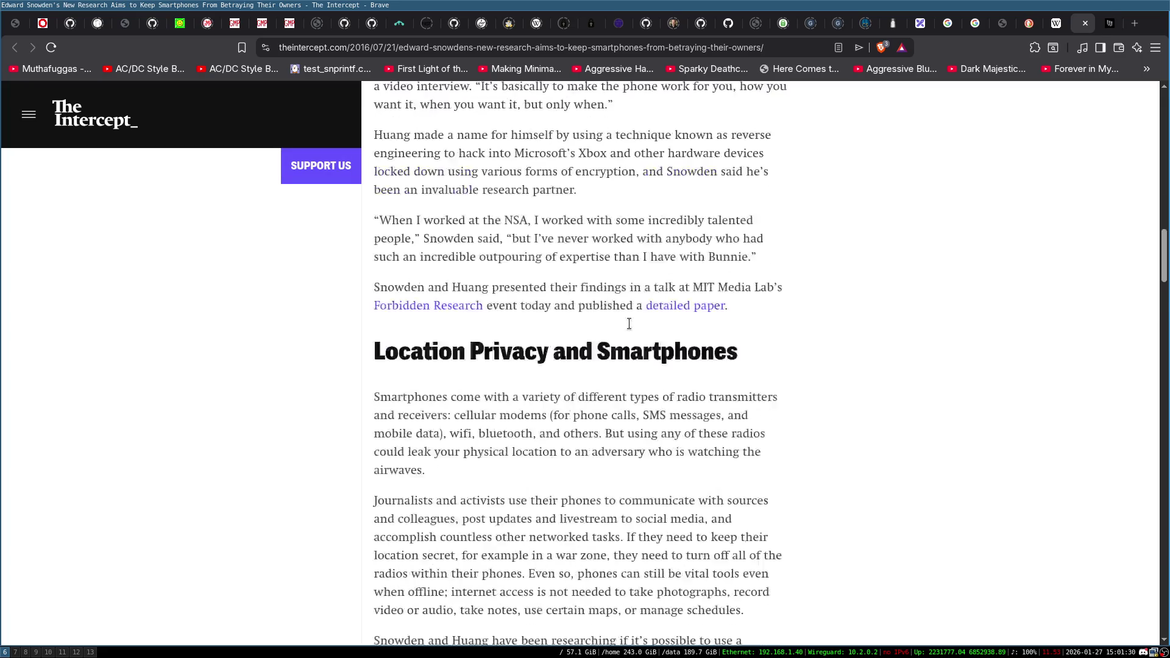
pyautogui.scroll(-4, 613, 328)
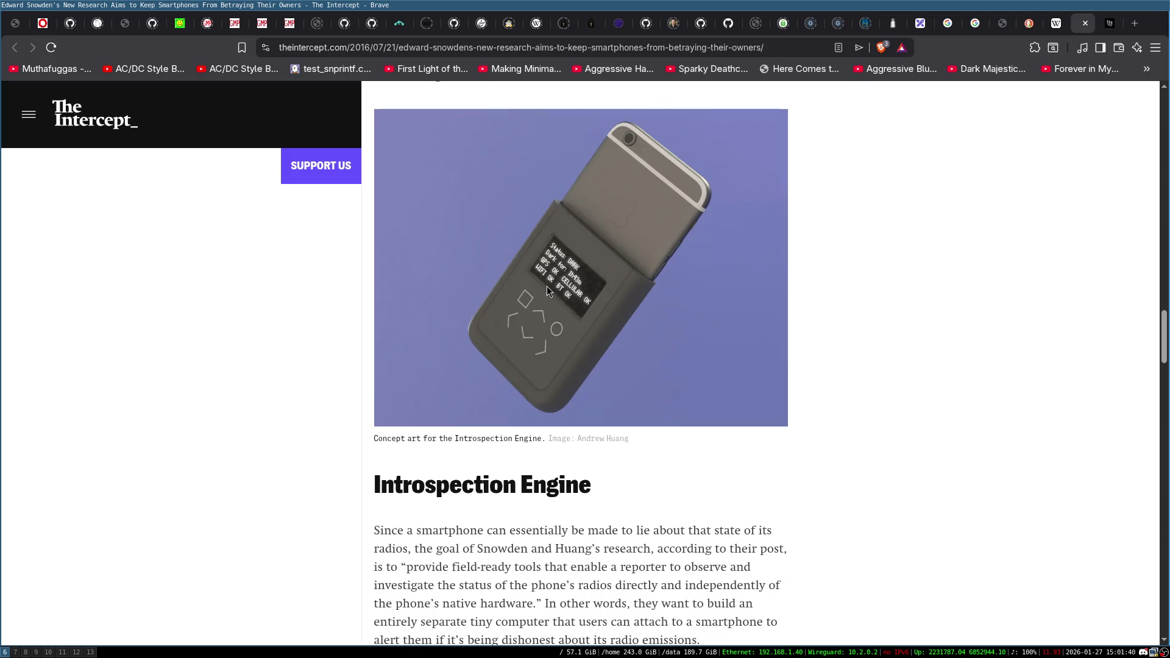
pyautogui.scroll(-15, 653, 228)
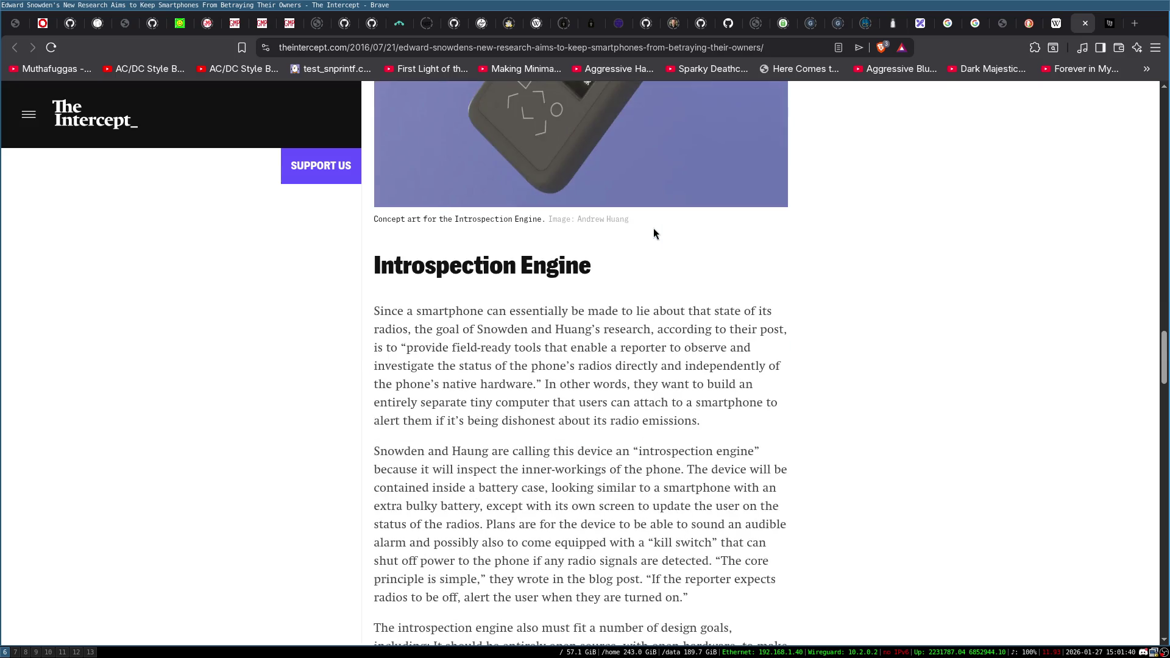
pyautogui.scroll(-12, 653, 229)
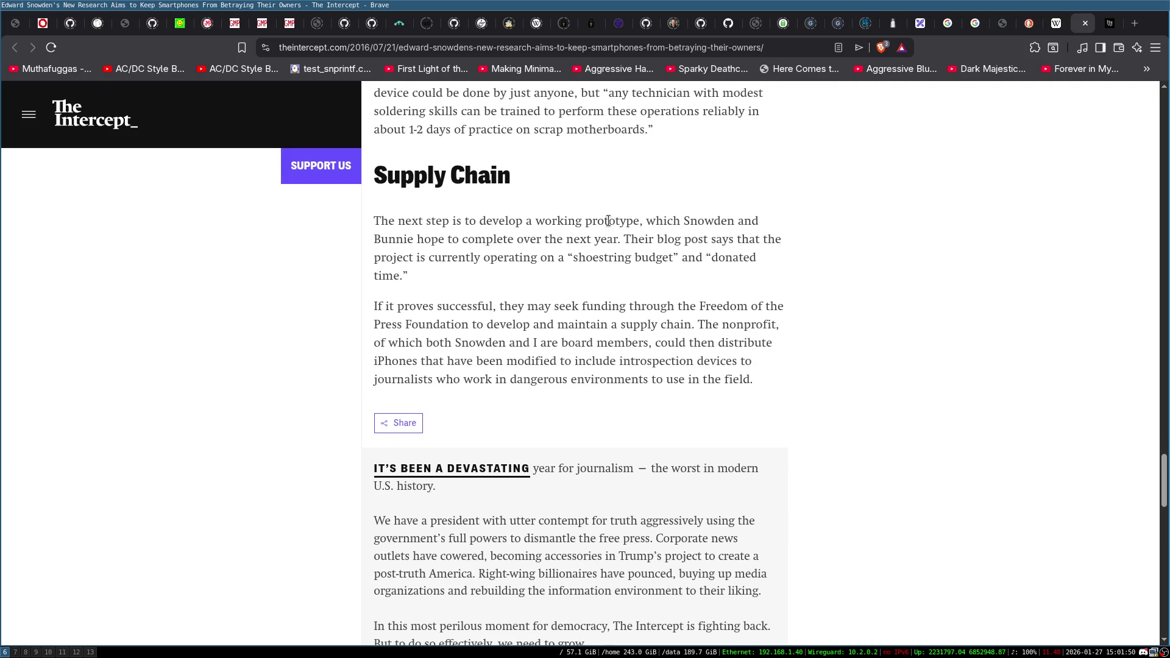
pyautogui.scroll(2, 617, 215)
pyautogui.click(1084, 23)
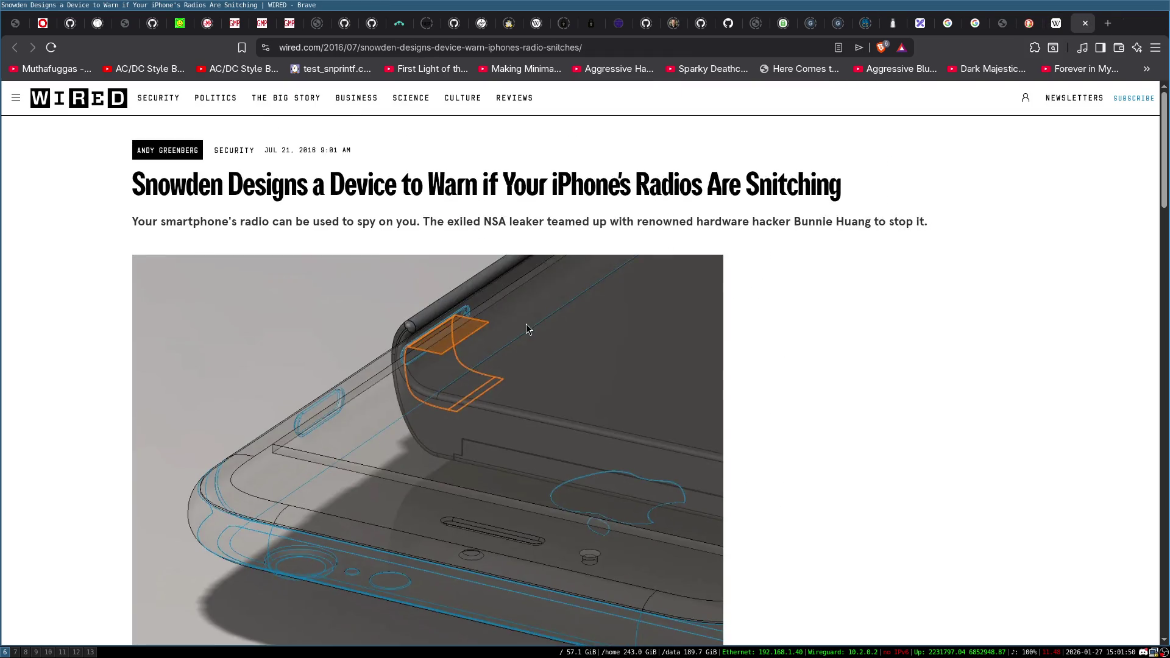
# Skim WIRED's Snowden iPhone radio-warning article, then close its tab.
pyautogui.scroll(-8, 530, 323)
pyautogui.scroll(5, 559, 311)
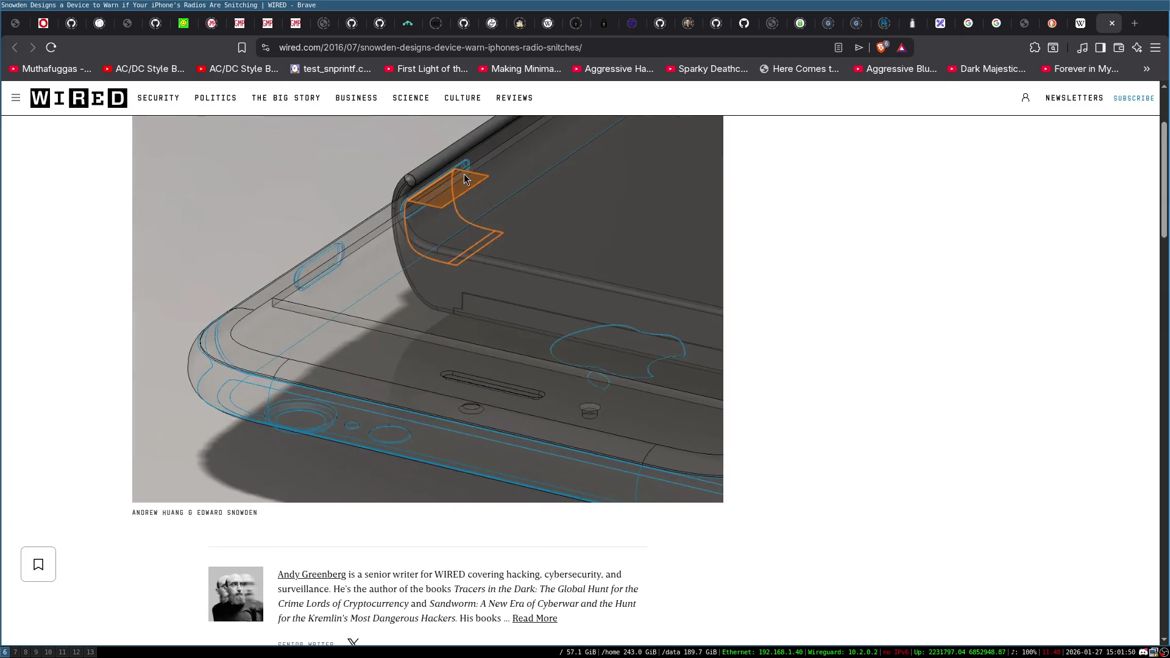
pyautogui.scroll(-1, 463, 457)
pyautogui.scroll(2, 511, 404)
pyautogui.scroll(-3, 408, 295)
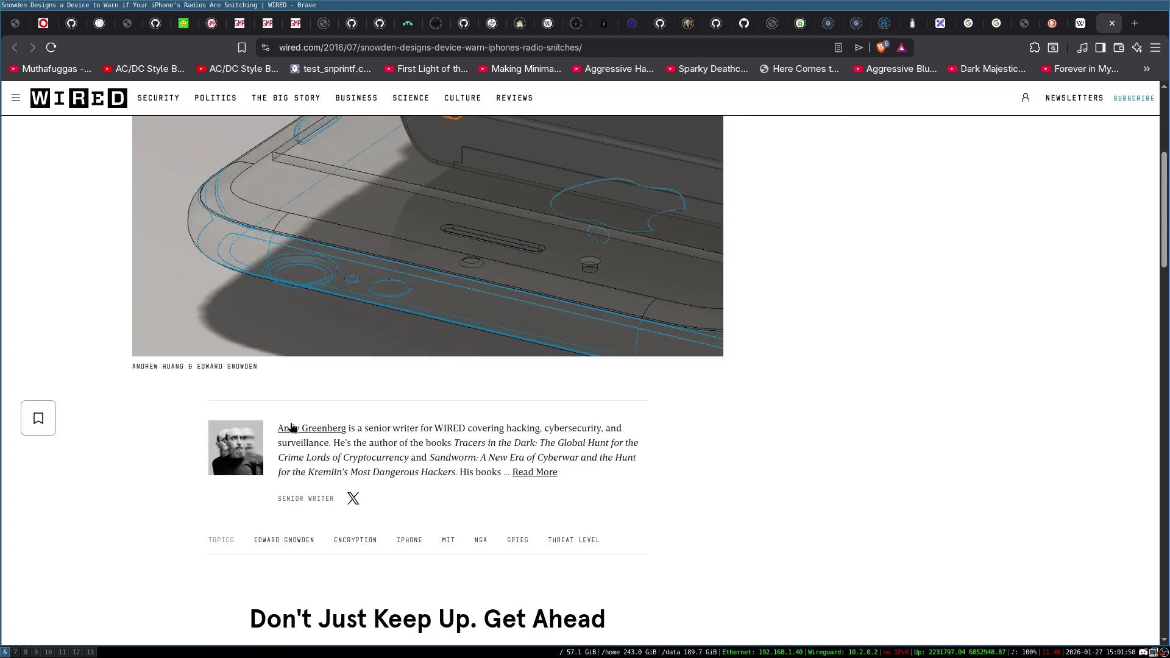
pyautogui.scroll(4, 911, 496)
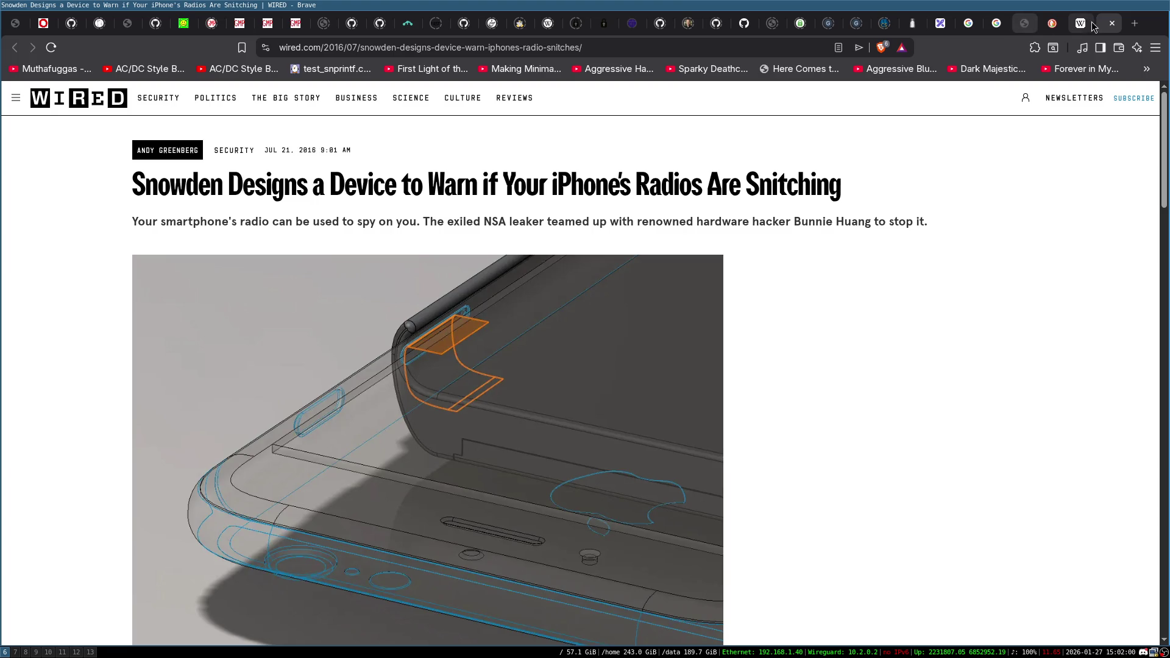
pyautogui.click(1112, 24)
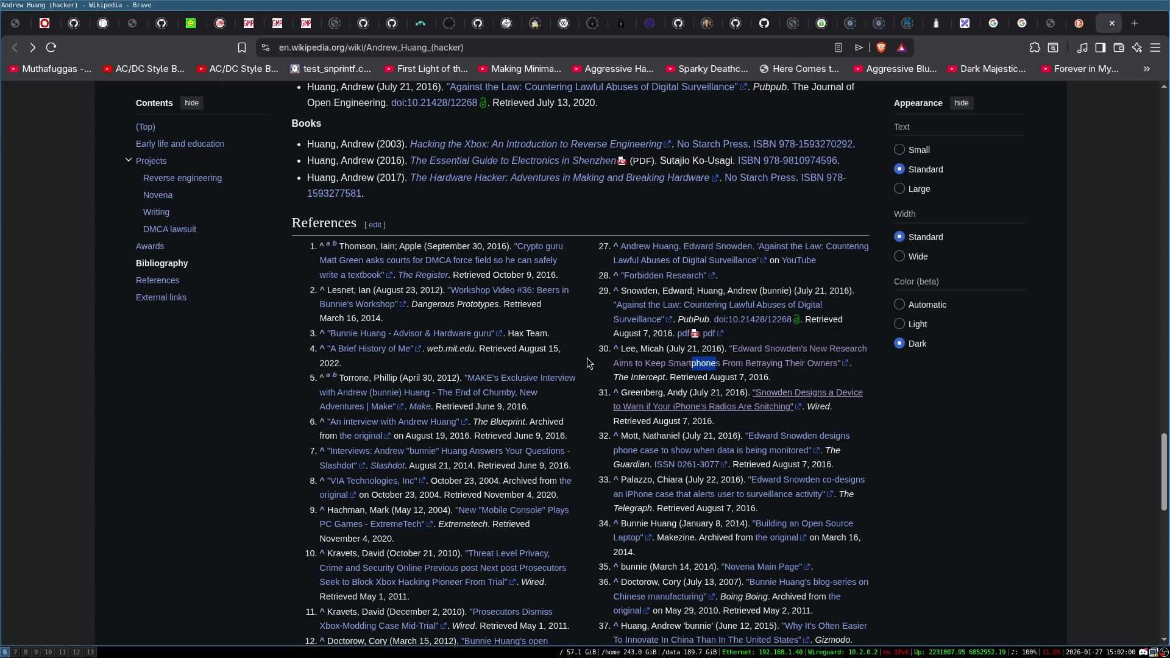
# Jump to the 'phone' match at reference 39 and open its Guardian Huaqiangbei gallery in a new tab.
pyautogui.hotkey('ctrl', 'f')
pyautogui.press('Return')
pyautogui.press('Return')
pyautogui.press('Return')
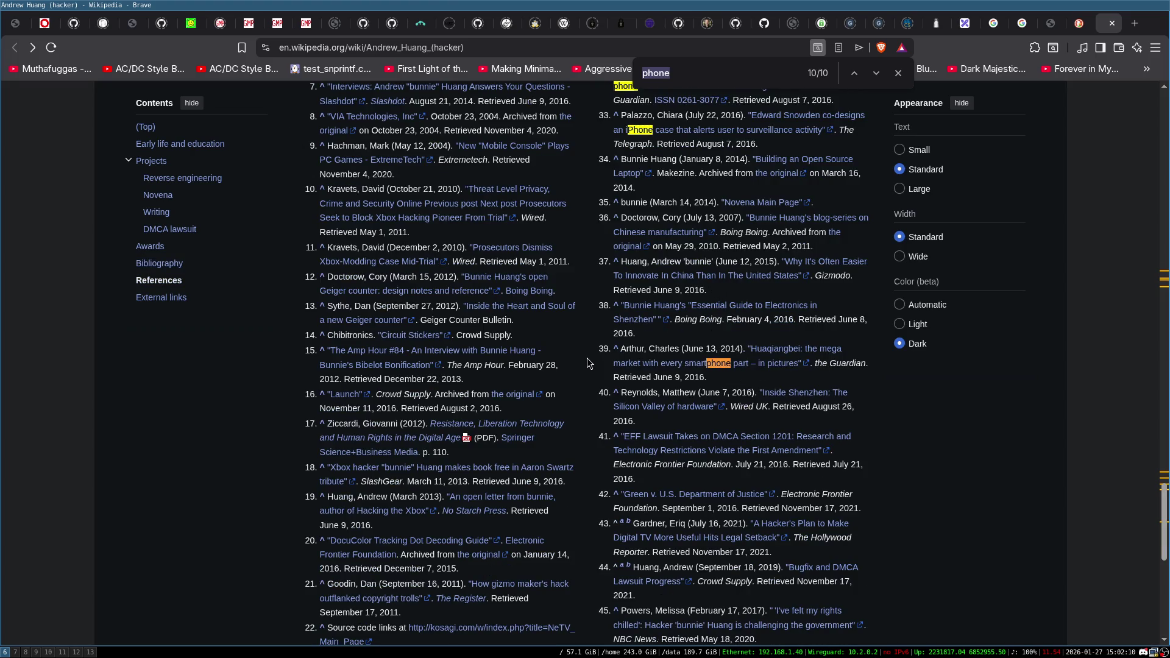
pyautogui.press('Escape')
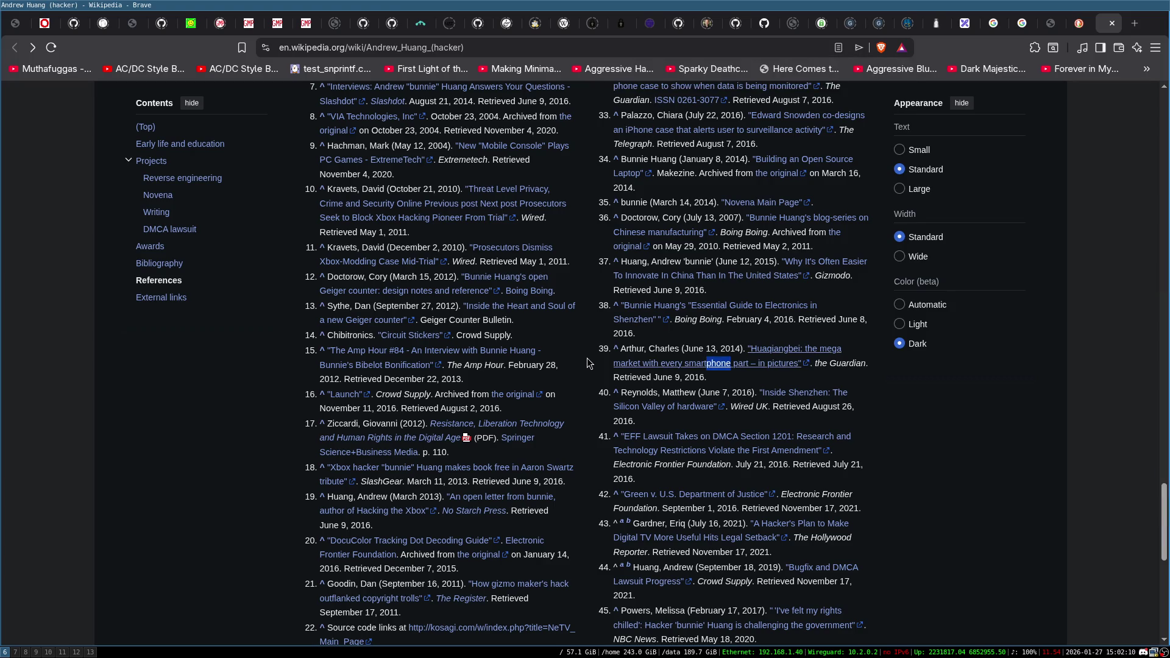
pyautogui.middleClick(729, 366)
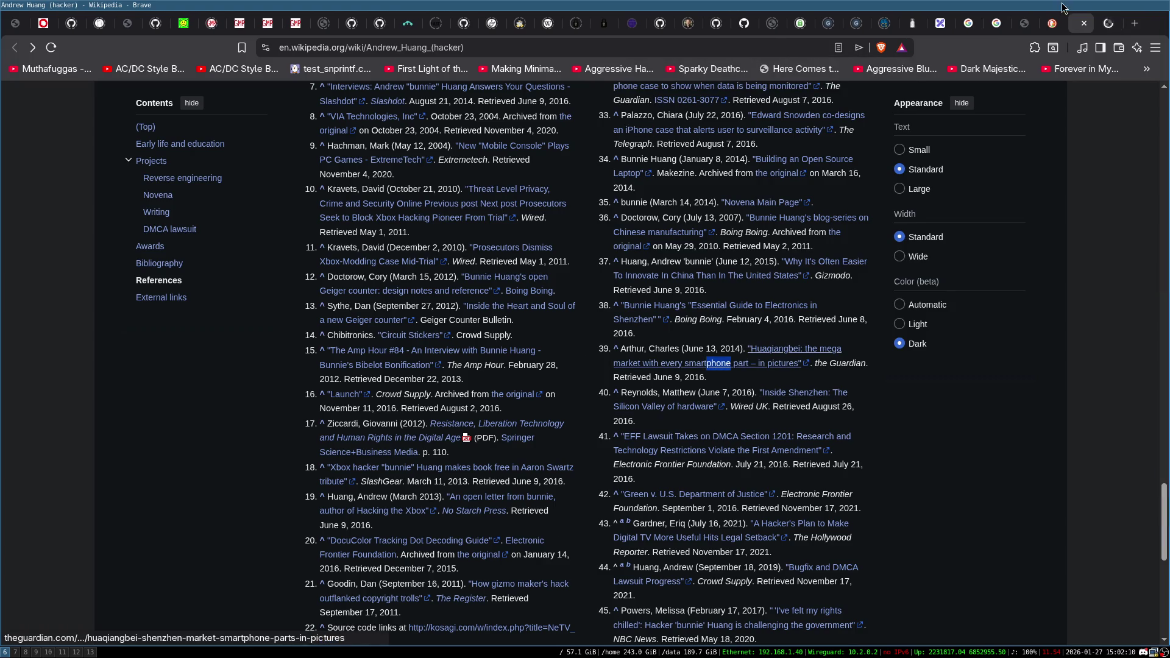
pyautogui.click(1107, 28)
pyautogui.scroll(-6, 444, 286)
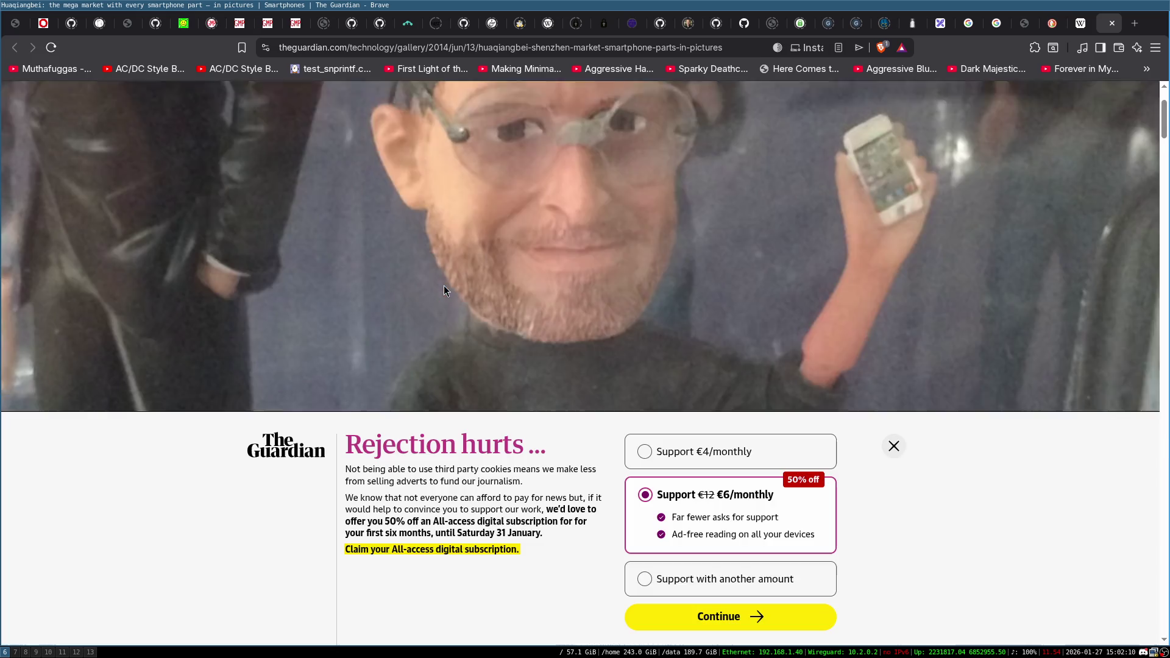
# Dismiss the Guardian support banner and browse the first Huaqiangbei gallery photos.
pyautogui.click(893, 448)
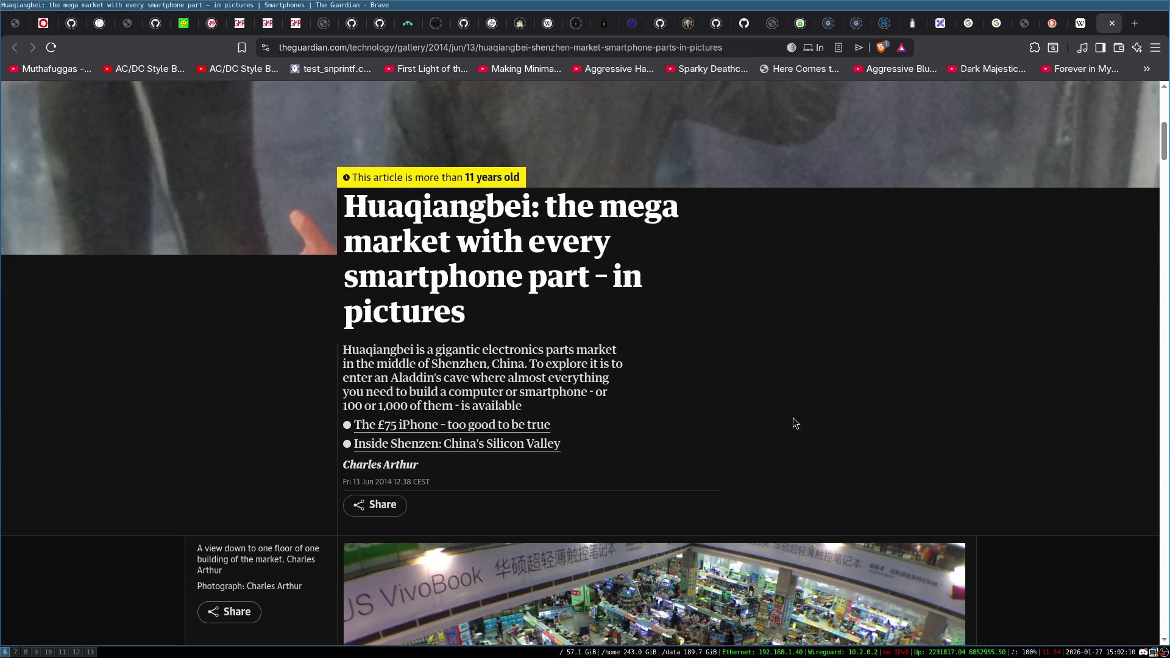
pyautogui.scroll(-5, 794, 421)
pyautogui.scroll(-5, 540, 310)
pyautogui.scroll(-15, 540, 310)
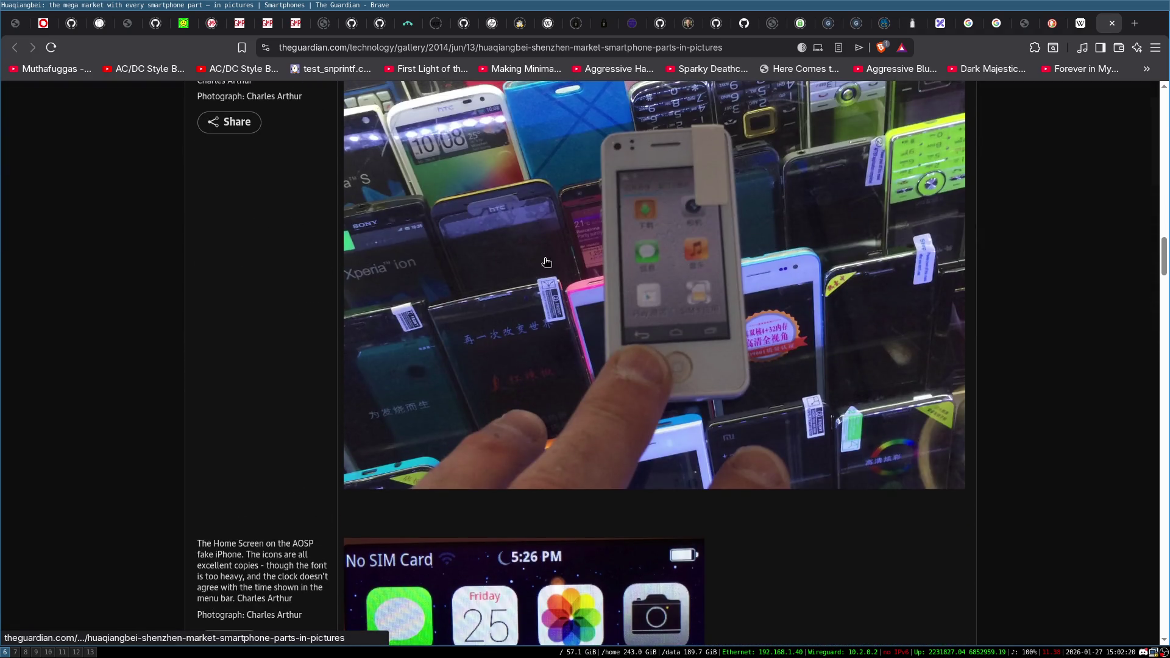
pyautogui.scroll(8, 547, 262)
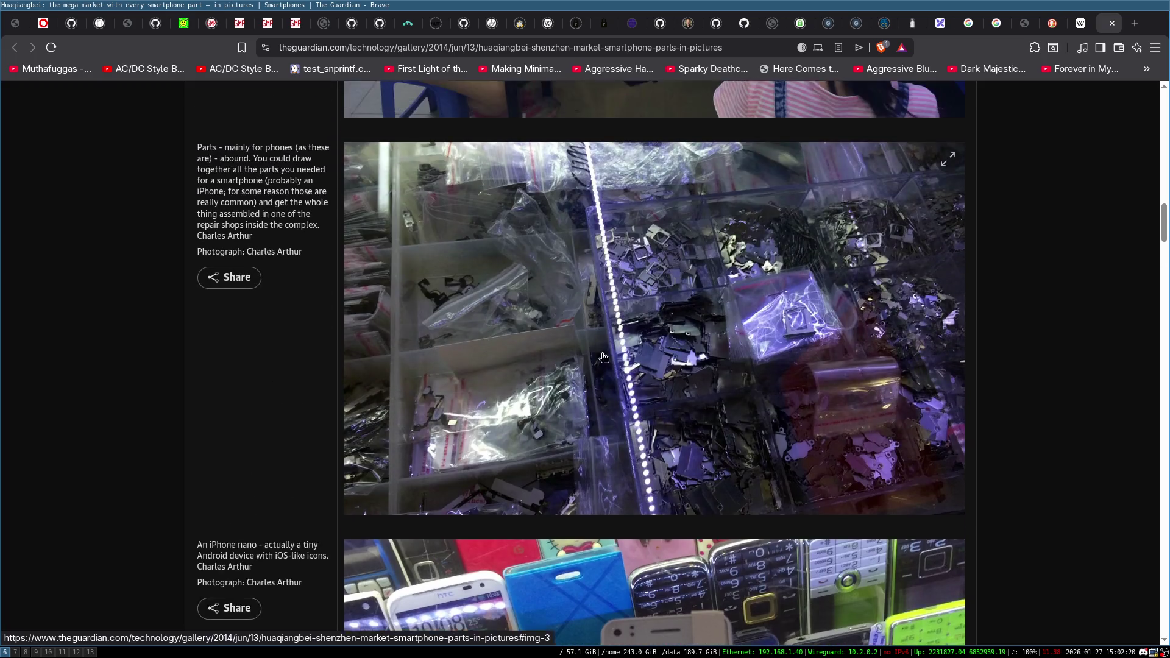
pyautogui.scroll(1, 604, 357)
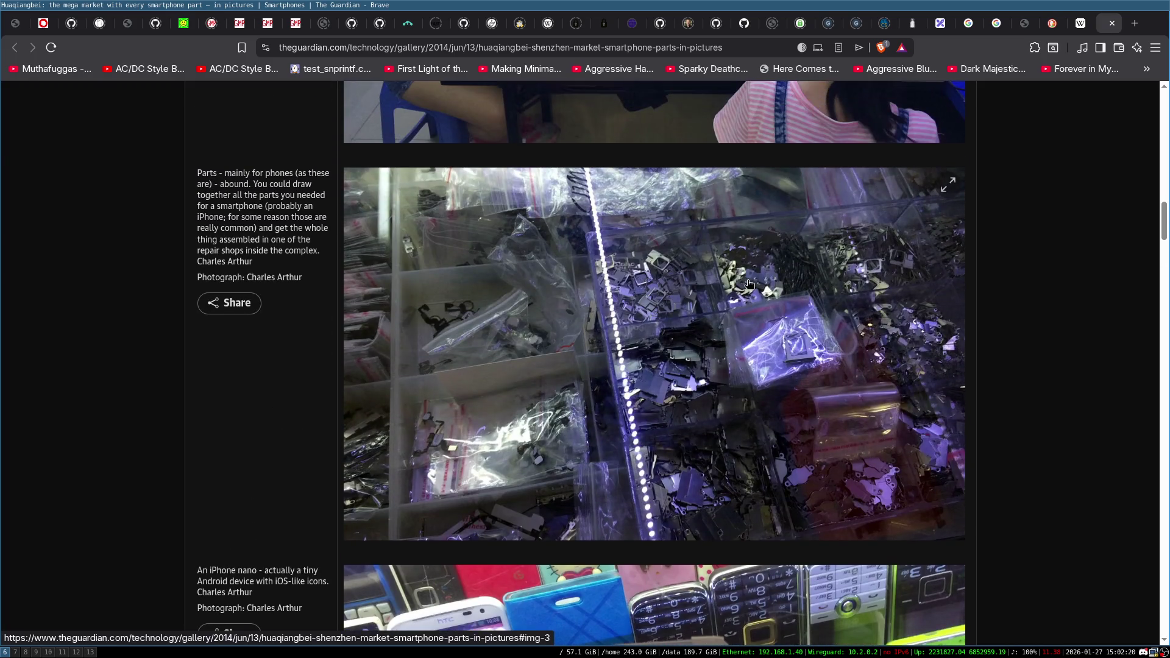
pyautogui.scroll(-5, 716, 411)
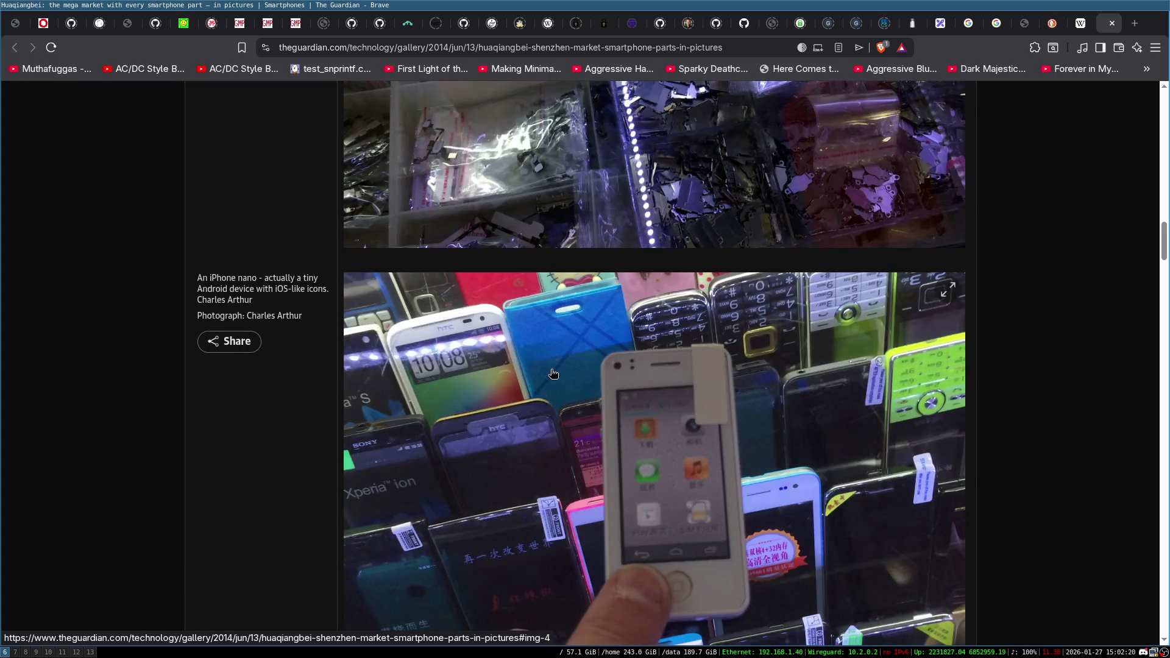
pyautogui.scroll(-5, 499, 362)
pyautogui.scroll(2, 499, 354)
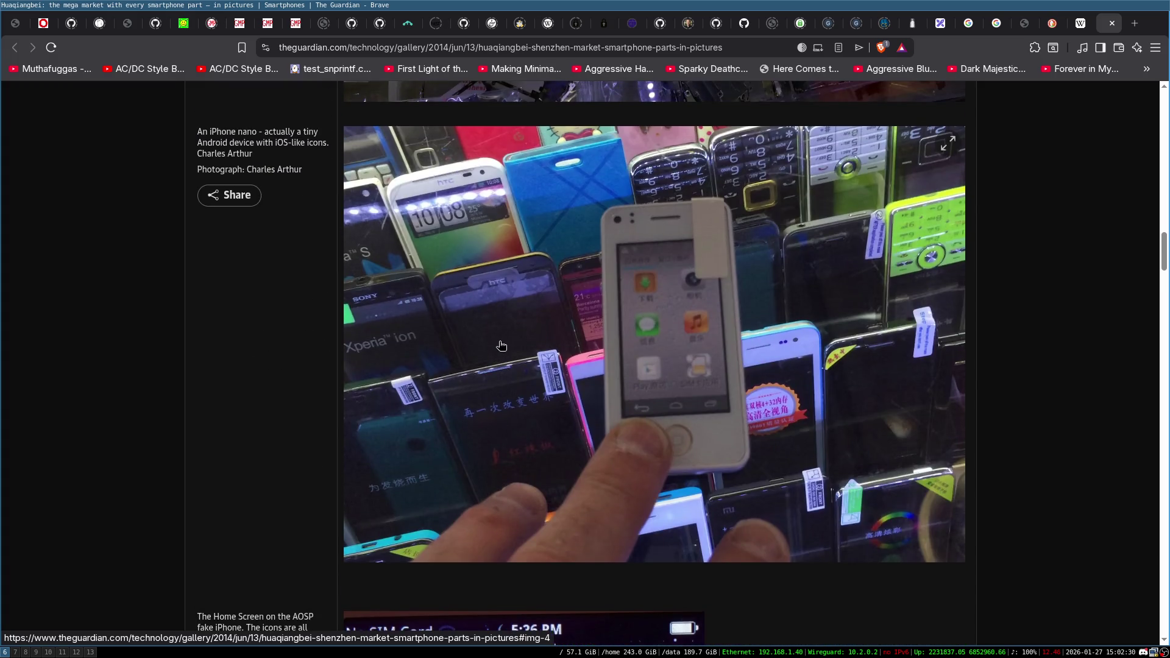
pyautogui.scroll(-6, 643, 299)
# Browse past the memory-chip, LED-light and pig's-trotter photos, then return to the top.
pyautogui.scroll(-11, 646, 304)
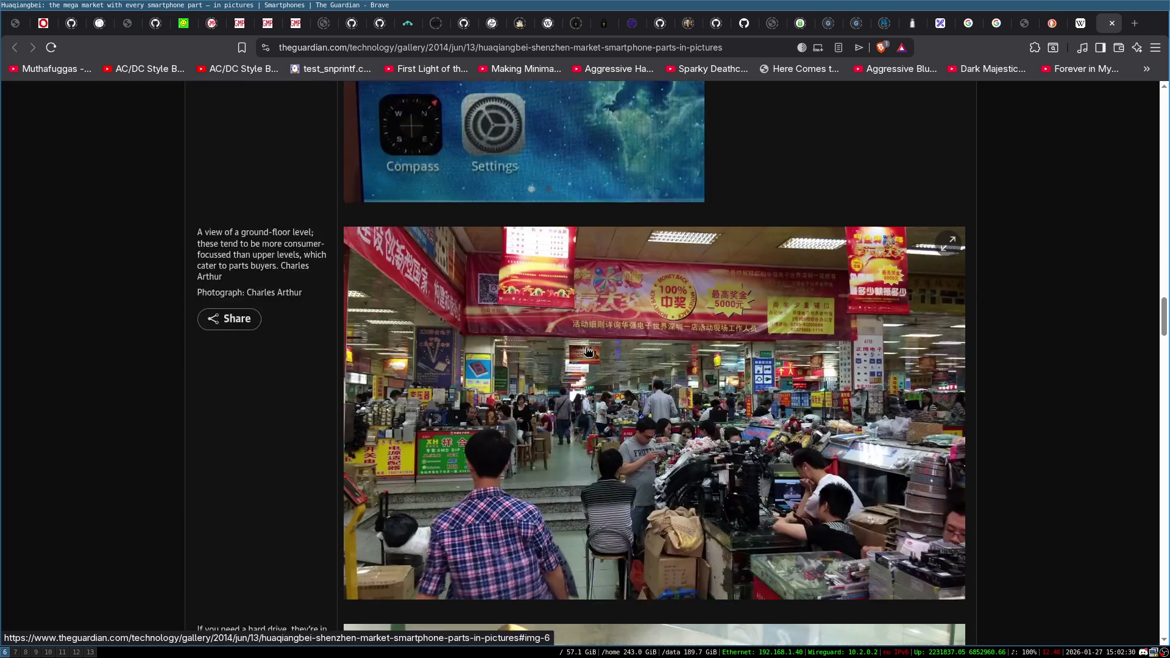
pyautogui.scroll(-7, 601, 368)
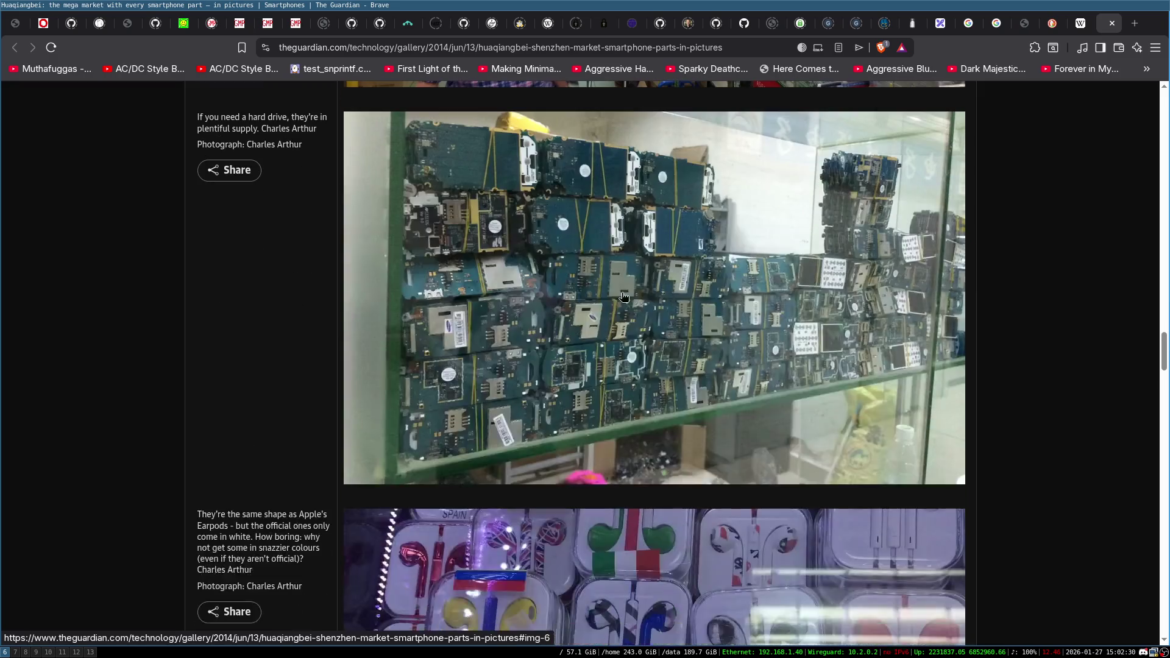
pyautogui.scroll(-17, 775, 290)
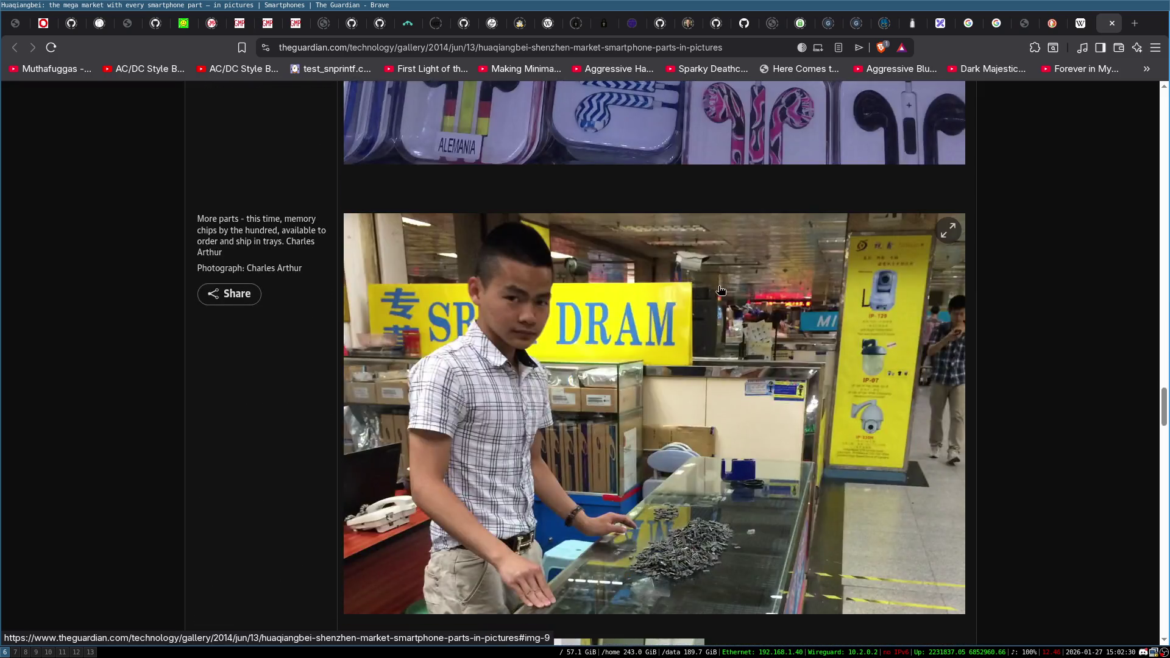
pyautogui.scroll(-14, 544, 280)
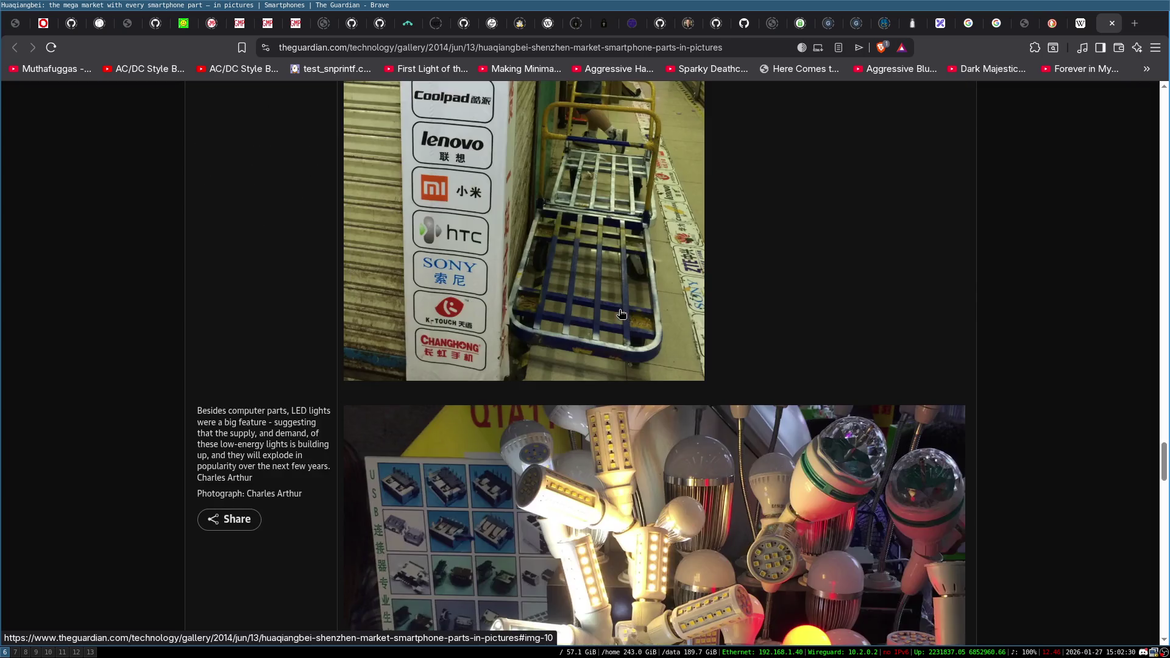
pyautogui.scroll(2, 570, 364)
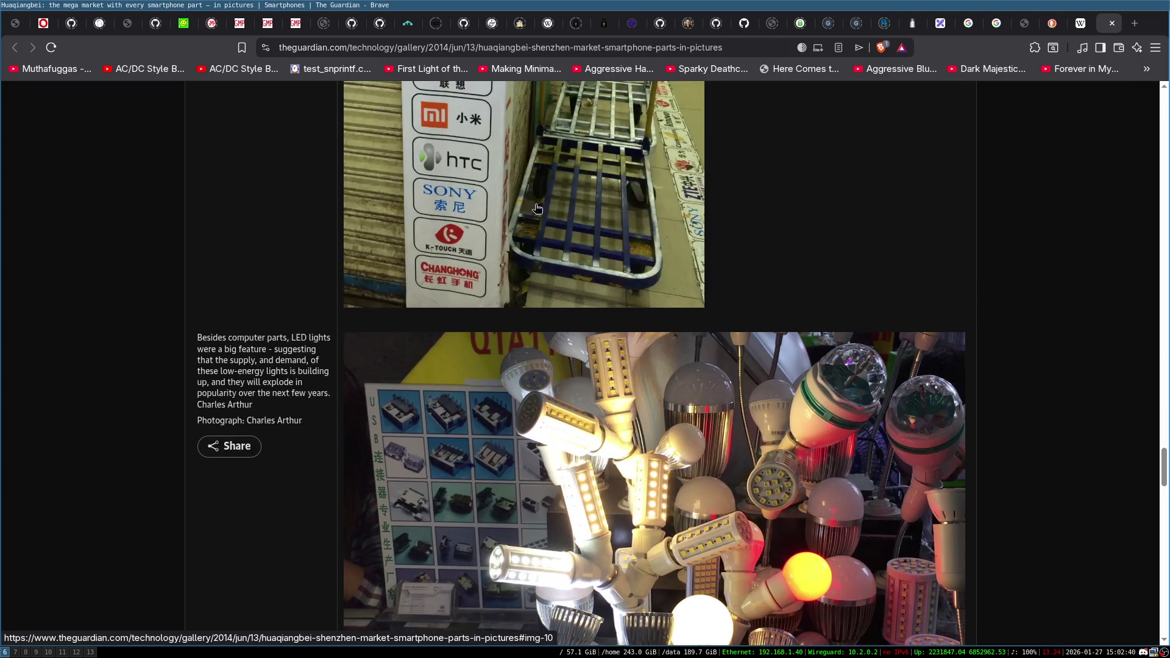
pyautogui.scroll(-12, 585, 292)
pyautogui.scroll(-20, 600, 225)
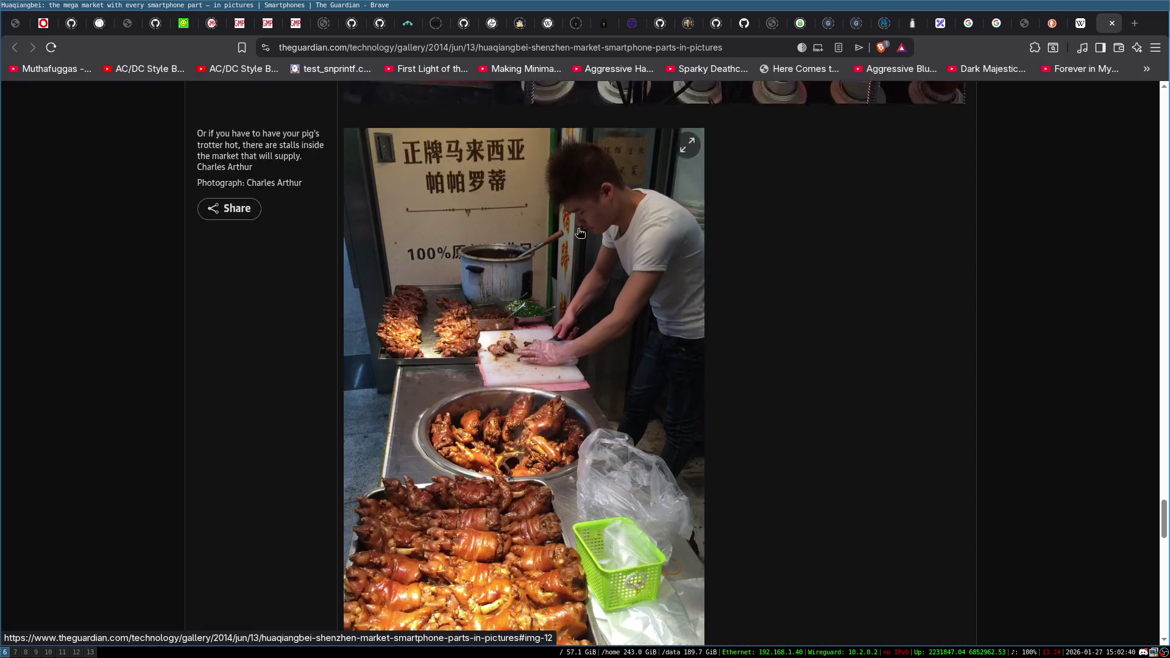
pyautogui.scroll(20, 612, 291)
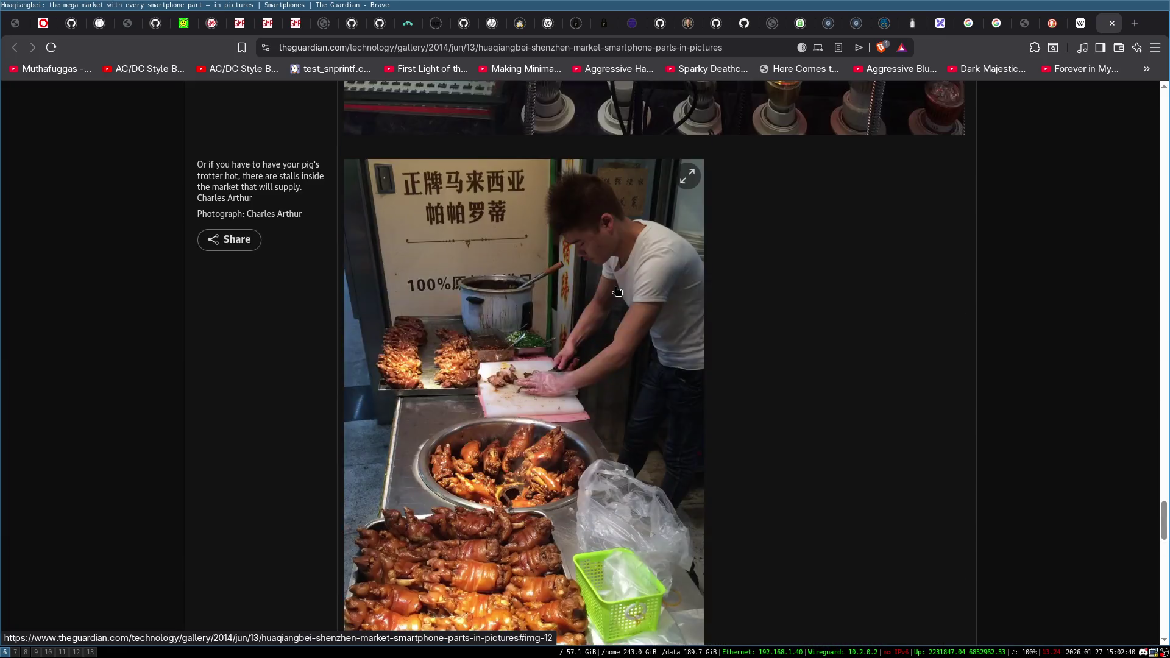
pyautogui.scroll(20, 614, 271)
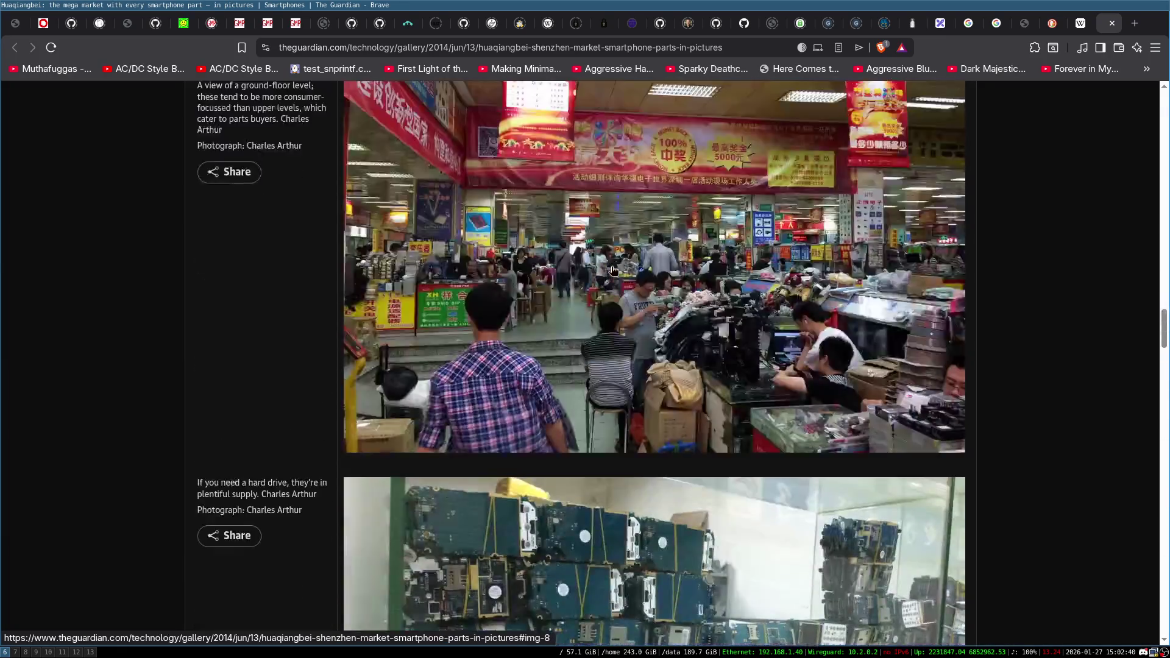
pyautogui.scroll(10, 614, 269)
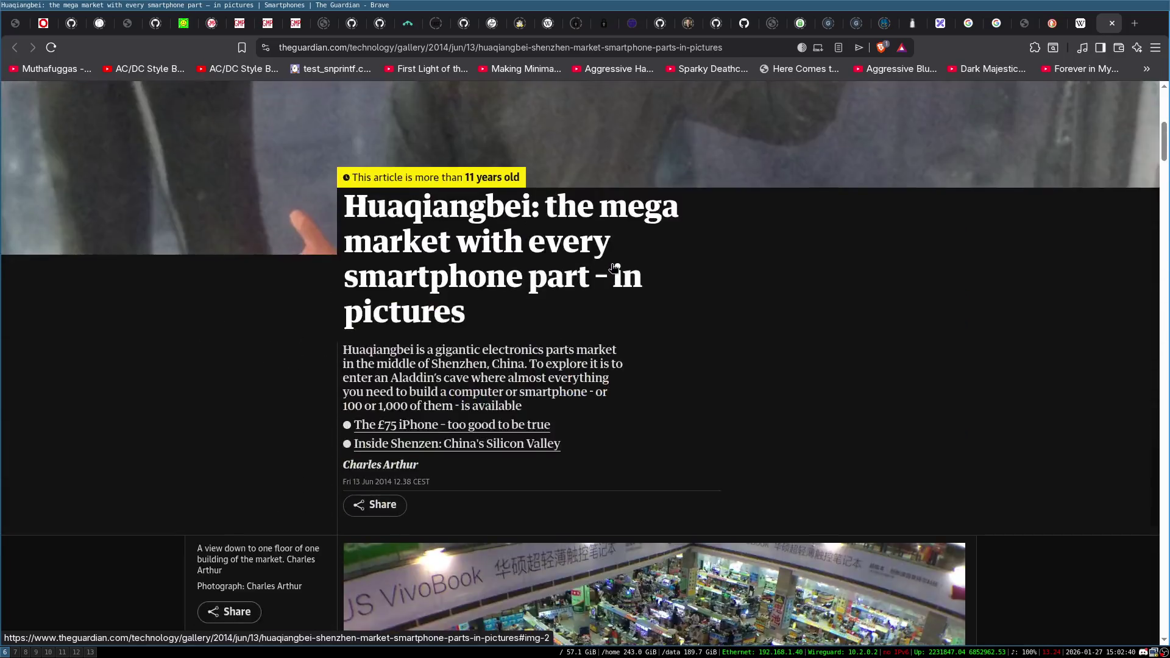
pyautogui.click(540, 45)
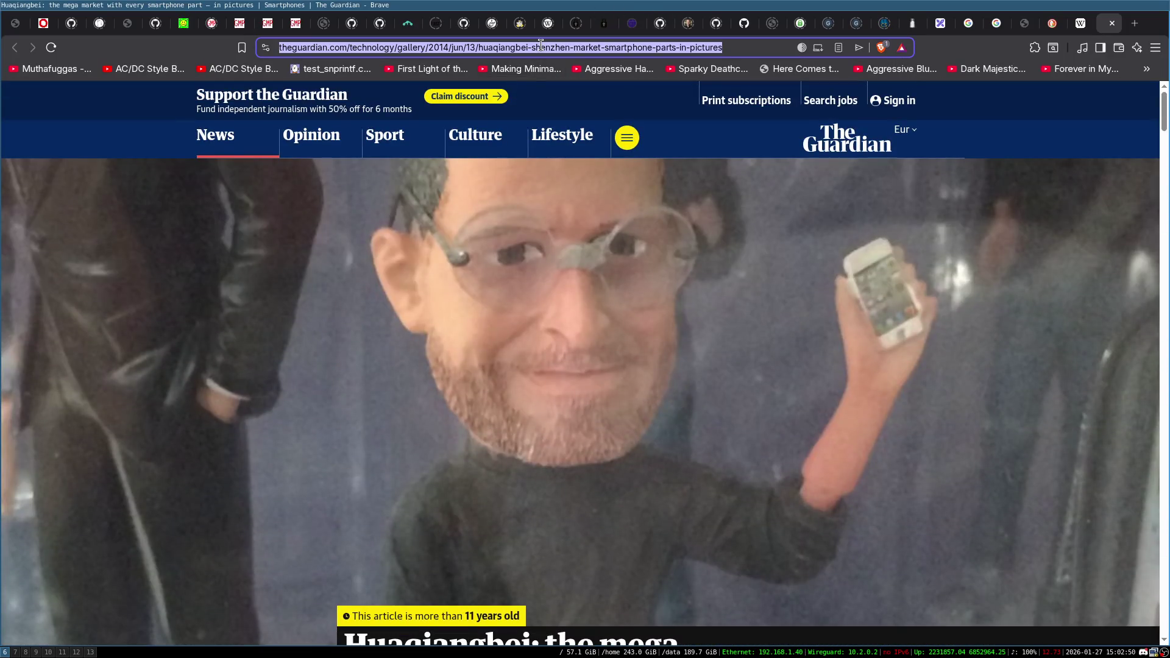
# Search YouTube via '!yt bunnie huang shenzen' and open WIRED's 'Shenzhen: The Silicon Valley of Hardware'.
pyautogui.write('!')
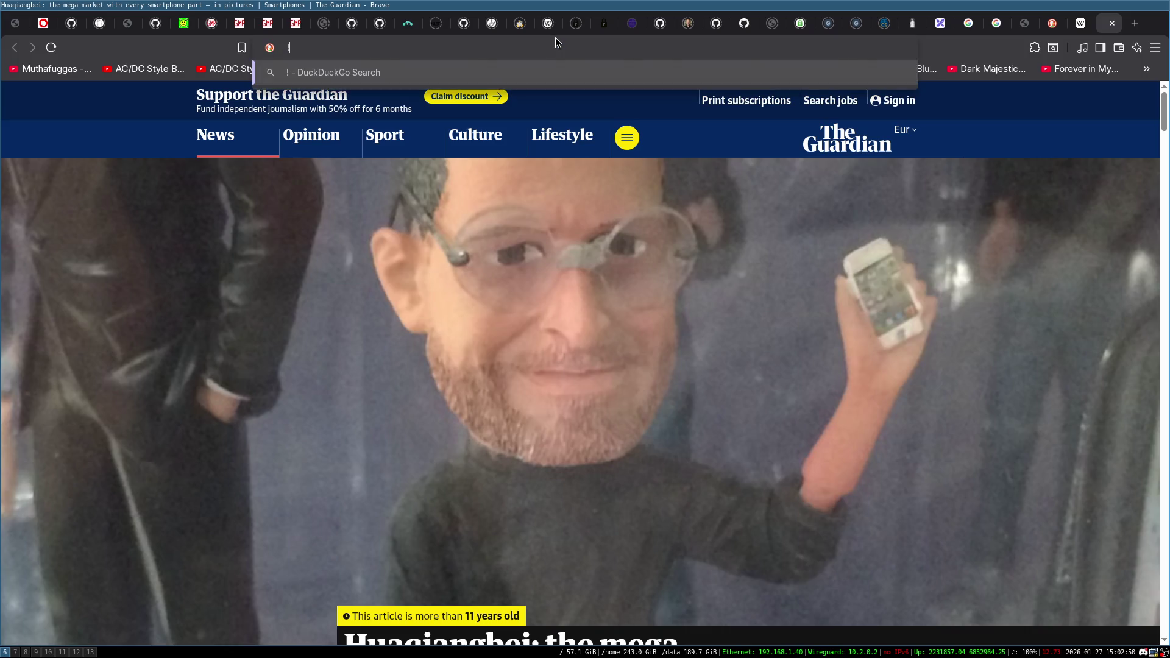
pyautogui.write('yt bunnie hu')
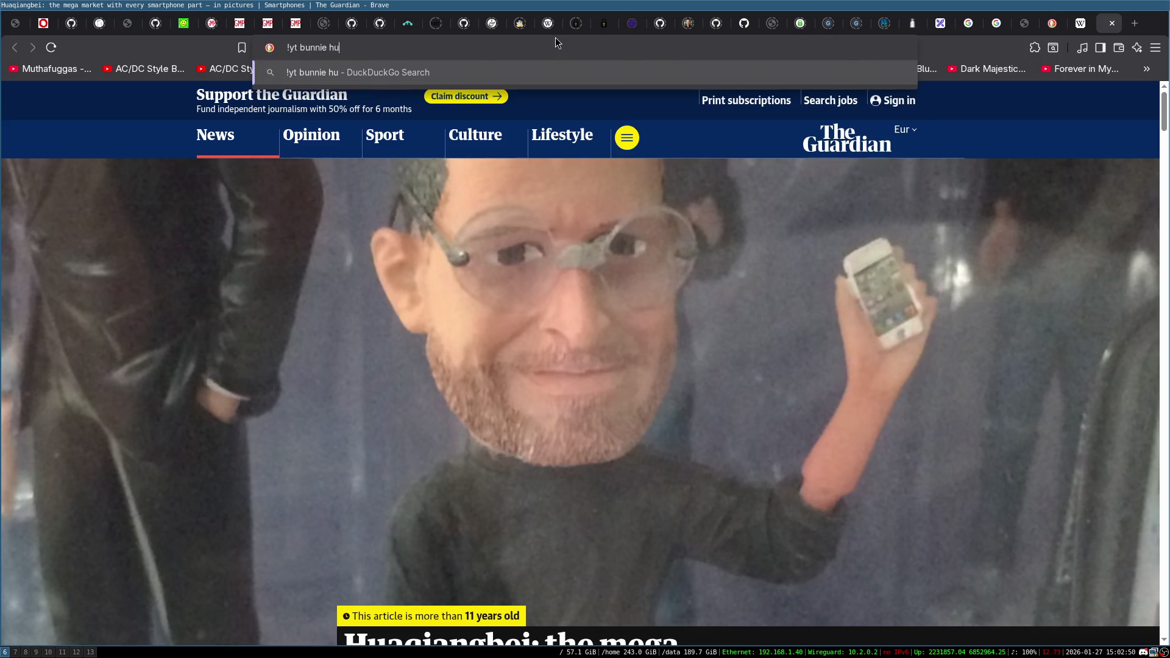
pyautogui.write('ang shenzen')
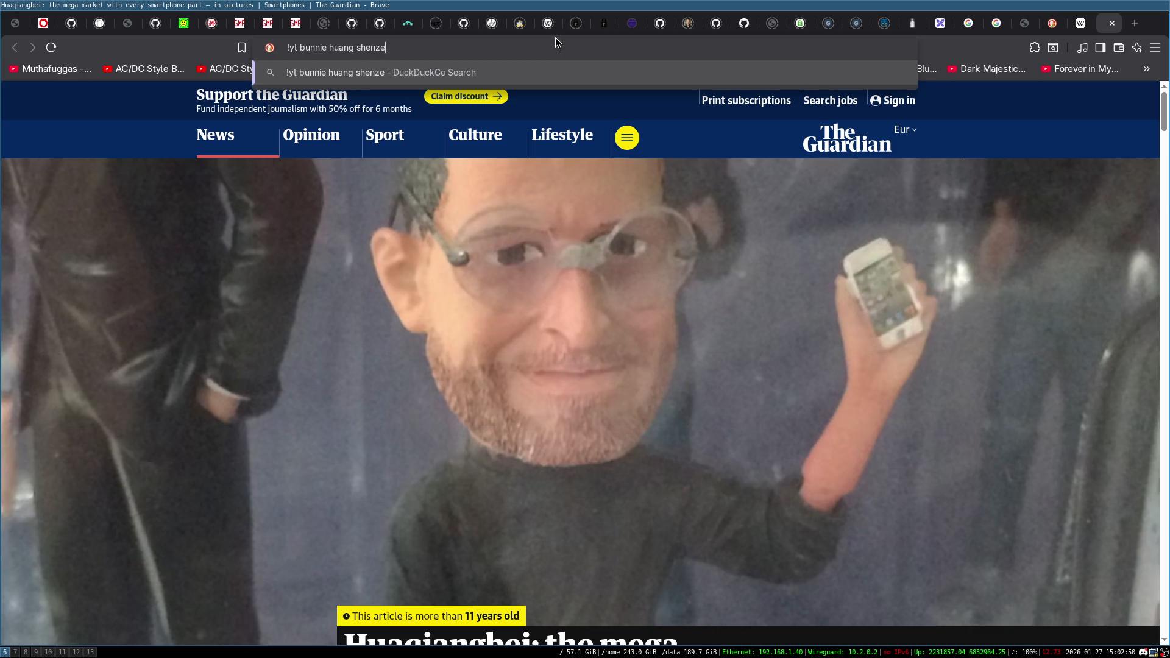
pyautogui.press('Return')
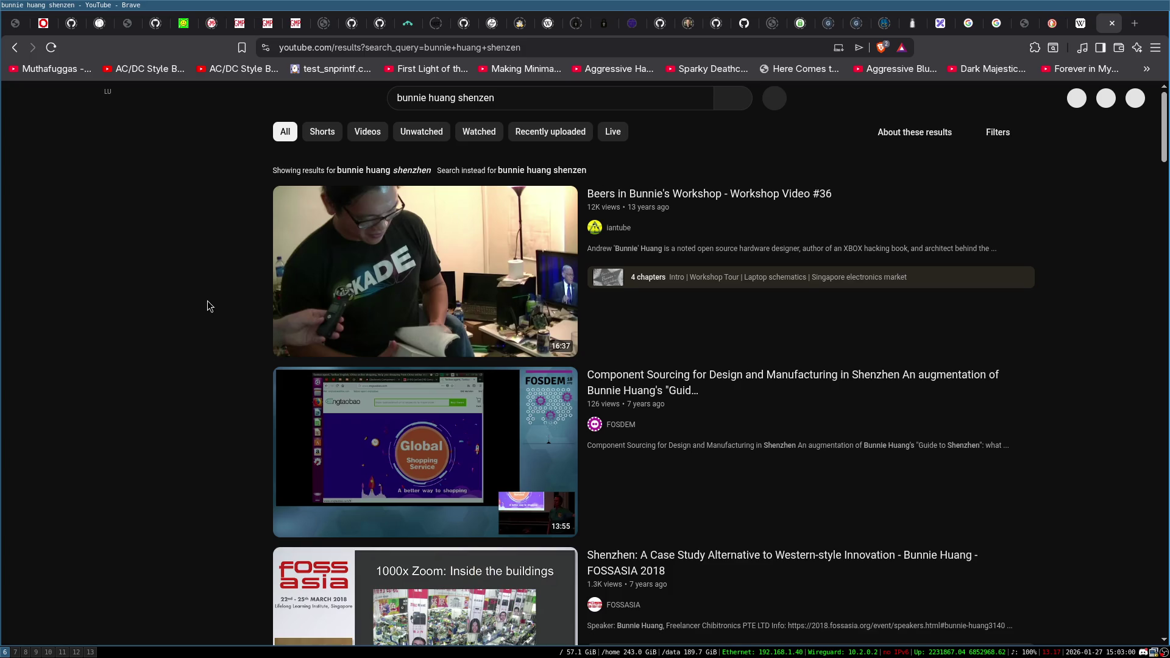
pyautogui.scroll(-2, 552, 244)
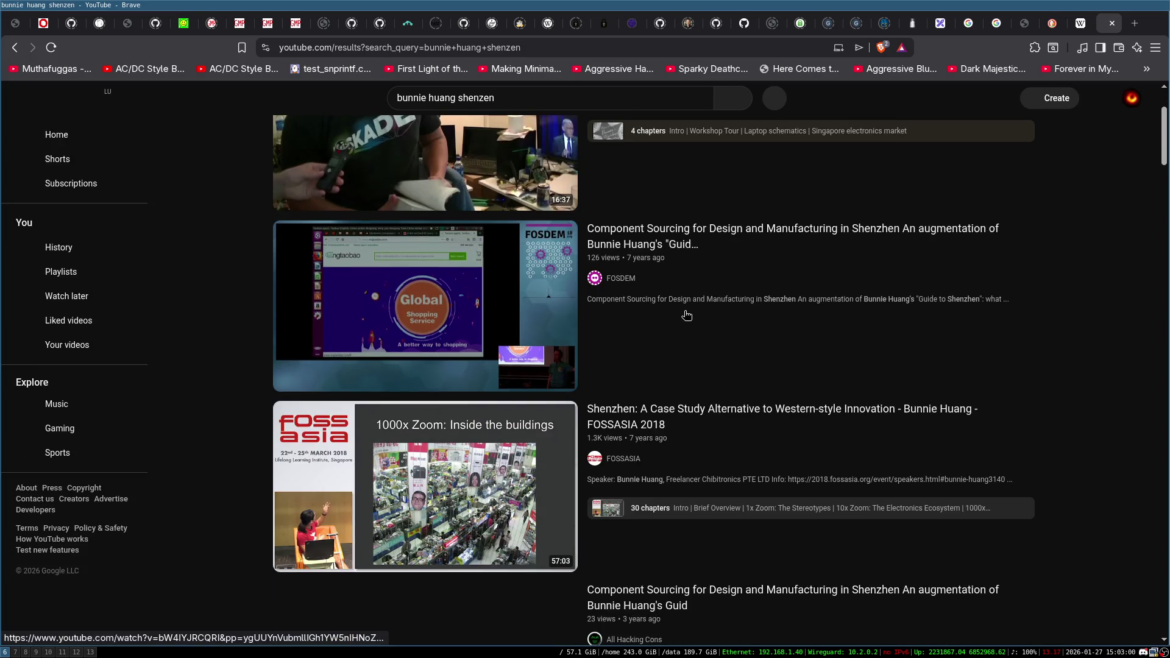
pyautogui.scroll(-5, 941, 338)
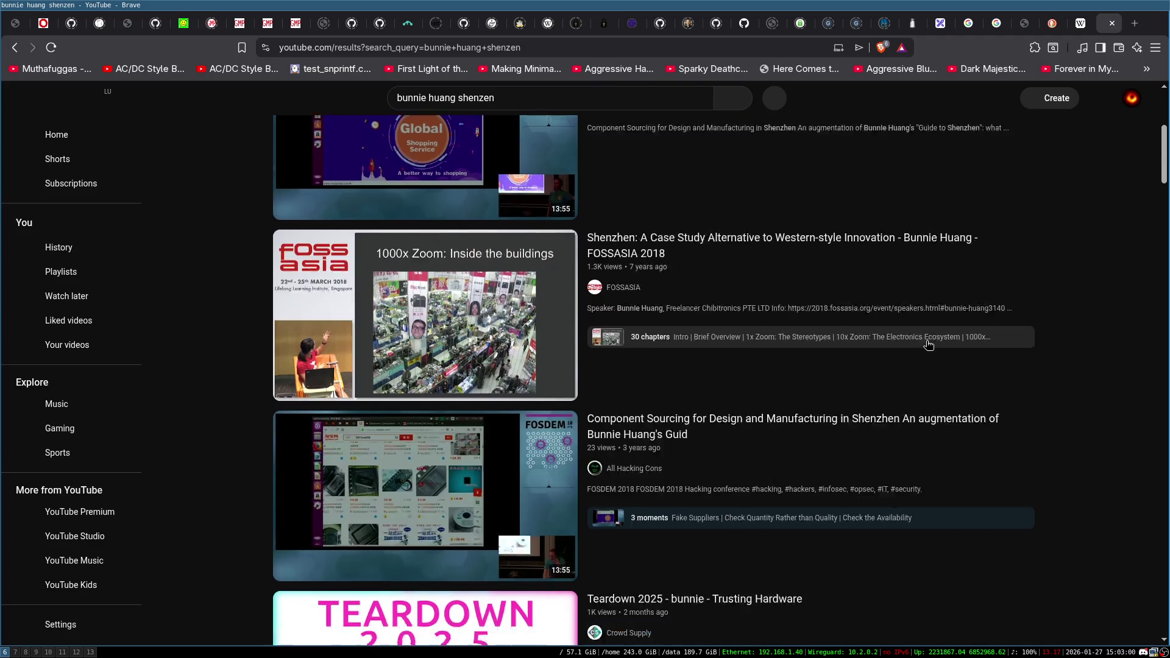
pyautogui.scroll(-2, 1023, 396)
pyautogui.scroll(-3, 994, 377)
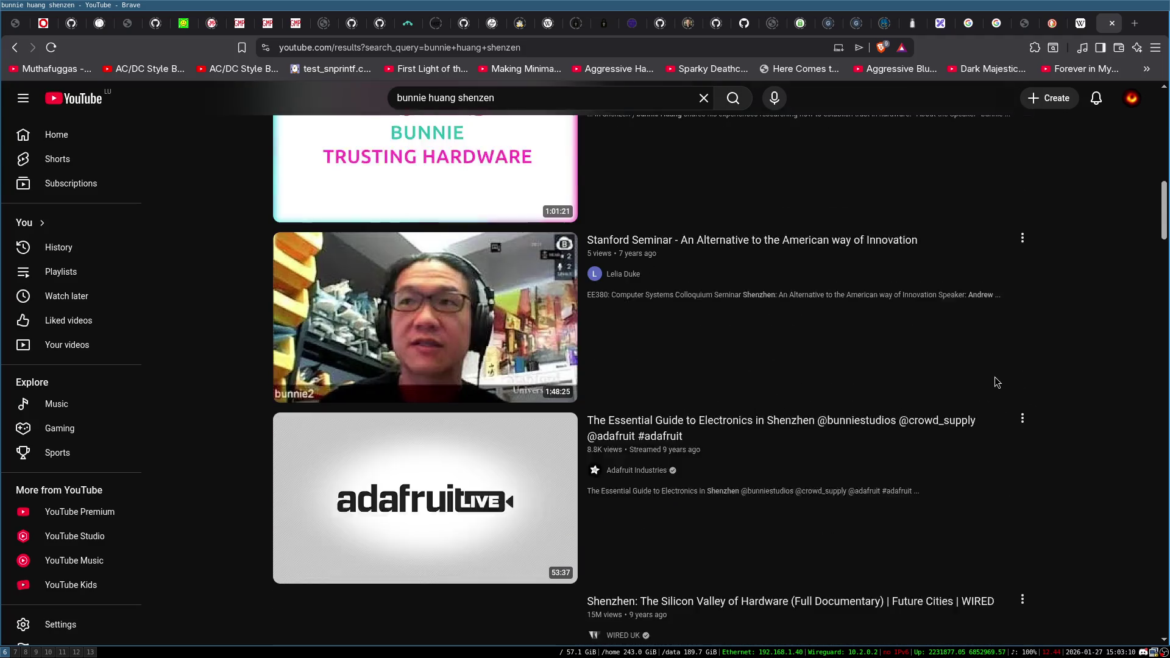
pyautogui.scroll(-3, 995, 376)
pyautogui.click(459, 422)
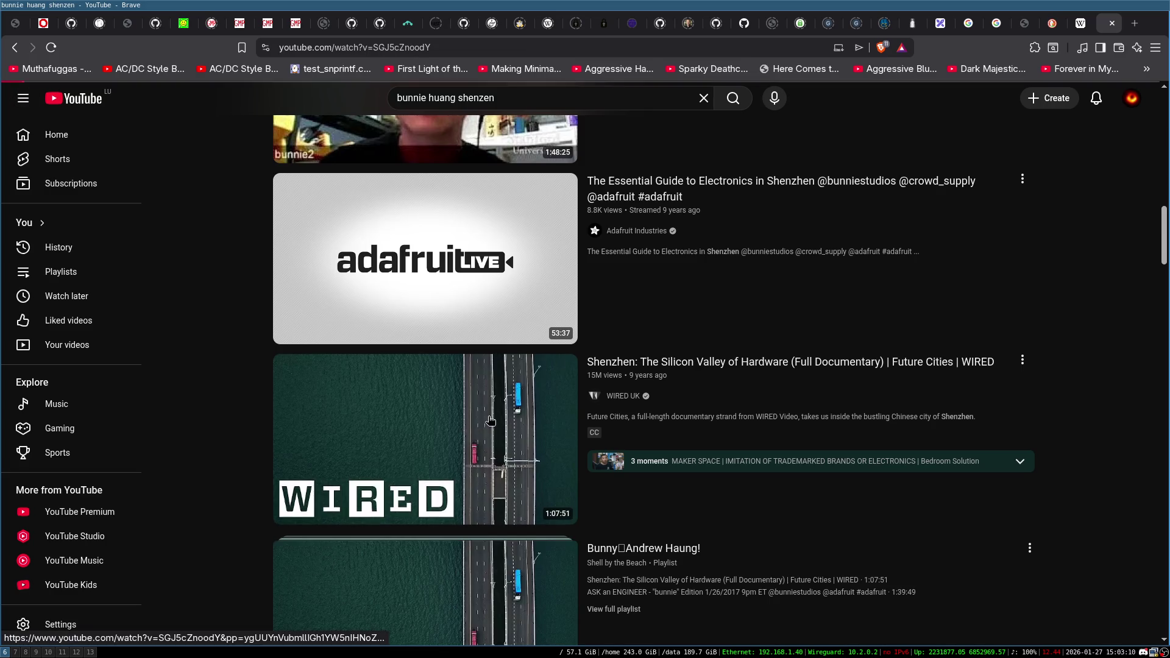